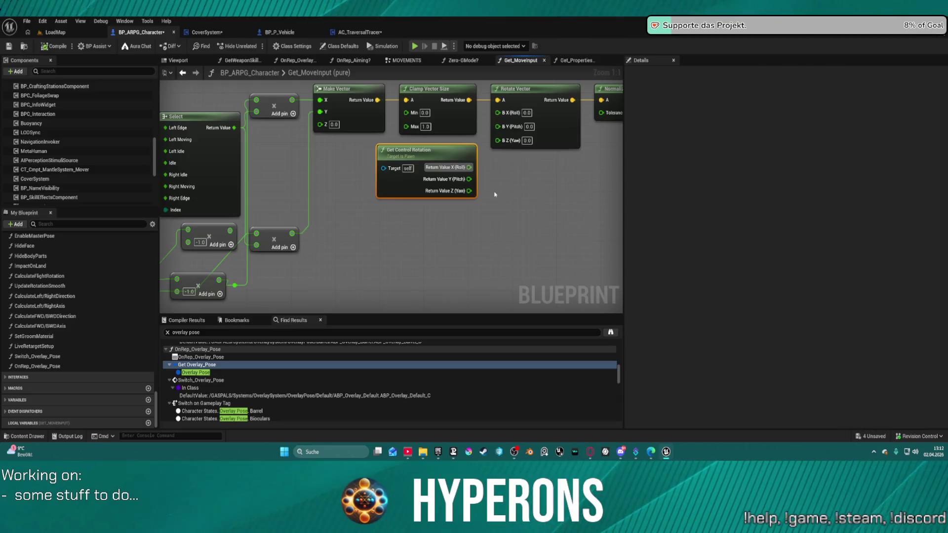
Undo twice to restore the control-yaw link into Rotate Vector, then shift two multiply nodes right
key(ctrl+z)
key(ctrl+z)
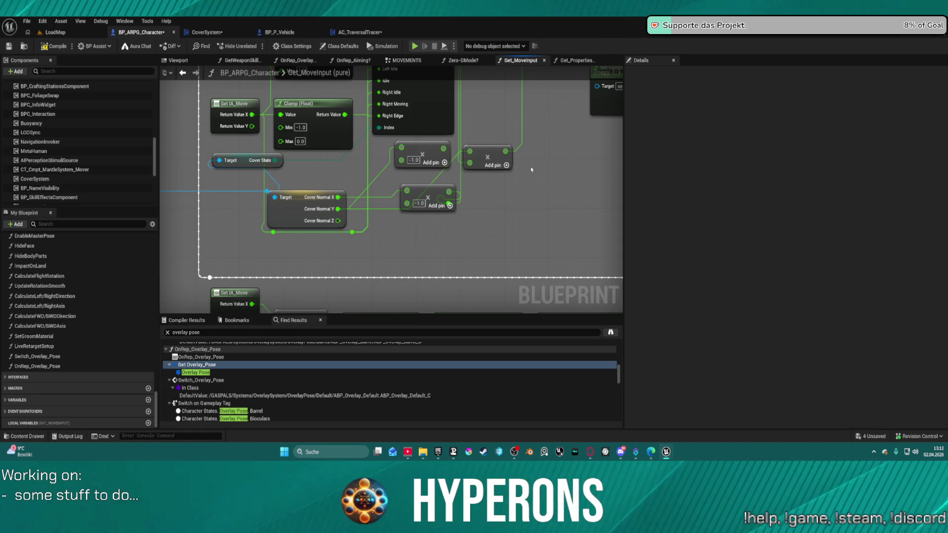
key(ctrl+z)
key(ctrl+z)
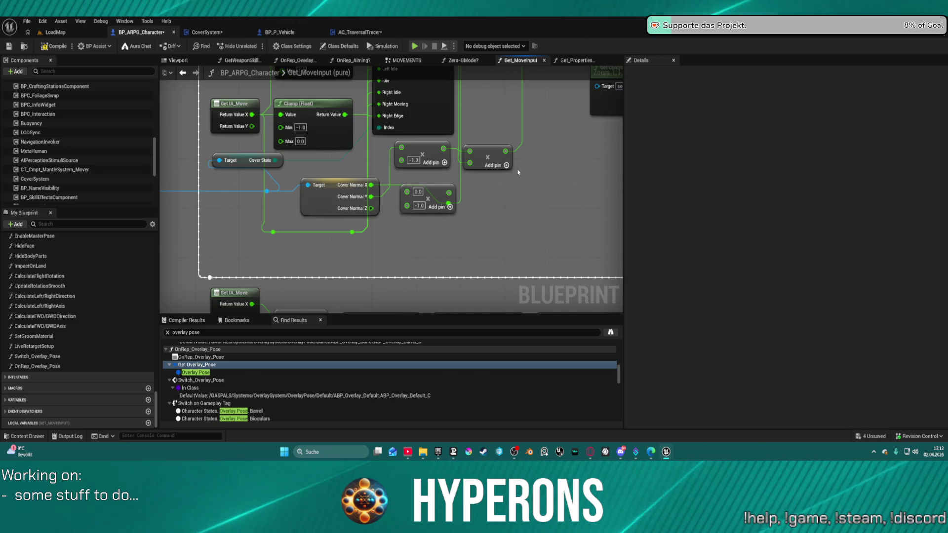
mouse_move(430, 190)
mouse_down()
mouse_move(431, 217)
mouse_move(511, 200)
mouse_up()
mouse_move(486, 253)
mouse_down()
mouse_move(512, 244)
mouse_move(515, 232)
mouse_move(506, 251)
mouse_up()
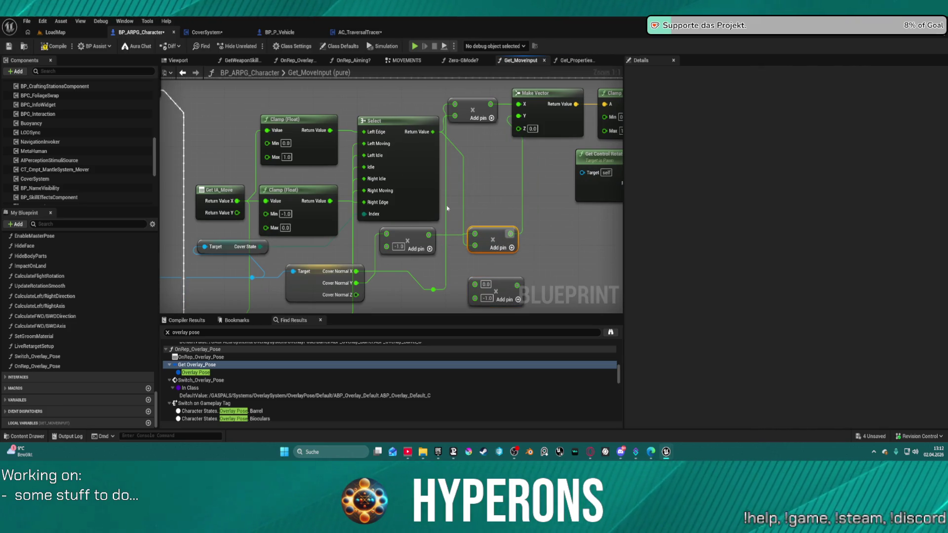
Reposition the Select, top multiply and Get IA_Move nodes, then start Play and cancel at compile errors
drag(407, 160, 391, 160)
drag(479, 117, 483, 116)
drag(409, 157, 420, 157)
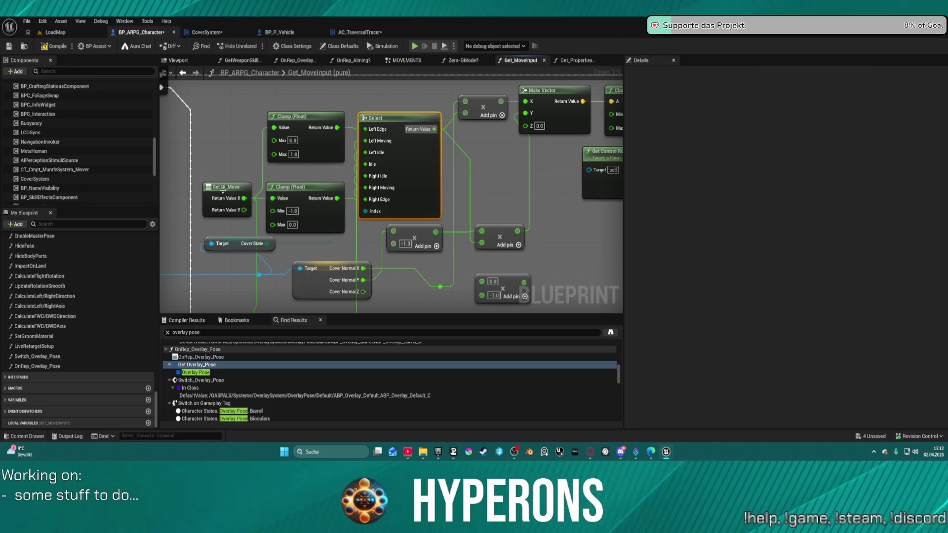
drag(223, 190, 209, 191)
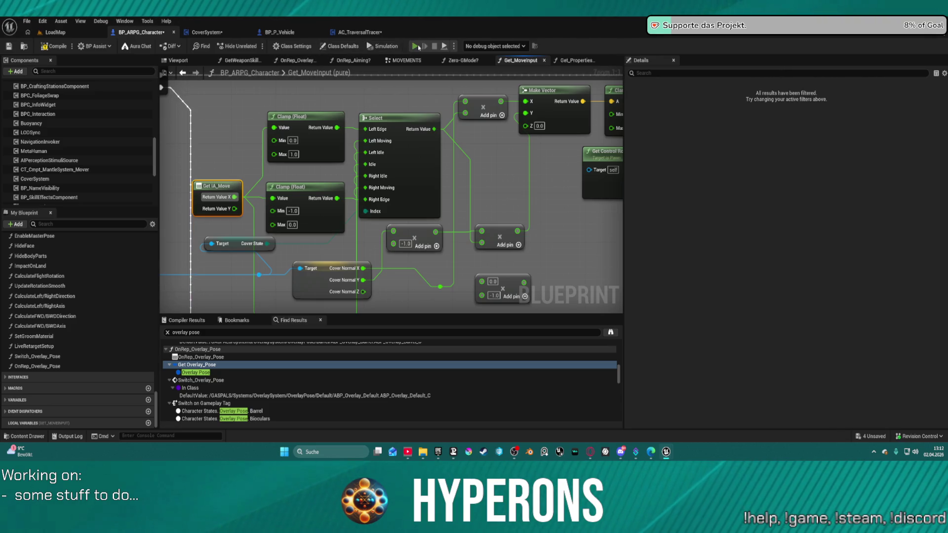
click(414, 47)
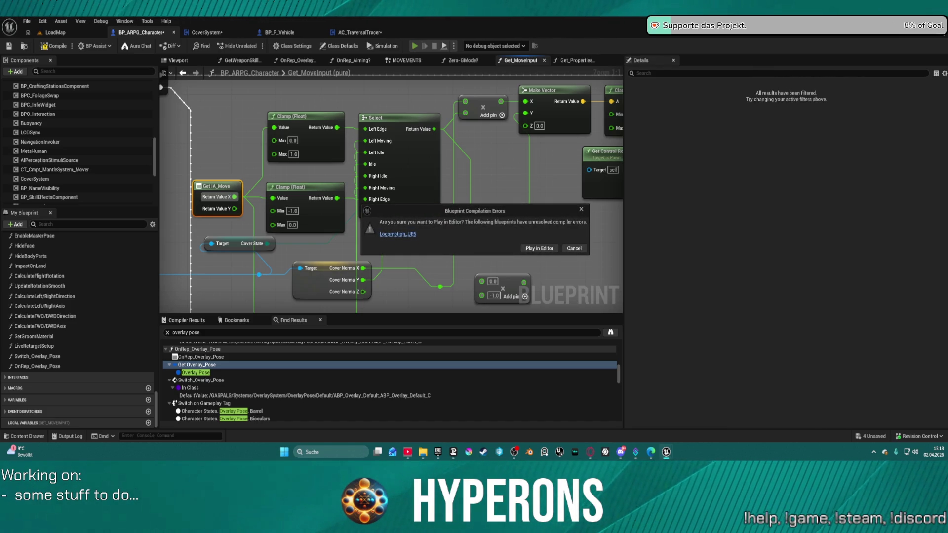
click(572, 248)
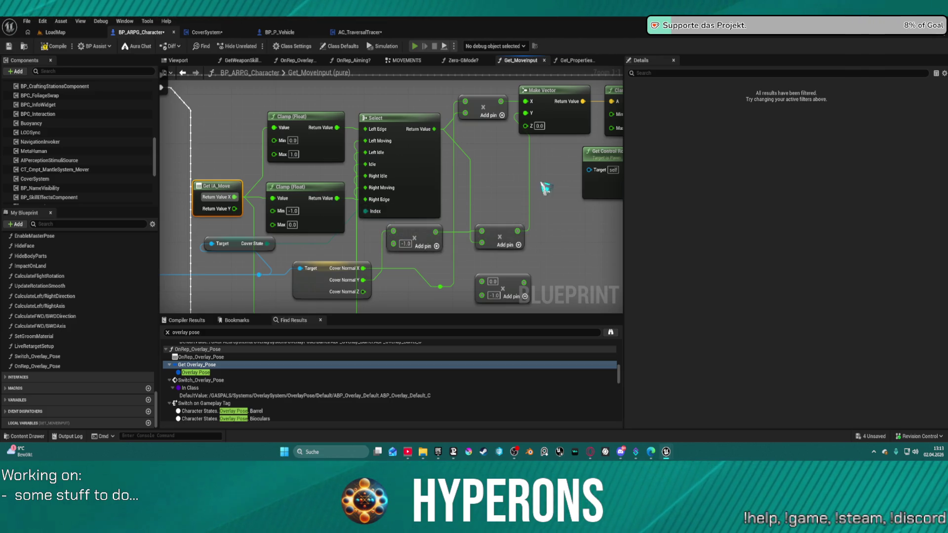
Run to the grid wall, take cover, slide to its right and left edges, leave cover, and stop
key(w)
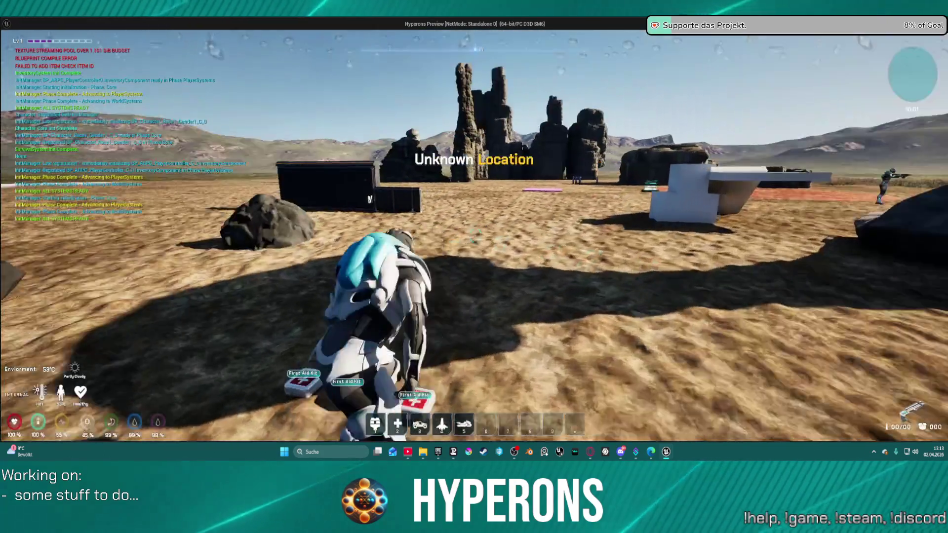
key(w)
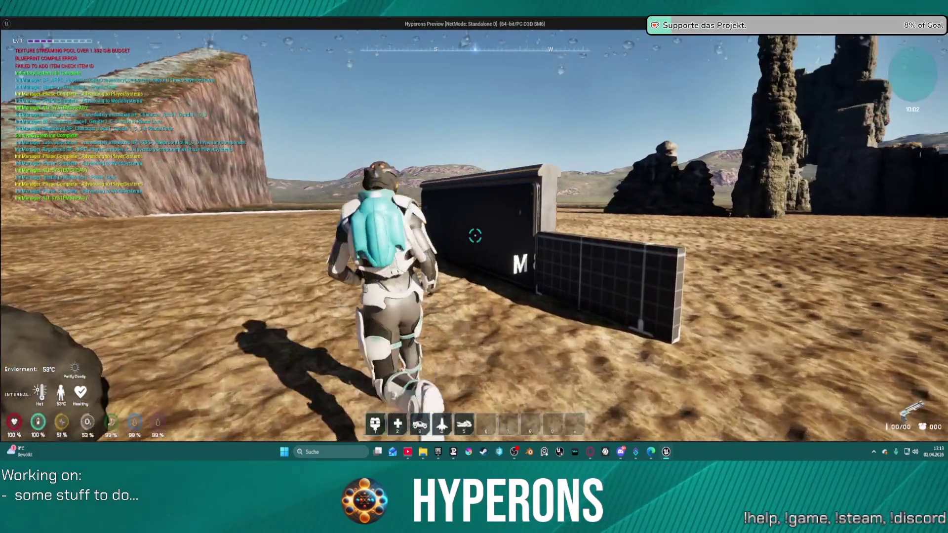
key(w)
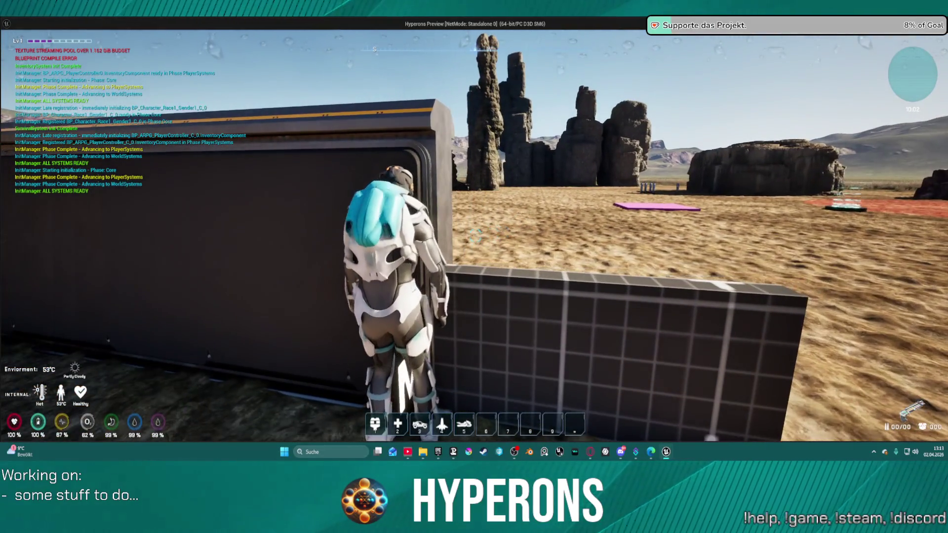
key(d)
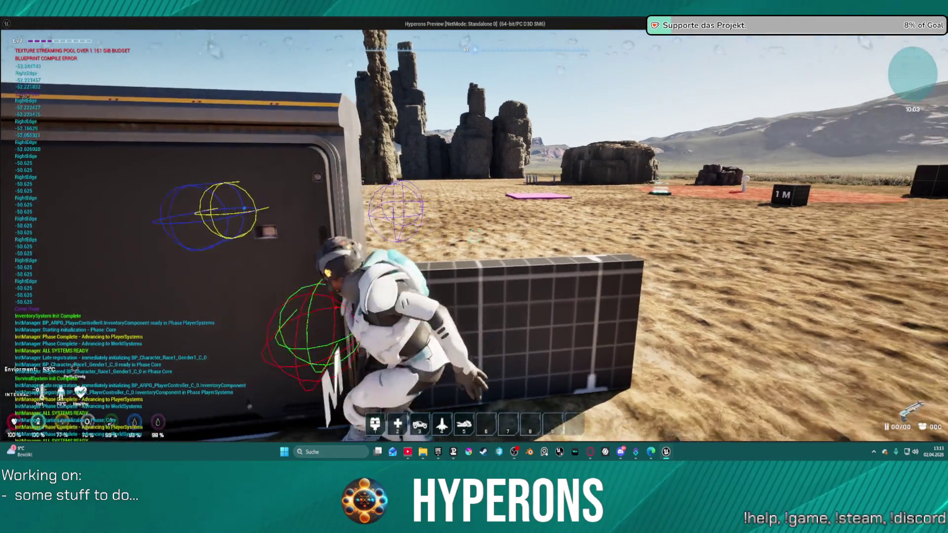
key(a)
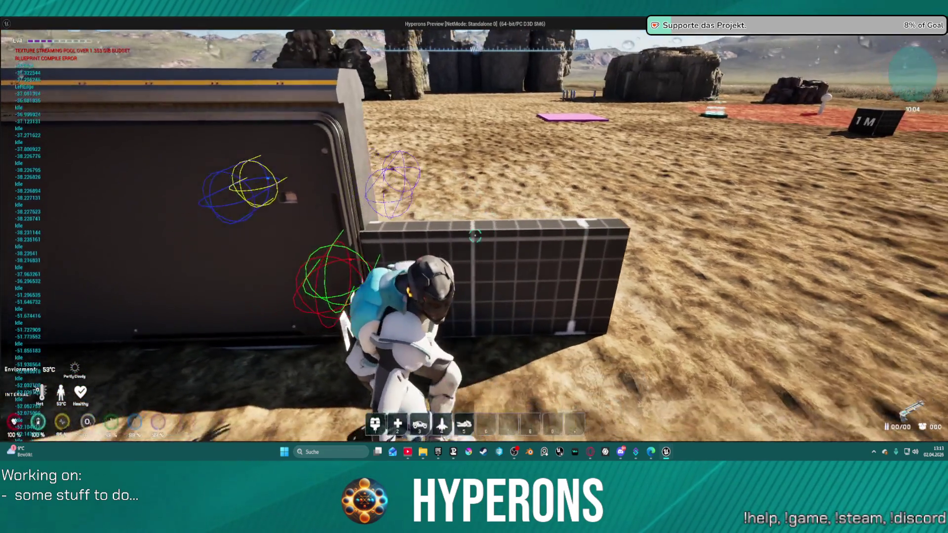
key(s)
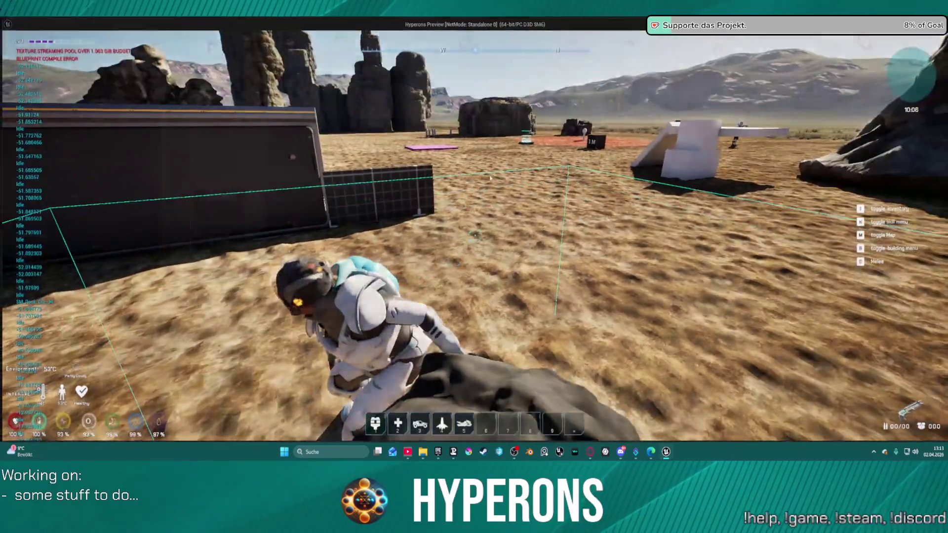
key(Escape)
drag(423, 169, 269, 232)
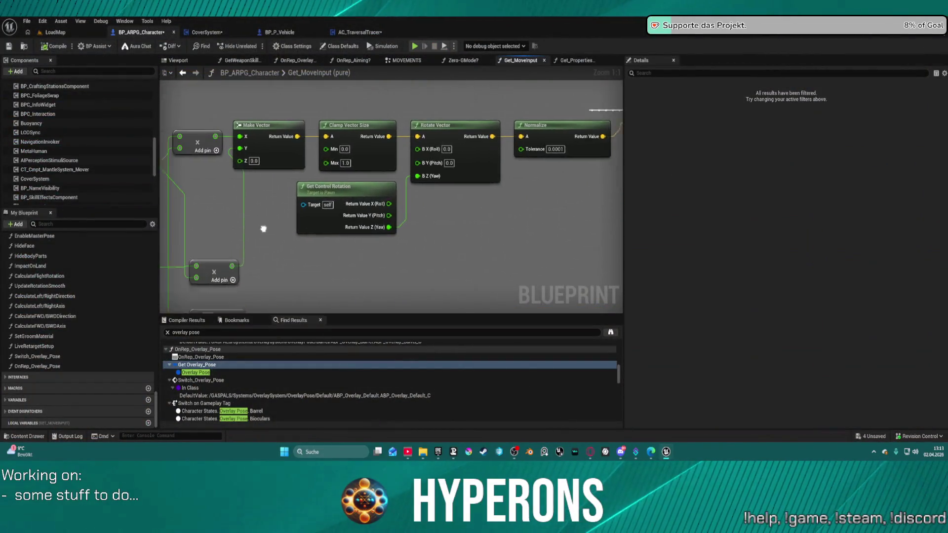
Unlink the control yaw from Rotate Vector's B Z, leaving 0.0, then compile and play anyway
click(399, 202)
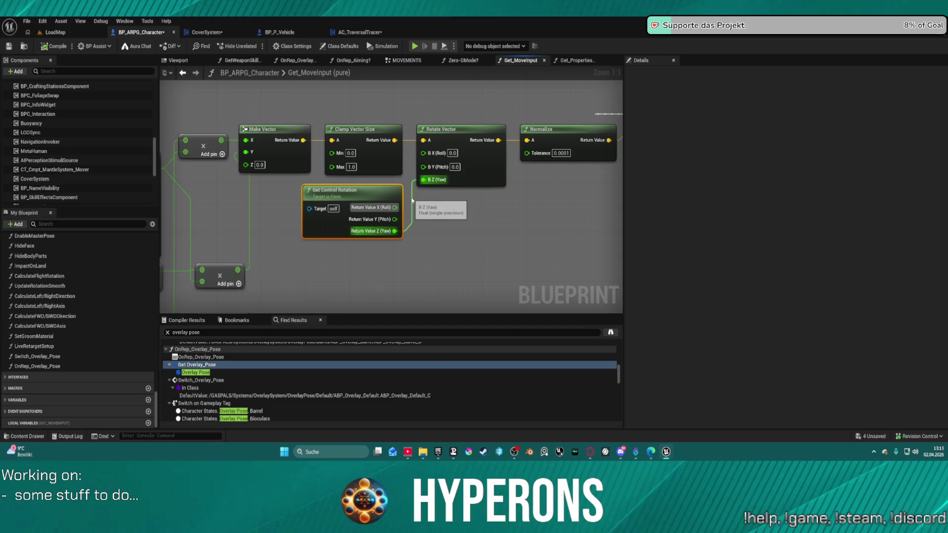
alt+click(412, 200)
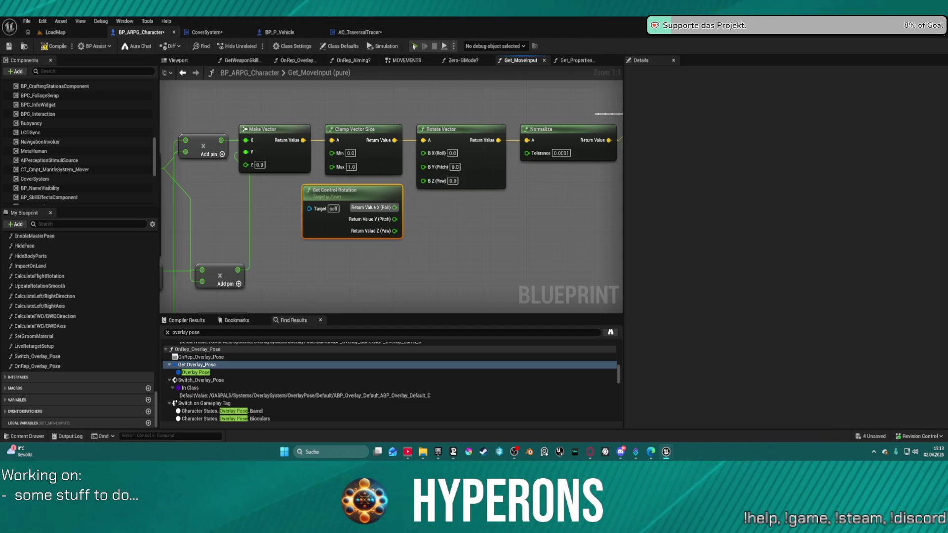
key(F7)
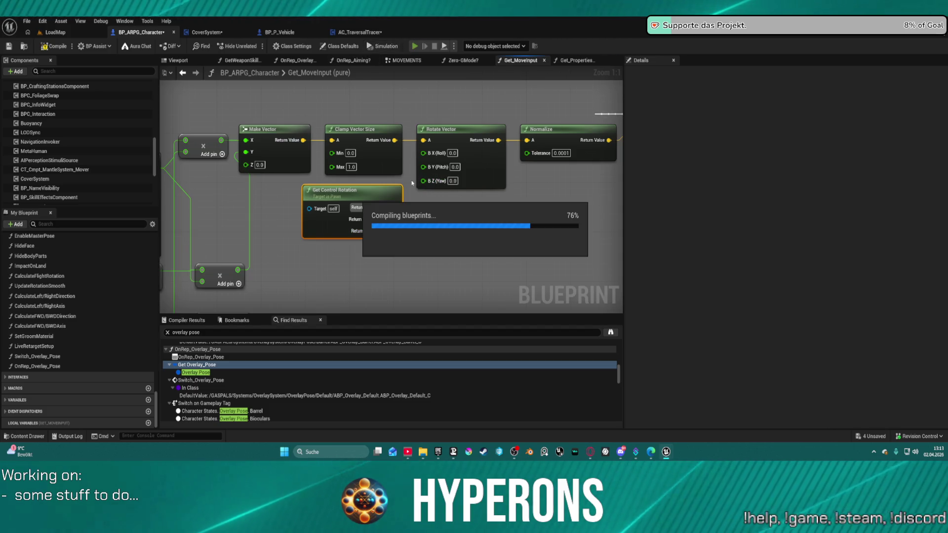
key(alt+p)
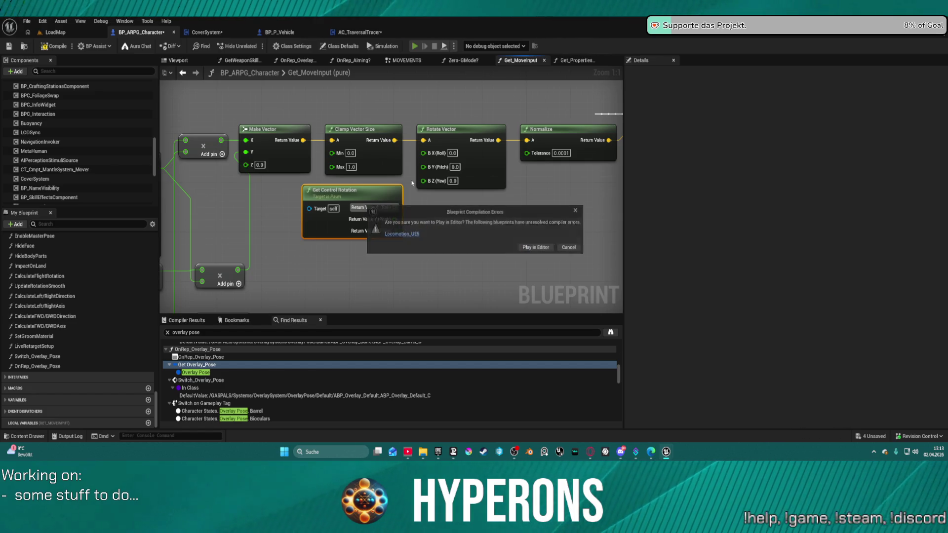
click(539, 248)
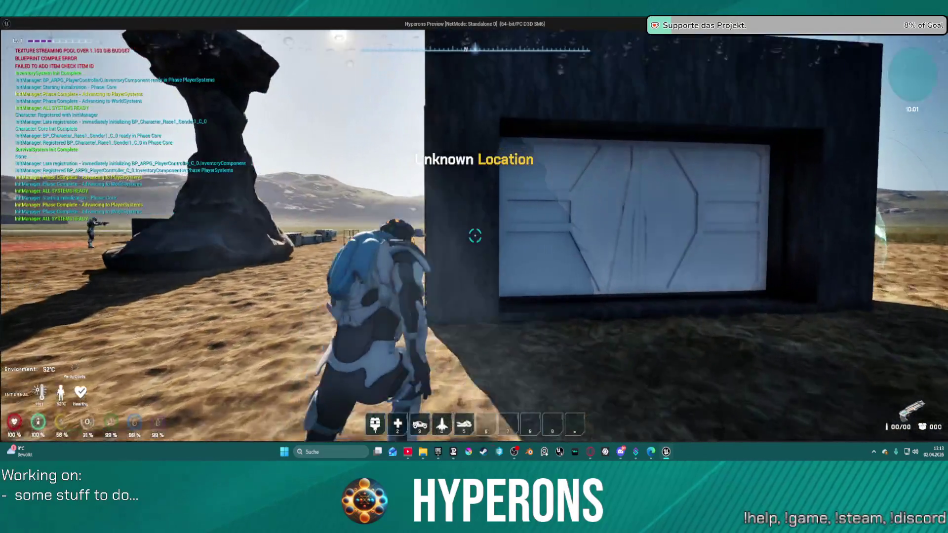
Take cover at the door wall, leave it, then run out into the desert toward the first aid kits
key(w)
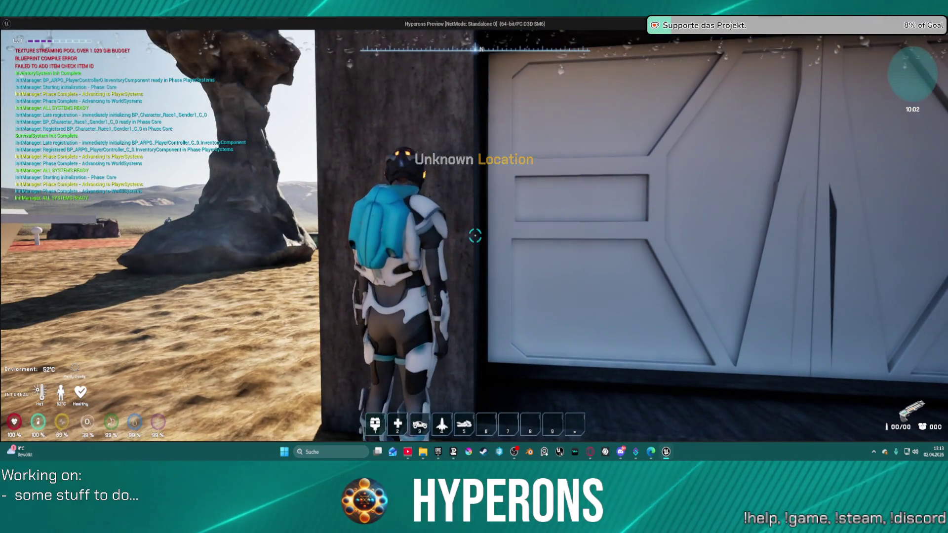
key(c)
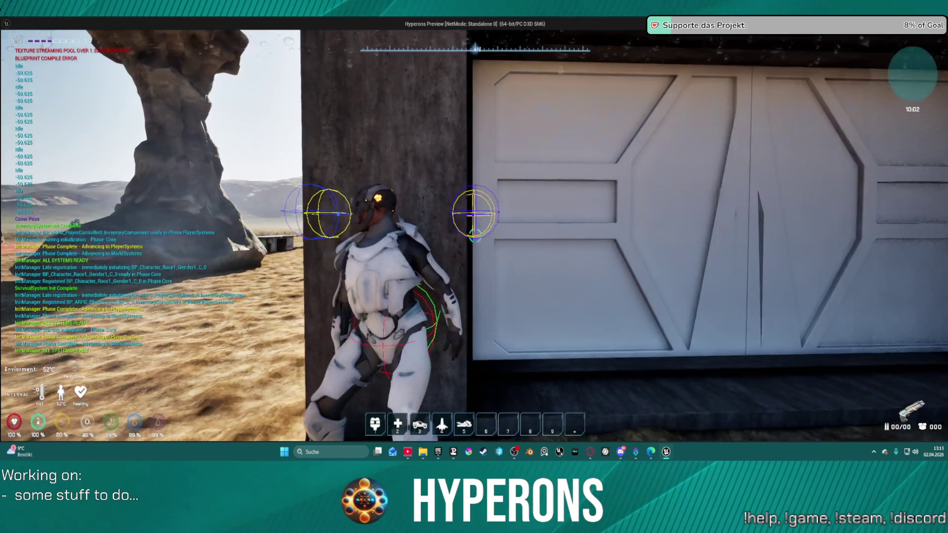
key(s)
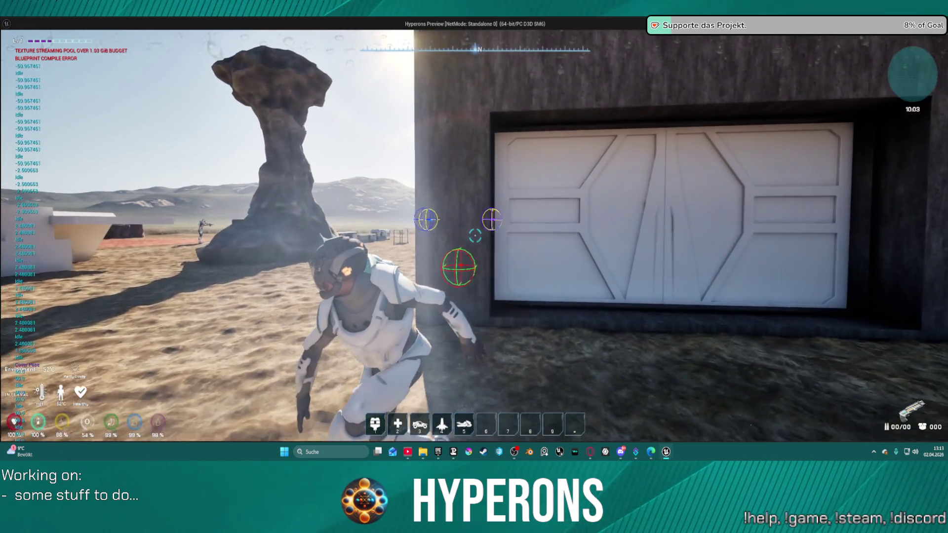
key(w)
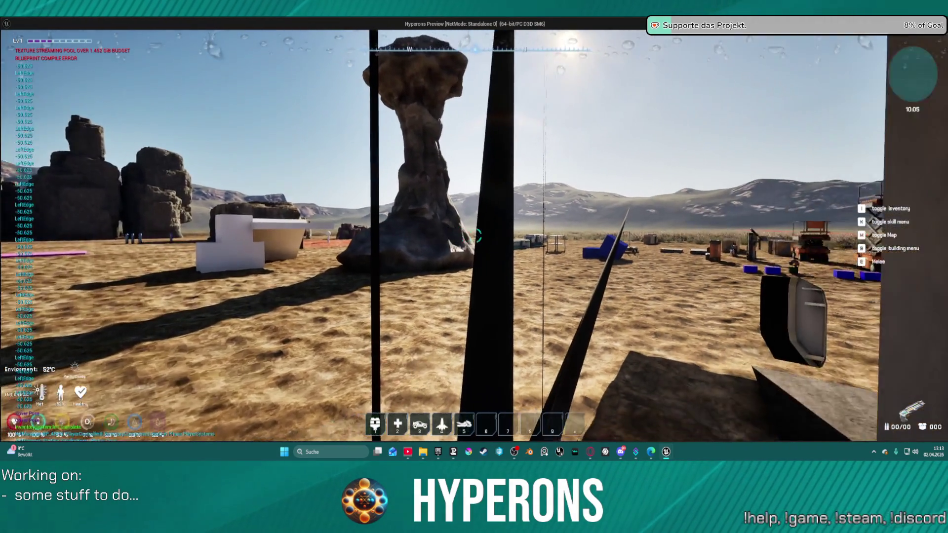
key(w)
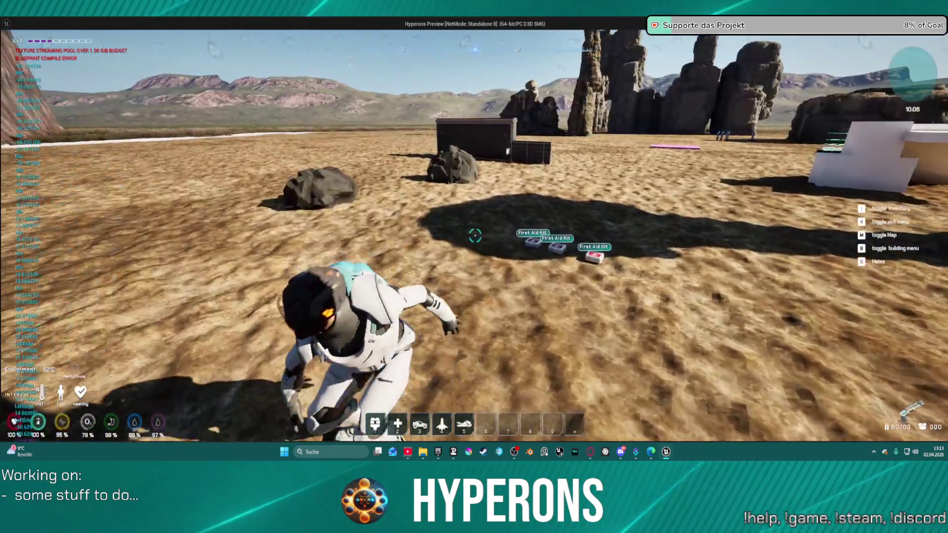
key(w)
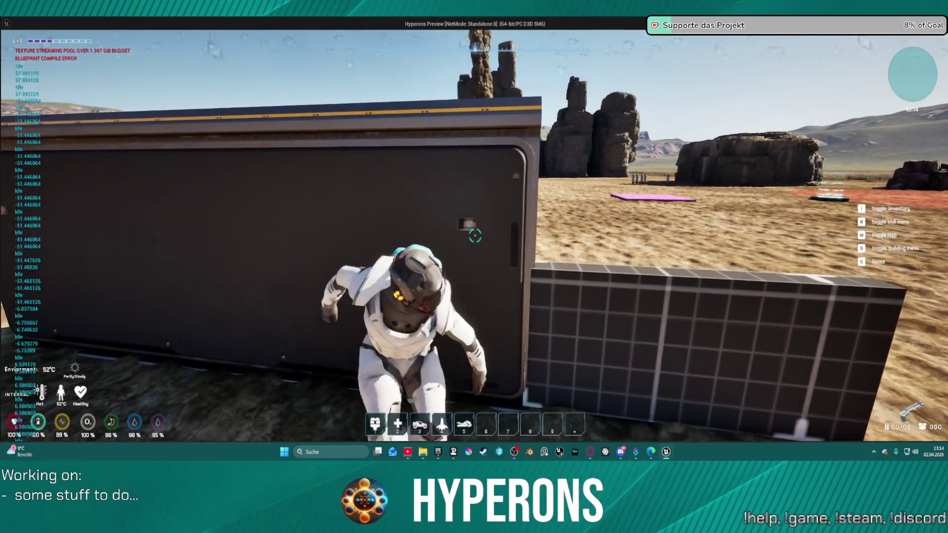
Stop the test and move the Get IA_Move wires from Return Value X to Y
key(Escape)
mouse_move(226, 185)
mouse_down()
mouse_move(617, 202)
mouse_move(574, 113)
mouse_up()
drag(279, 167, 278, 179)
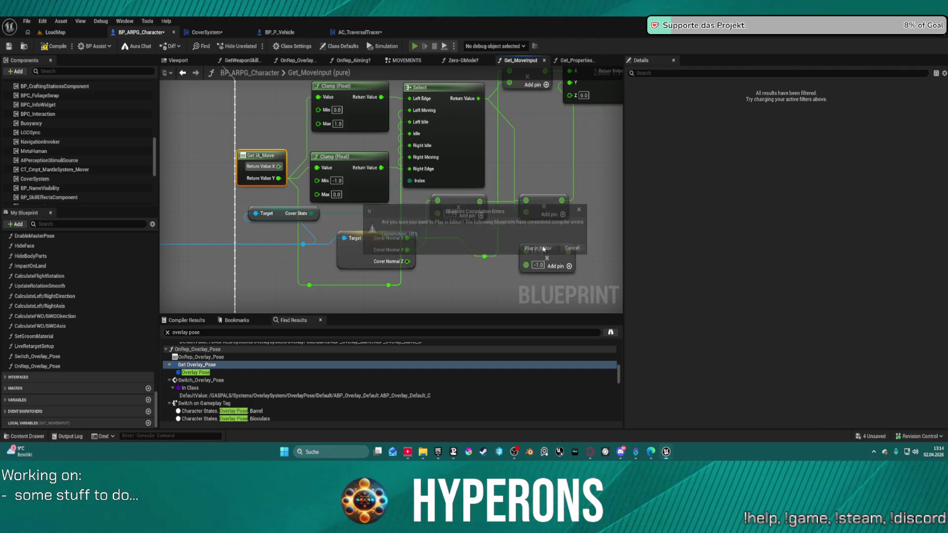
Play despite compile errors, take cover at the black box, move toward its corner, then stop
click(543, 248)
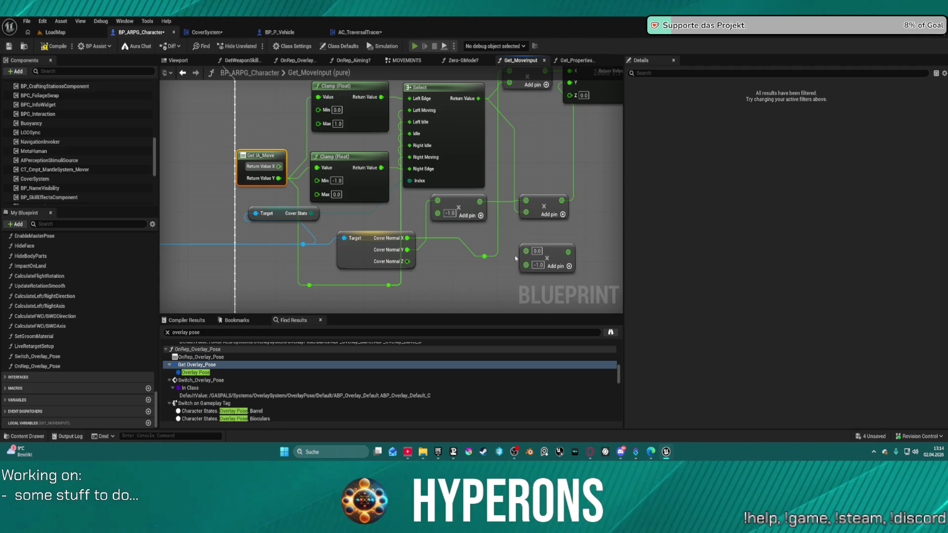
key(w)
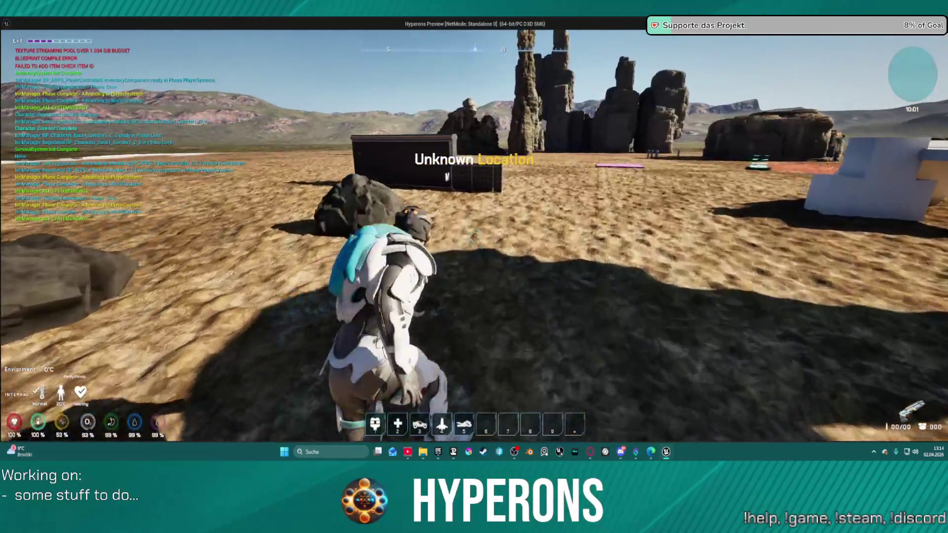
key(w)
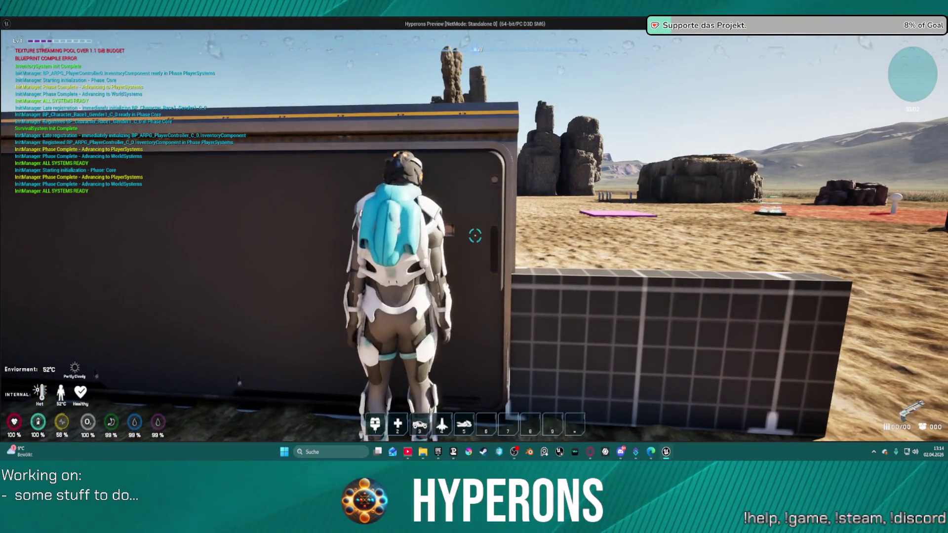
key(c)
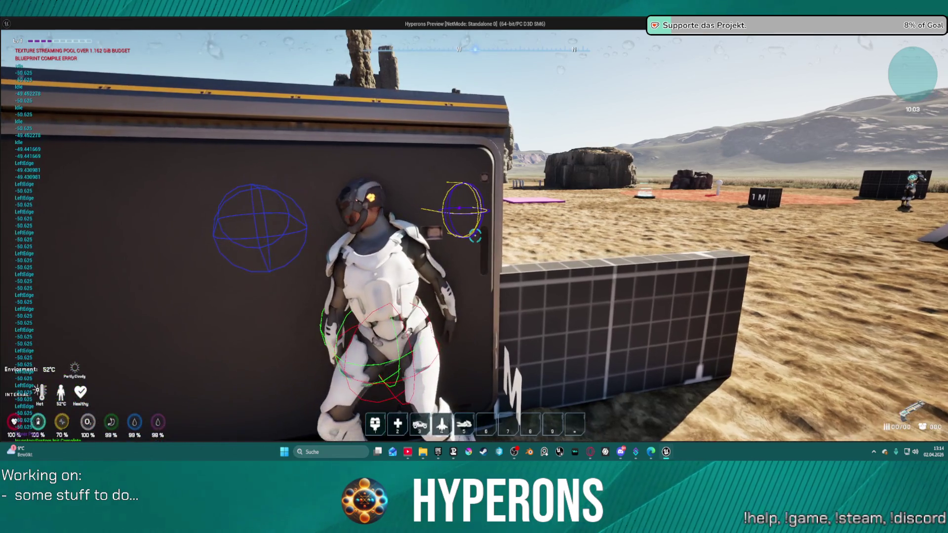
key(s)
key(d)
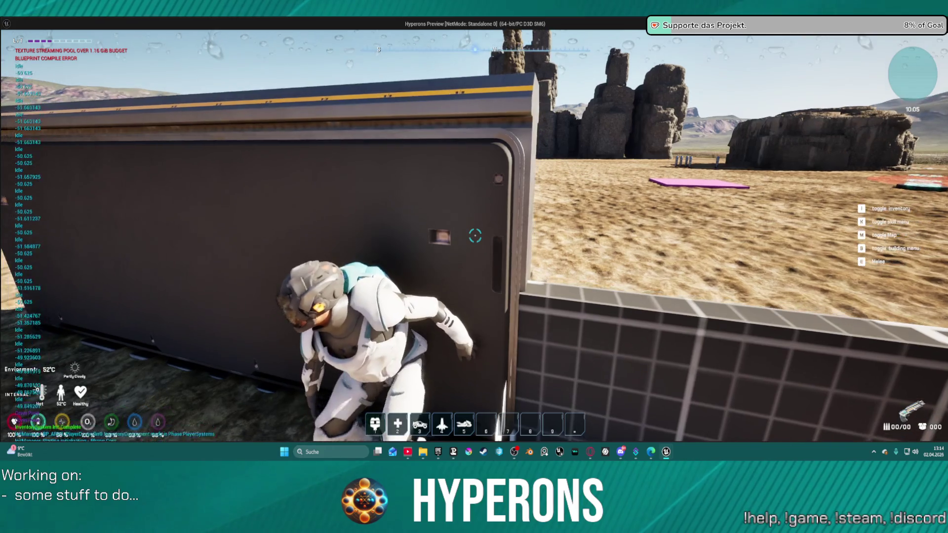
key(Escape)
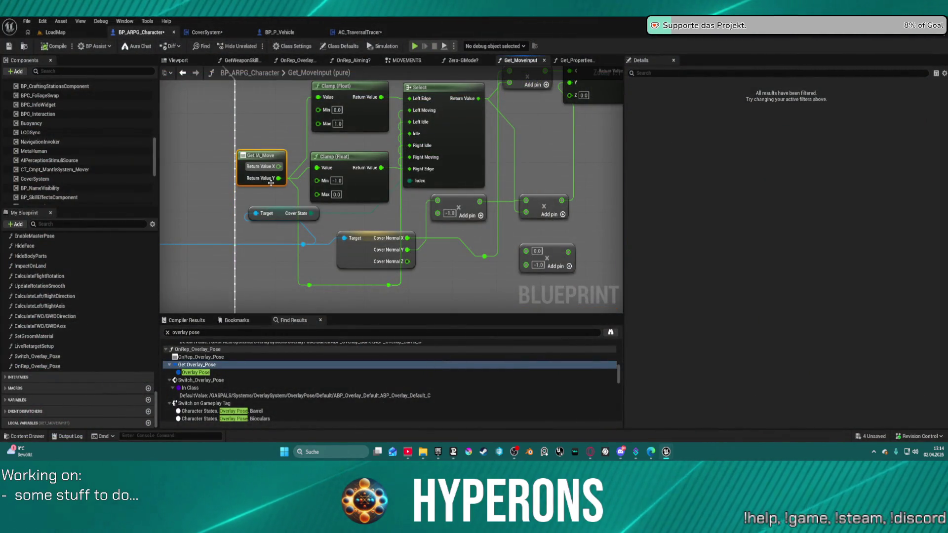
Move both Clamp Value links from Get IA_Move Return Value Y back to X
drag(278, 178, 279, 167)
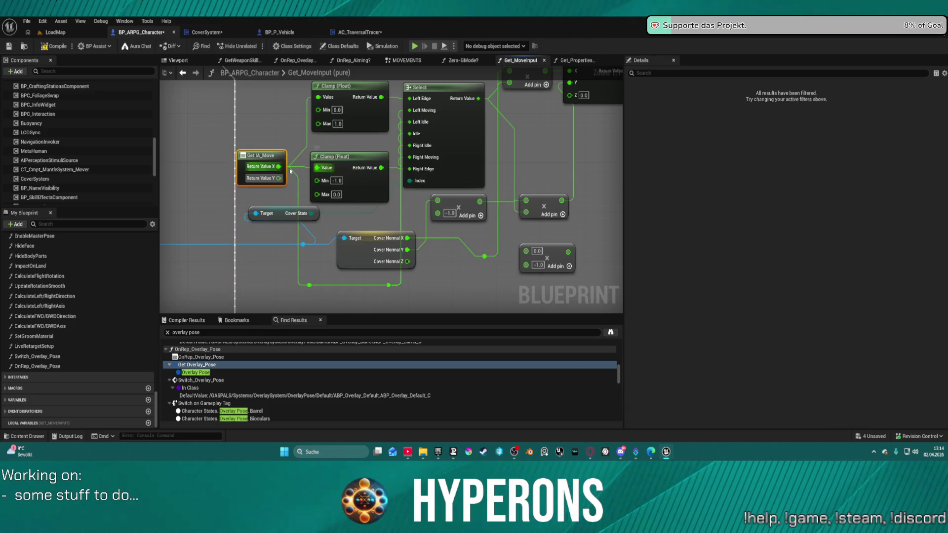
click(346, 157)
mouse_move(388, 103)
mouse_down()
mouse_move(358, 151)
mouse_move(380, 220)
mouse_move(420, 182)
mouse_move(379, 146)
mouse_up()
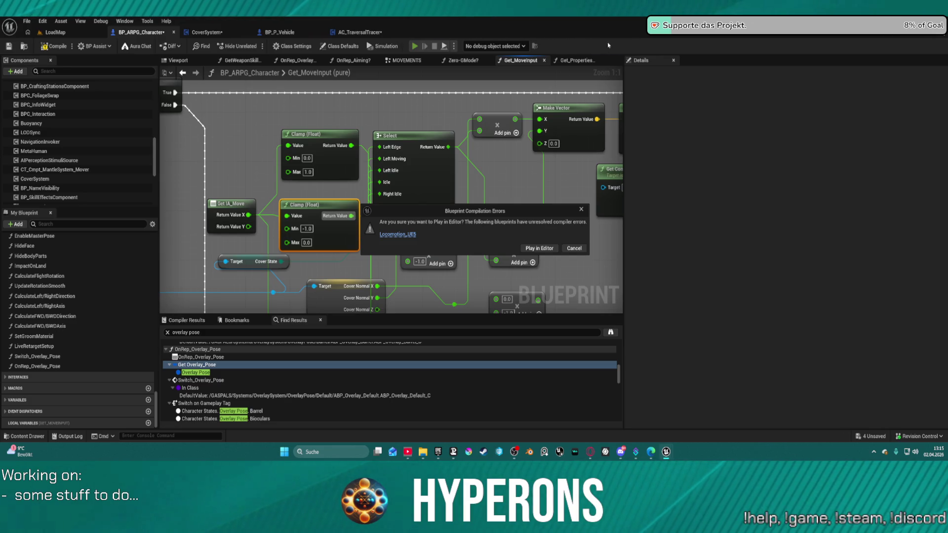
Run a brief play test, then wire Get Control Rotation's Z (Yaw) into Rotate Vector's B Z
click(537, 248)
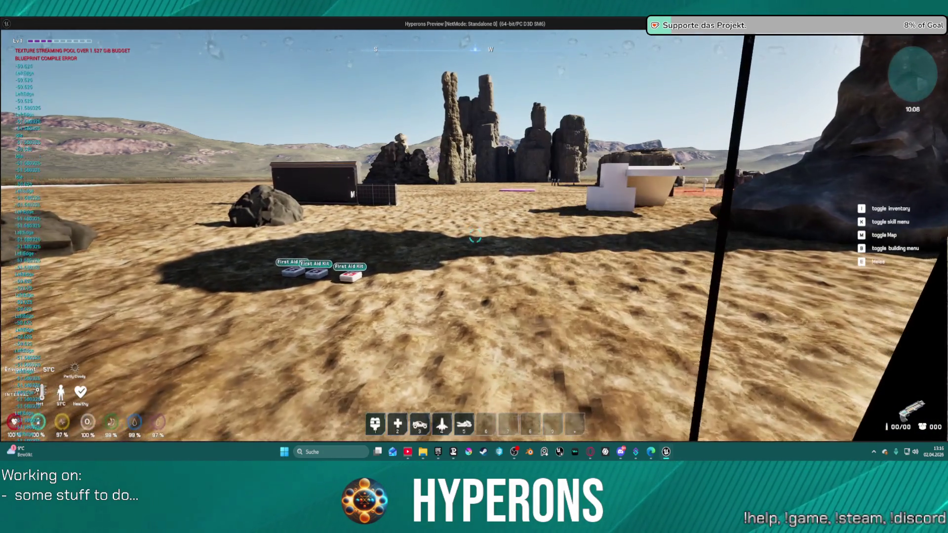
key(Escape)
drag(356, 189, 354, 189)
drag(509, 119, 481, 169)
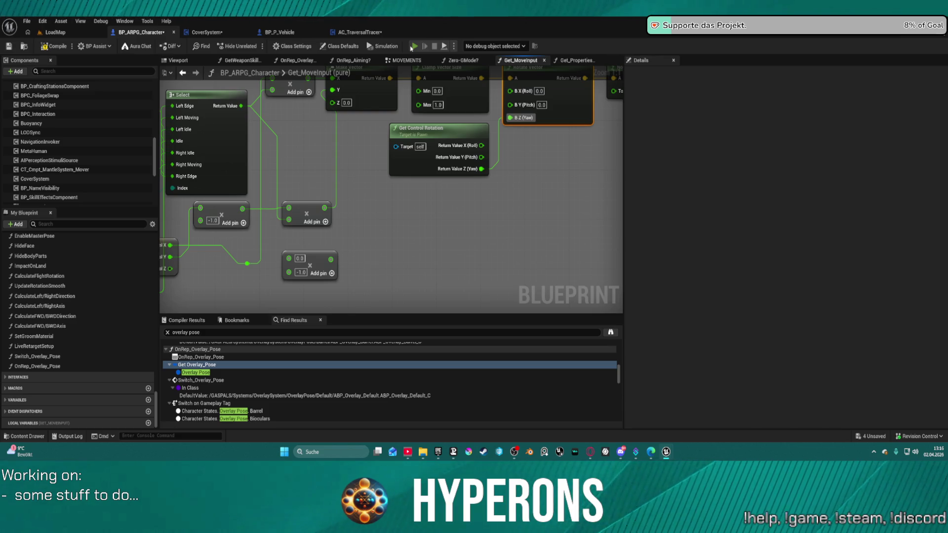
Start Play from the toolbar and choose Play in Editor in the compile-errors dialog
click(411, 48)
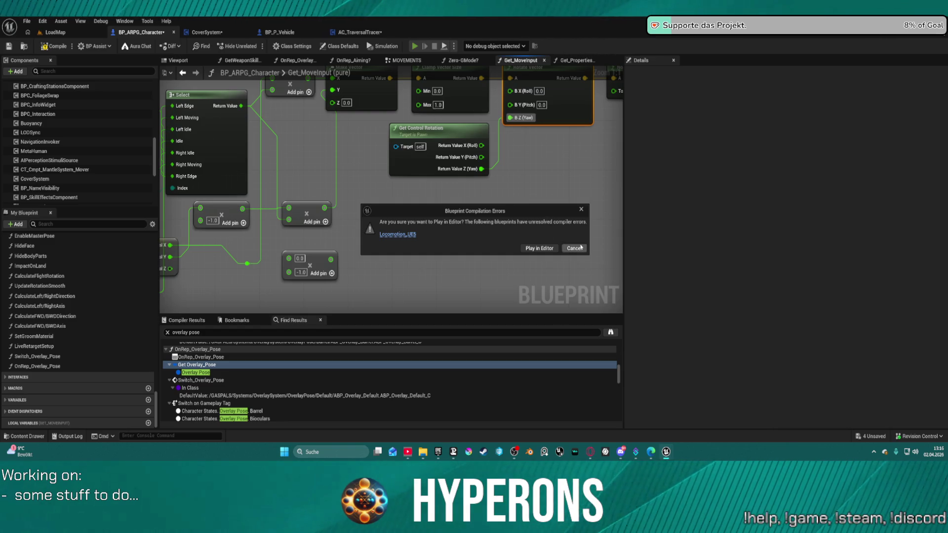
click(552, 248)
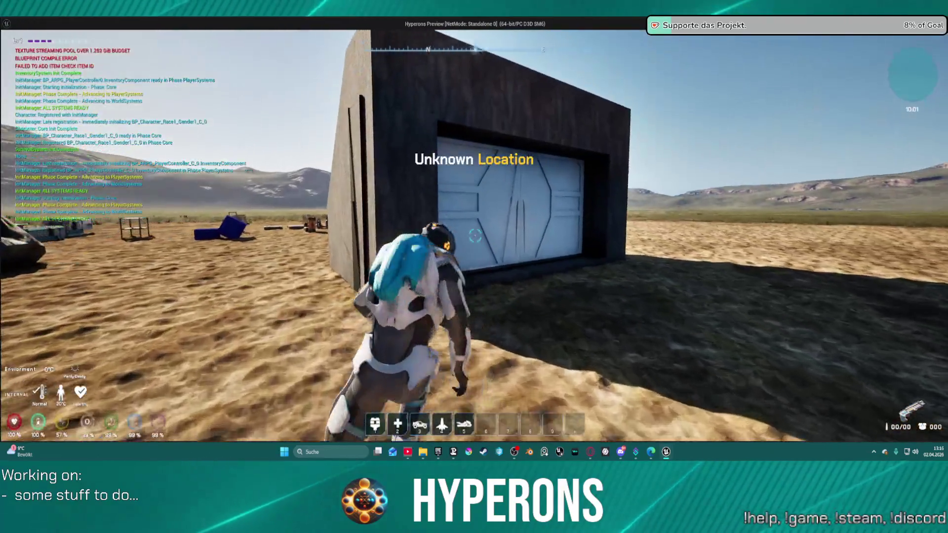
Walk to the white door, take cover, slide left along the wall, leave cover, and stop playing
key(w)
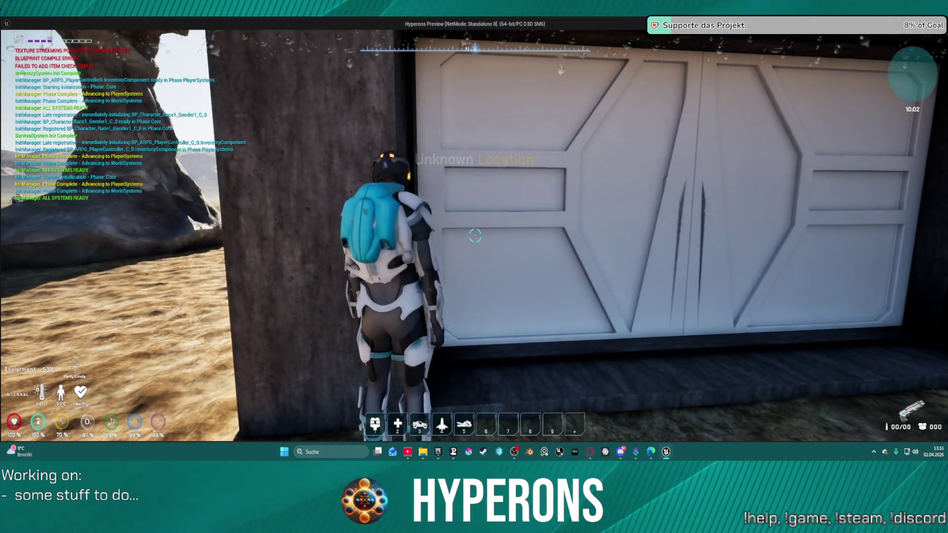
key(s)
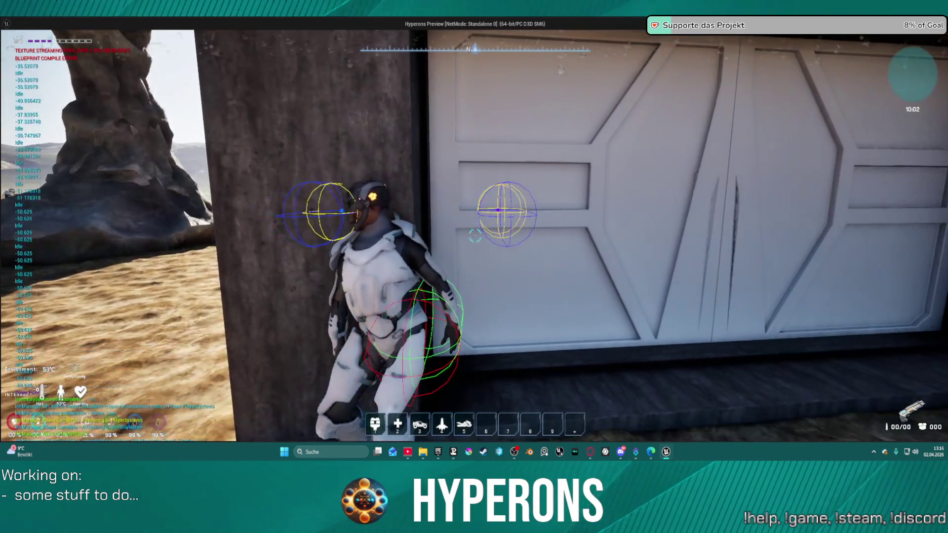
key(a)
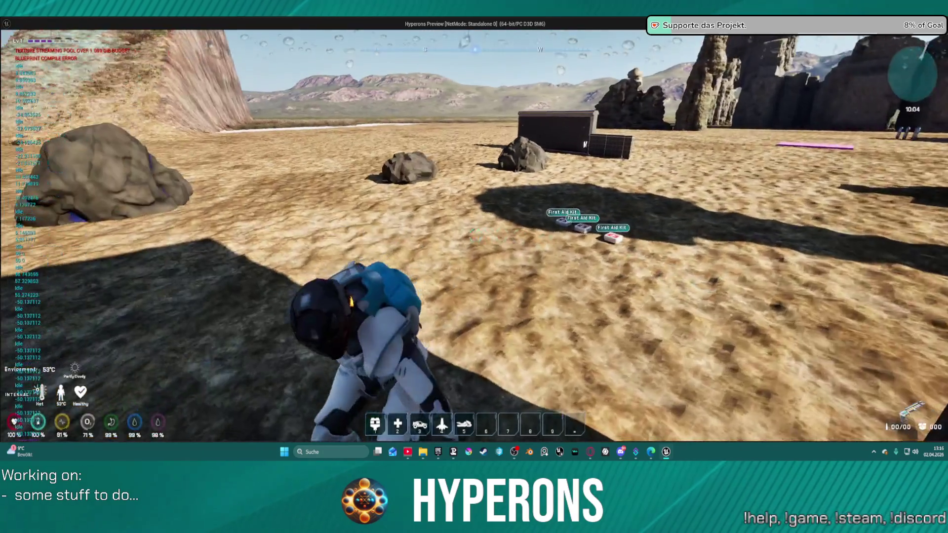
key(w)
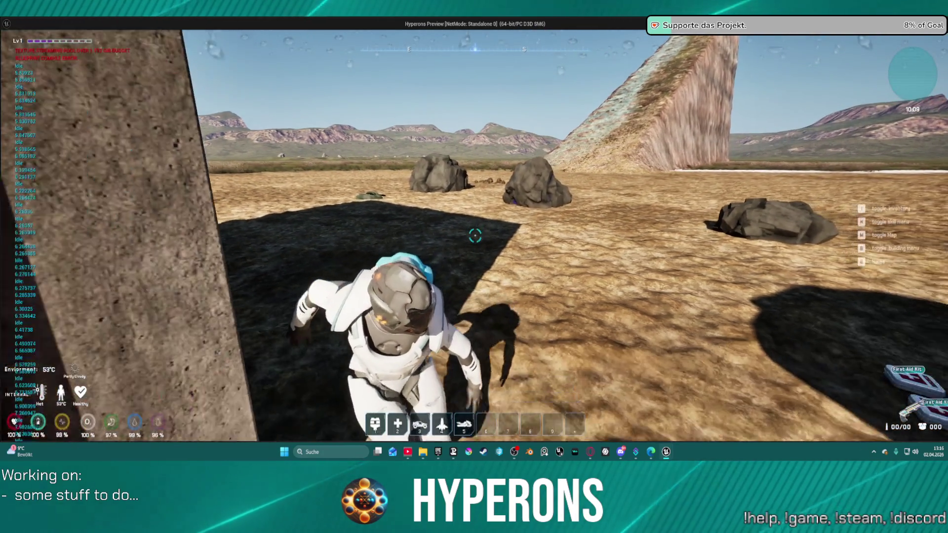
key(Escape)
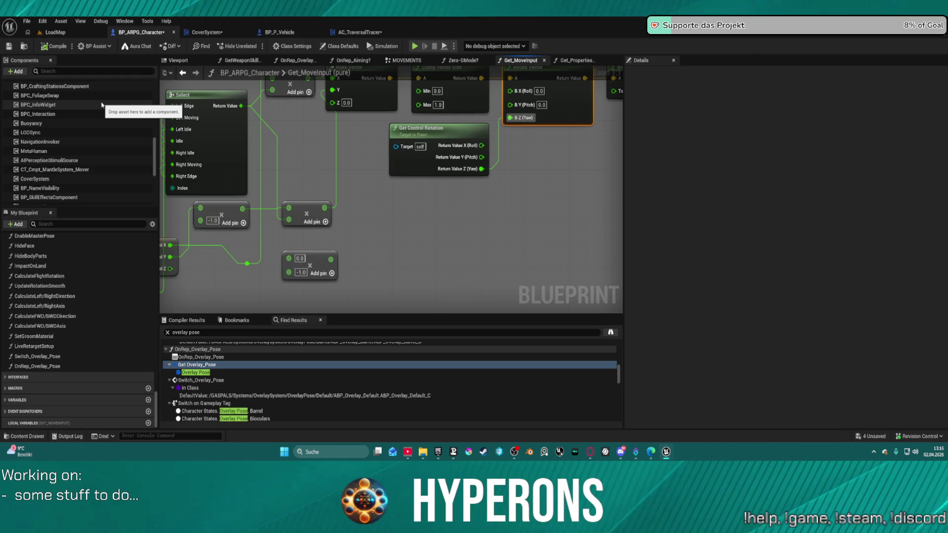
Rearrange the graph, nudging the Cover Normal node and moving both multiply nodes further down
mouse_move(479, 252)
mouse_down()
mouse_move(527, 320)
mouse_move(378, 332)
mouse_move(354, 321)
mouse_move(412, 307)
mouse_up()
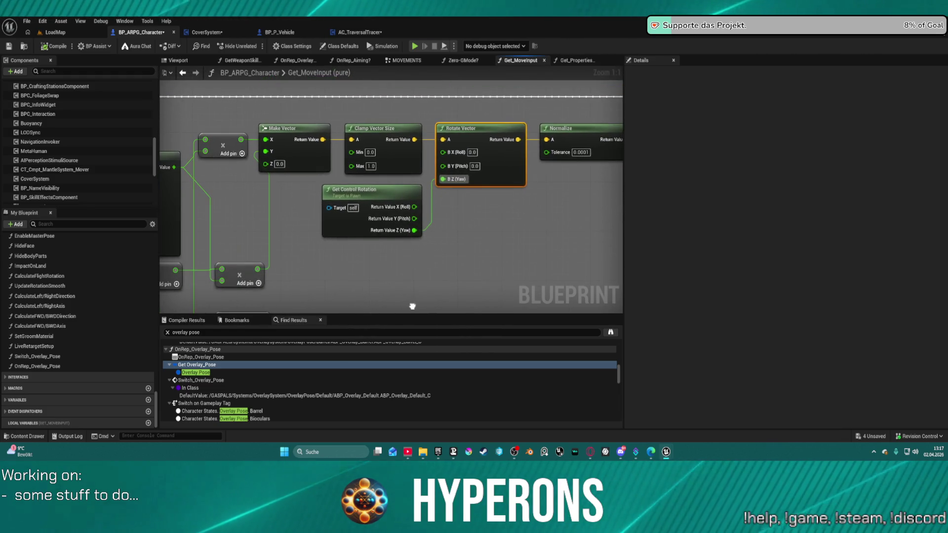
mouse_move(198, 306)
mouse_down()
mouse_move(306, 296)
mouse_move(385, 247)
mouse_move(336, 234)
mouse_move(314, 247)
mouse_up()
mouse_move(571, 189)
mouse_down()
mouse_move(525, 237)
mouse_move(454, 131)
mouse_move(470, 162)
mouse_up()
mouse_move(394, 201)
mouse_down()
mouse_move(388, 232)
mouse_move(366, 213)
mouse_up()
mouse_move(515, 158)
mouse_down()
mouse_move(442, 226)
mouse_move(368, 251)
mouse_move(385, 236)
mouse_up()
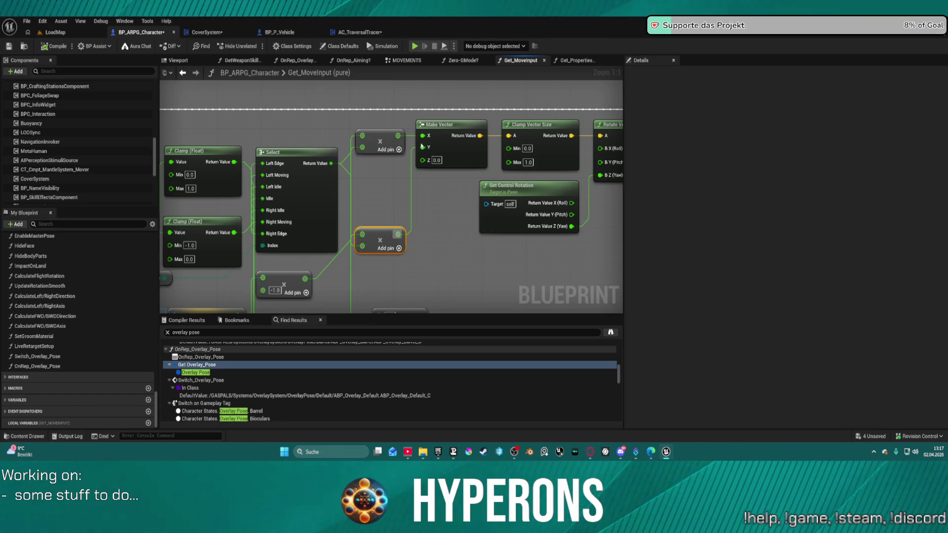
Connect Make Vector's X to the lower multiply output, then compile and start a play test
drag(398, 135, 422, 135)
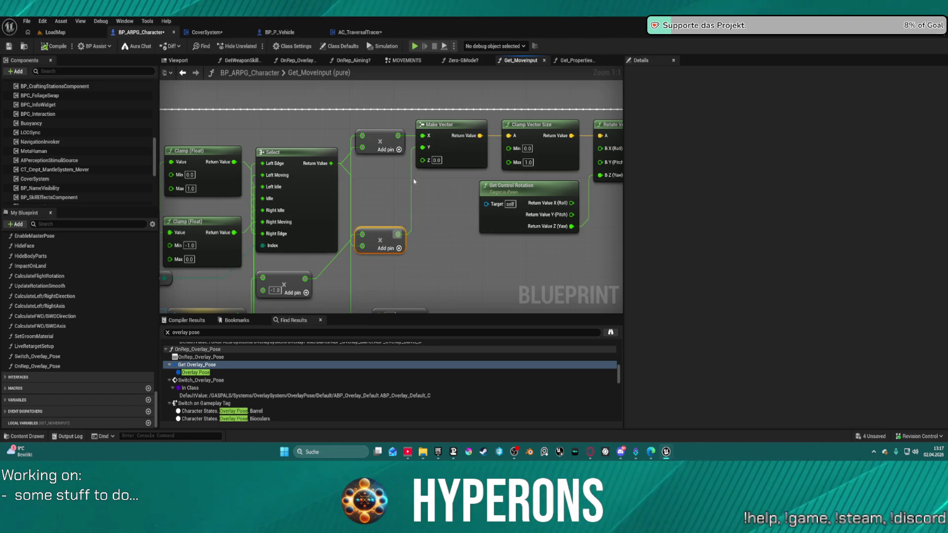
click(421, 140)
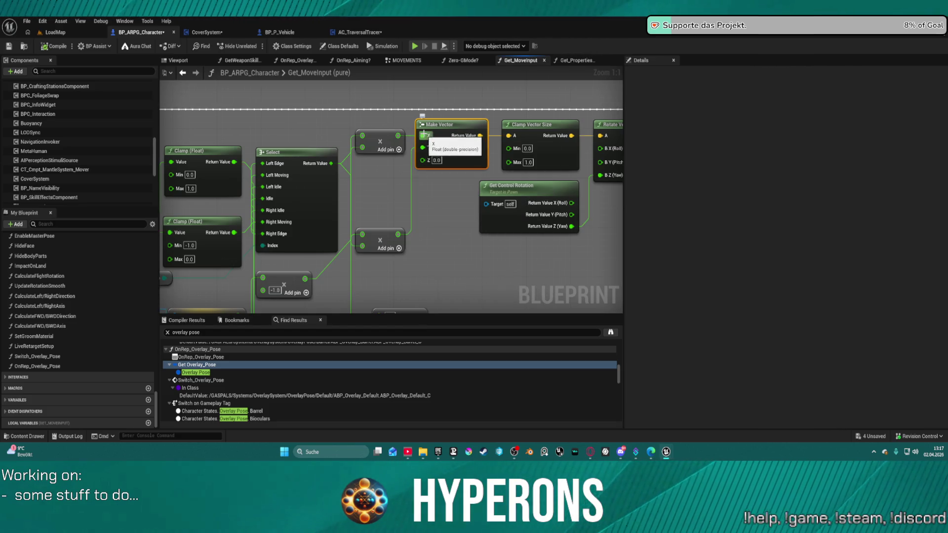
drag(396, 135, 399, 235)
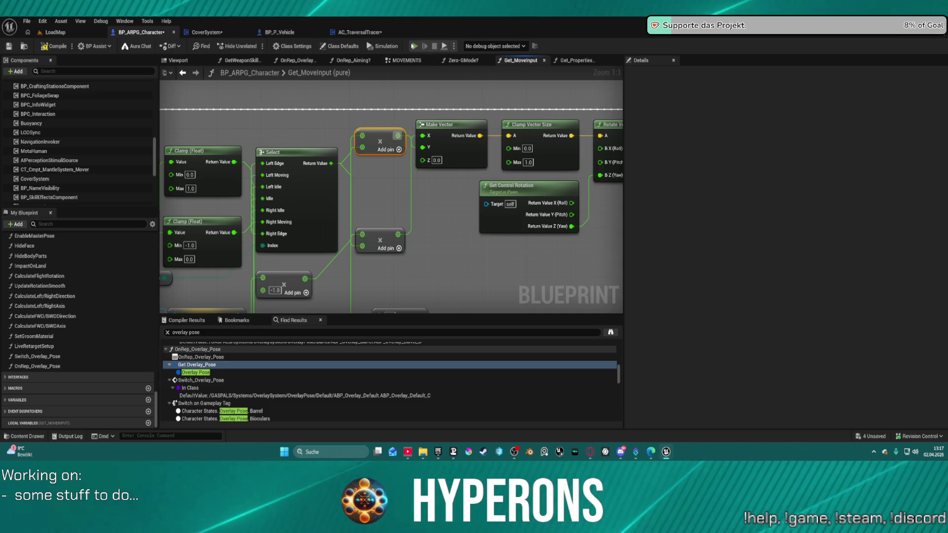
key(F7)
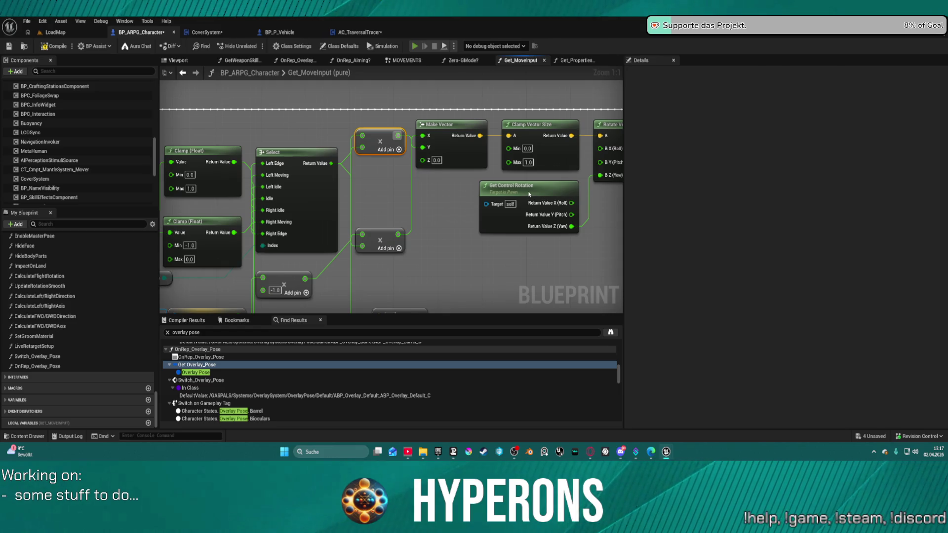
key(alt+p)
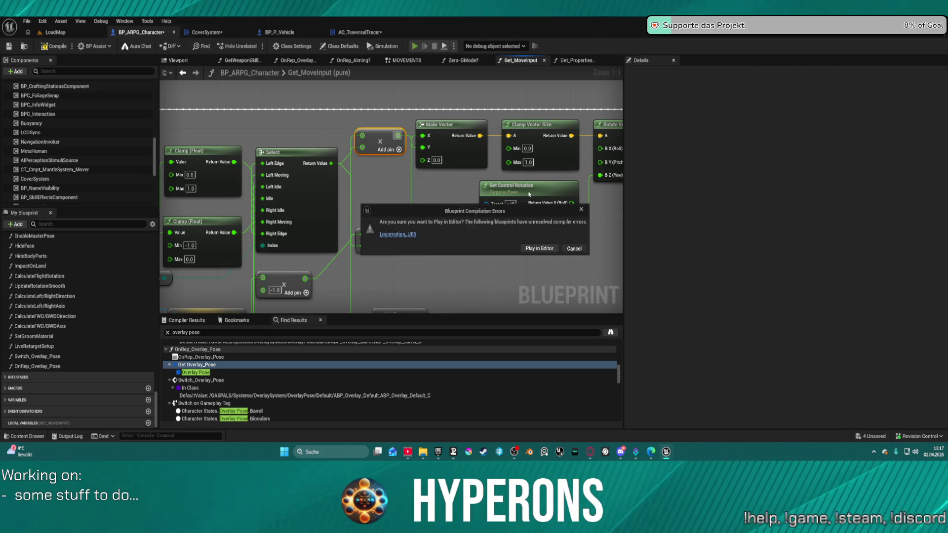
Dismiss the compile-error prompt, retry Play, and choose Play in Editor despite the errors
key(Escape)
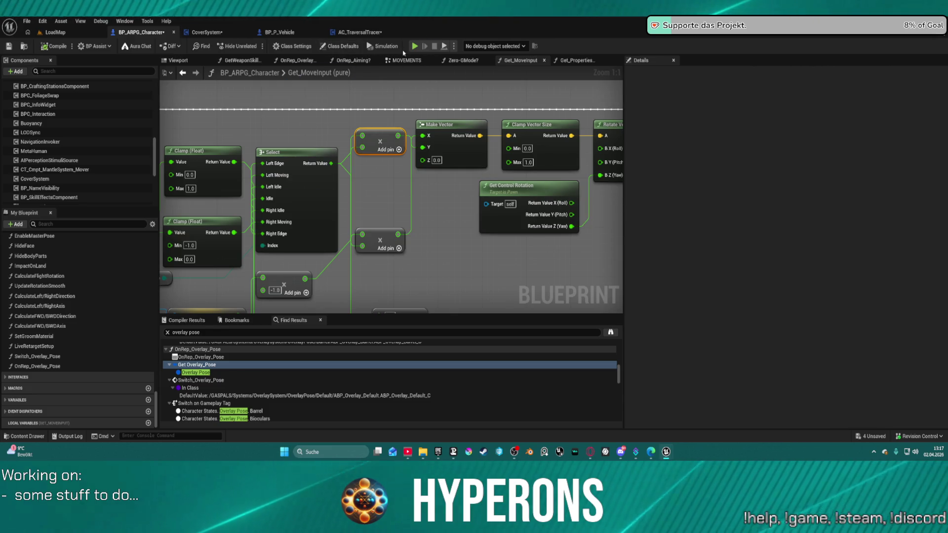
click(415, 47)
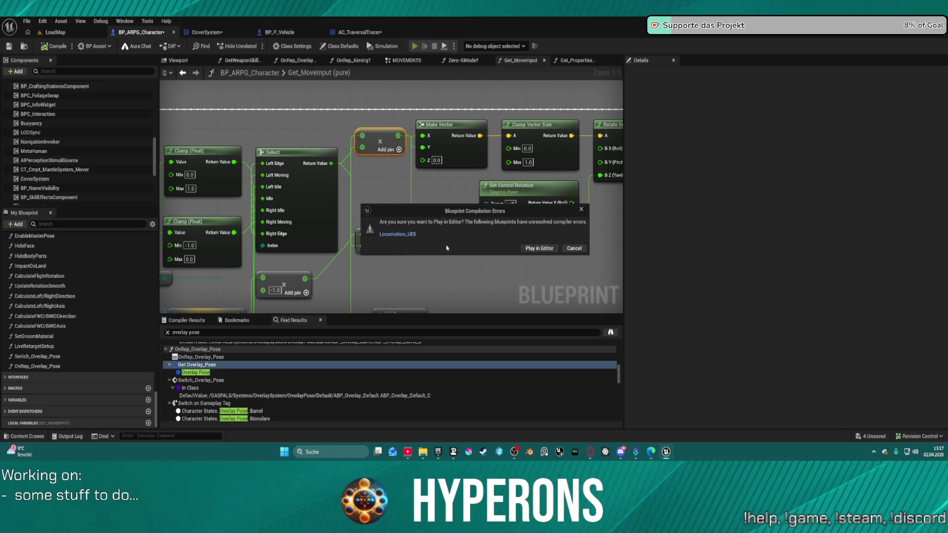
key(Escape)
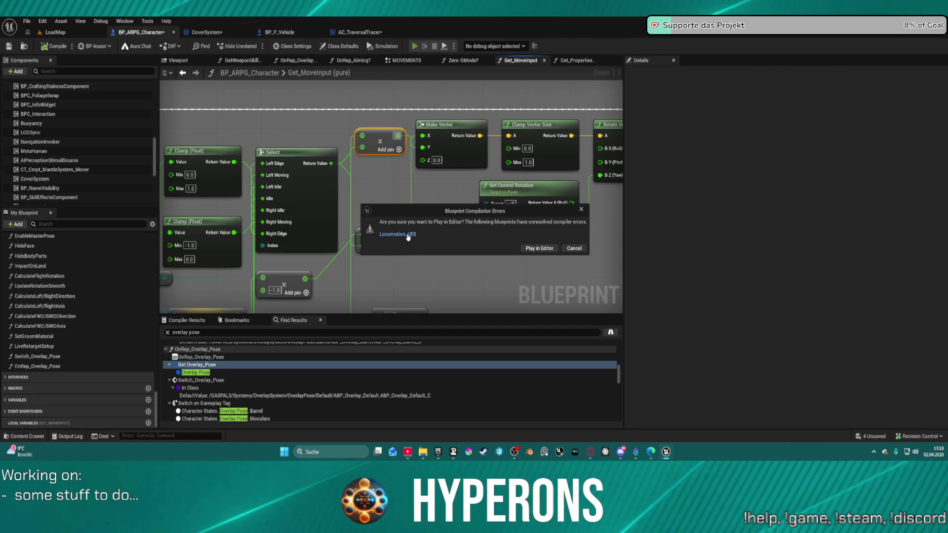
click(543, 249)
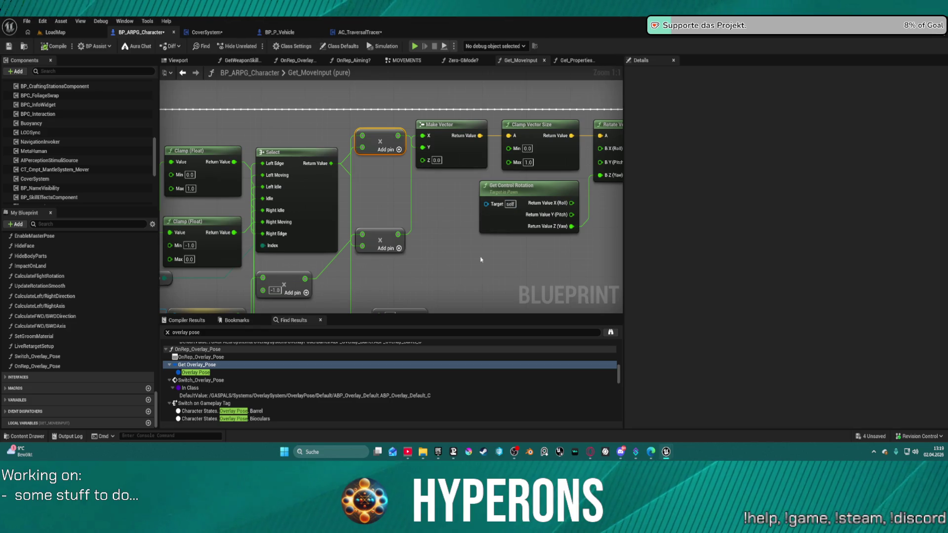
Survey the zoomed-out Get_MoveInput graph, then launch a play test despite compile errors
scroll(401, 217, down, 3)
drag(401, 217, 347, 171)
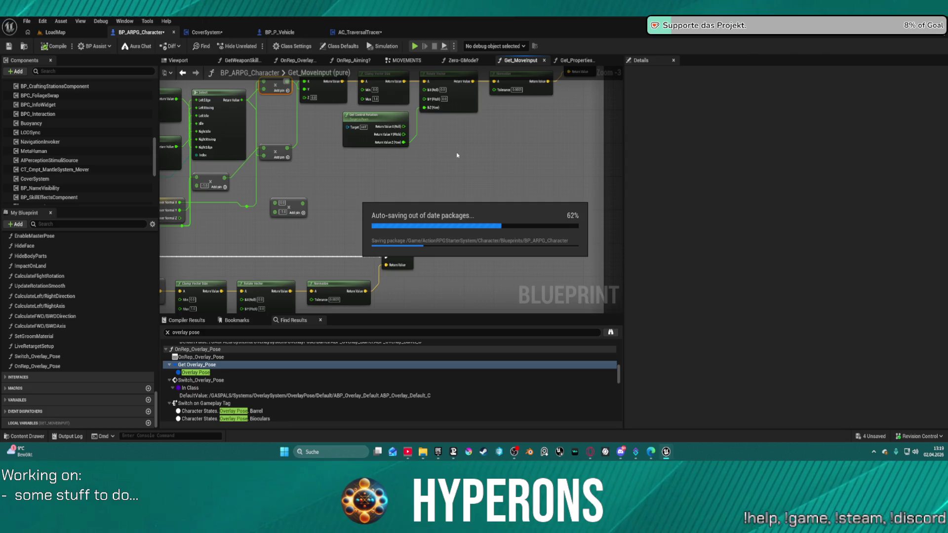
mouse_move(337, 175)
mouse_down()
mouse_move(507, 193)
mouse_move(486, 91)
mouse_move(428, 217)
mouse_move(444, 214)
mouse_up()
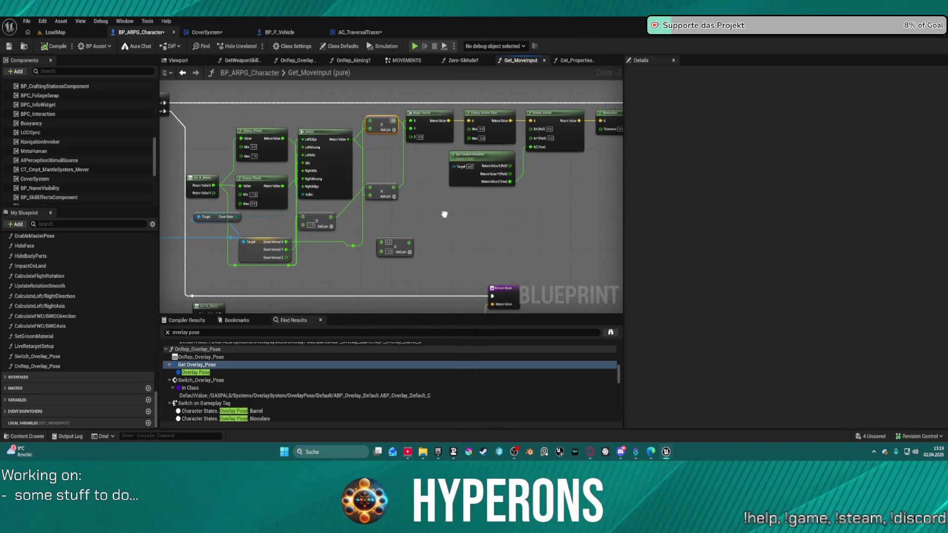
drag(444, 214, 446, 207)
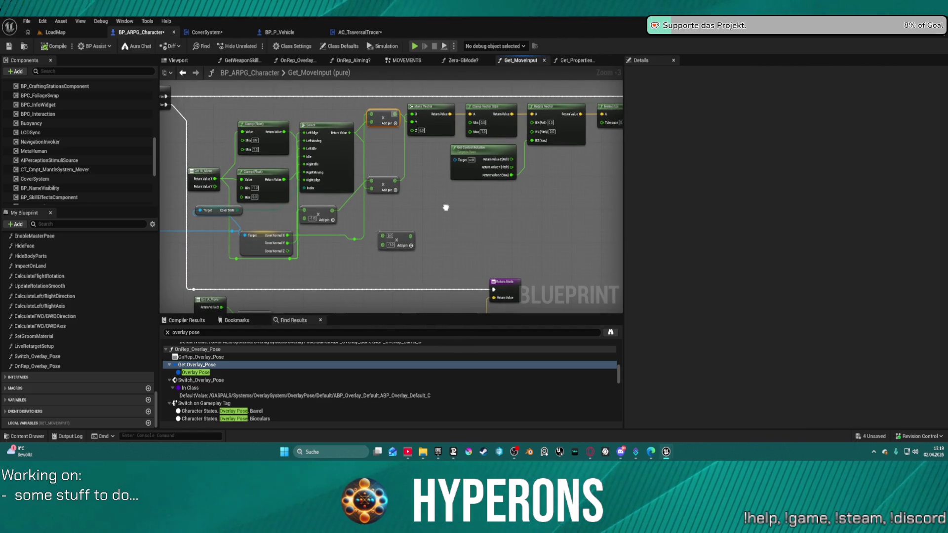
mouse_move(446, 207)
mouse_down()
mouse_move(305, 215)
mouse_move(368, 176)
mouse_up()
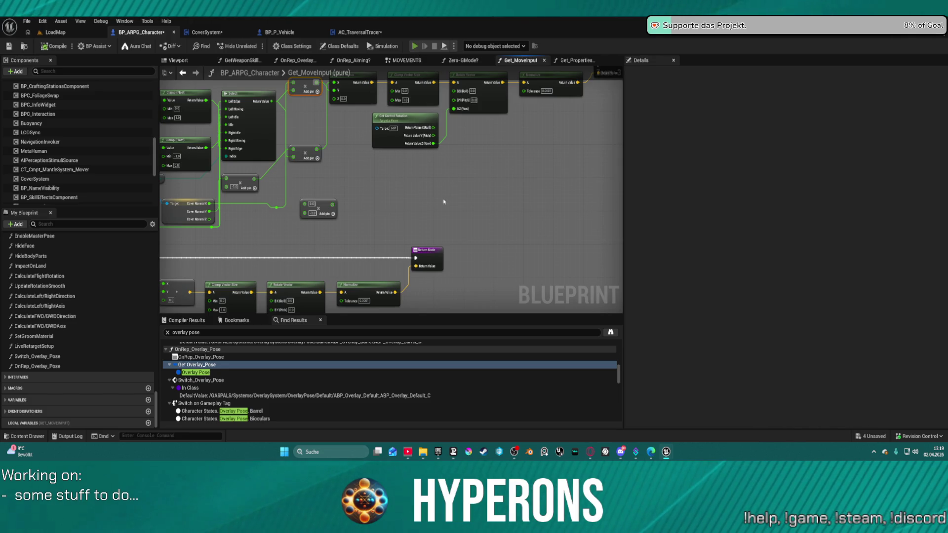
click(539, 248)
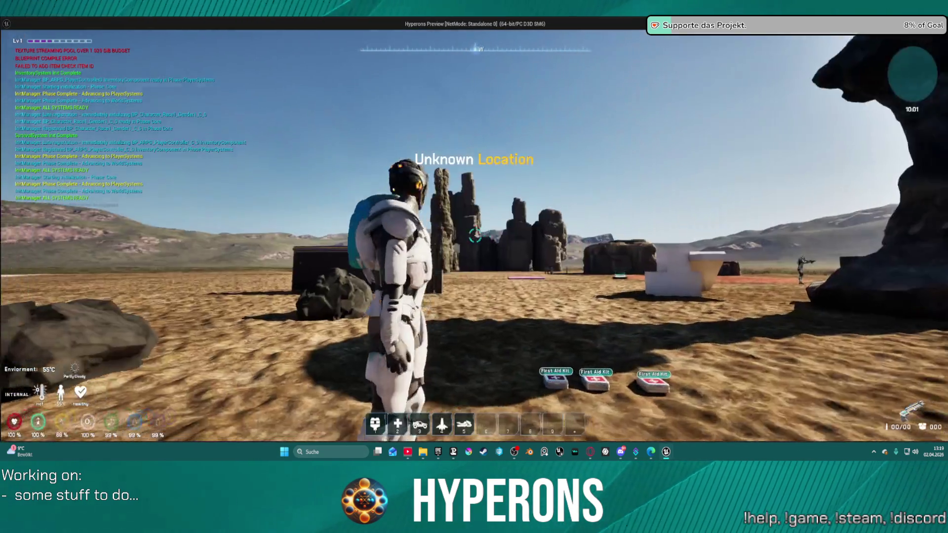
Walk the character to the dark box, take cover with C, step out with S, and return with W
key(w)
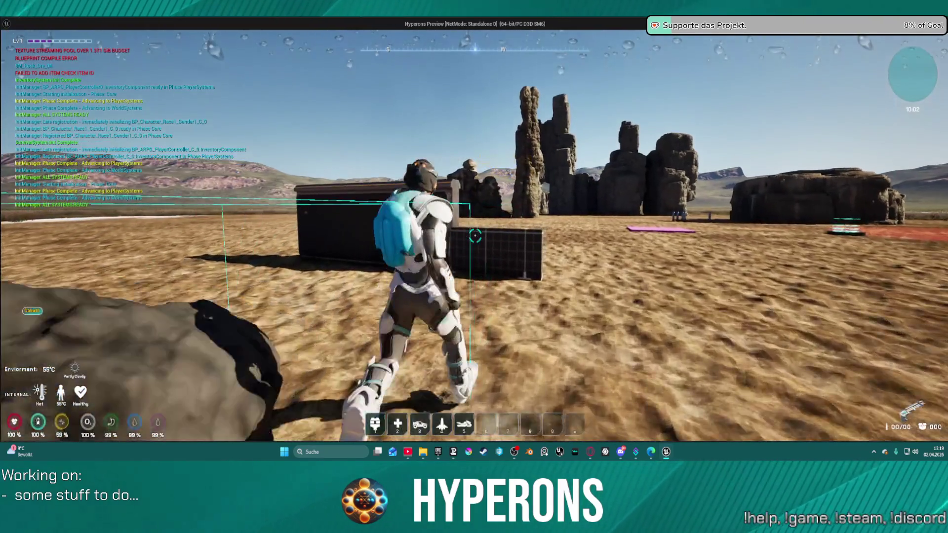
key(w)
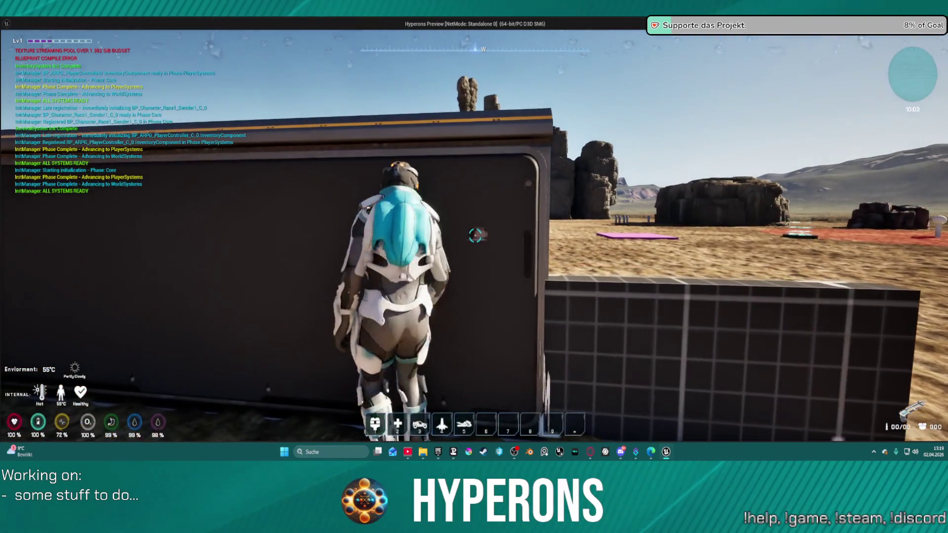
key(c)
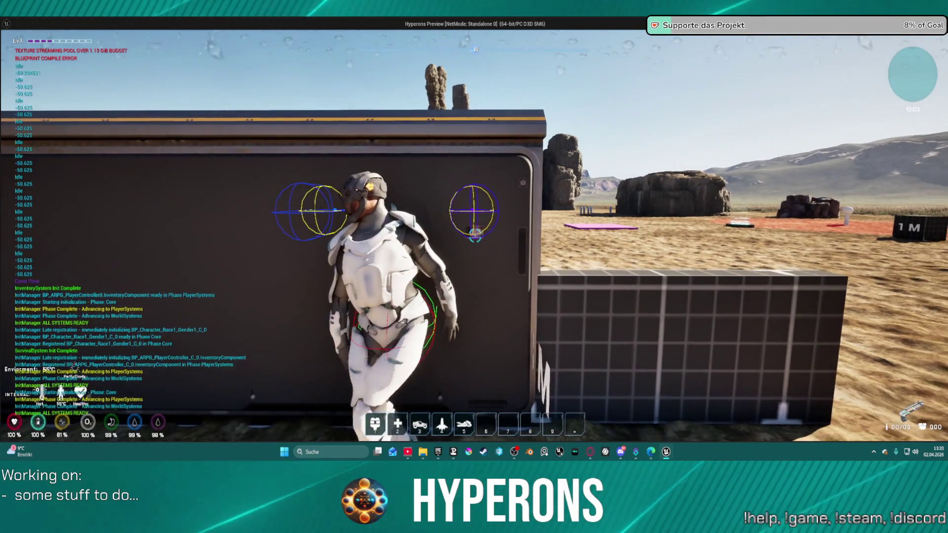
key(s)
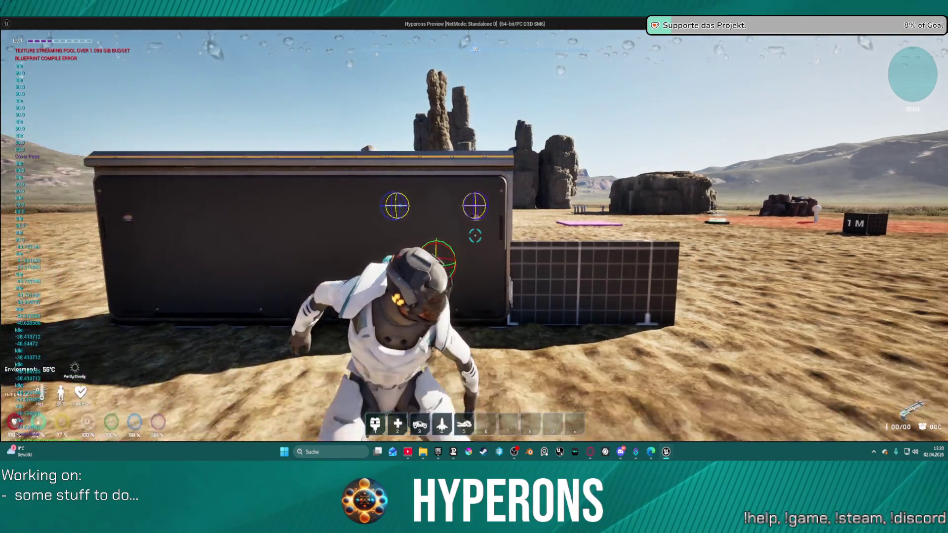
key(w)
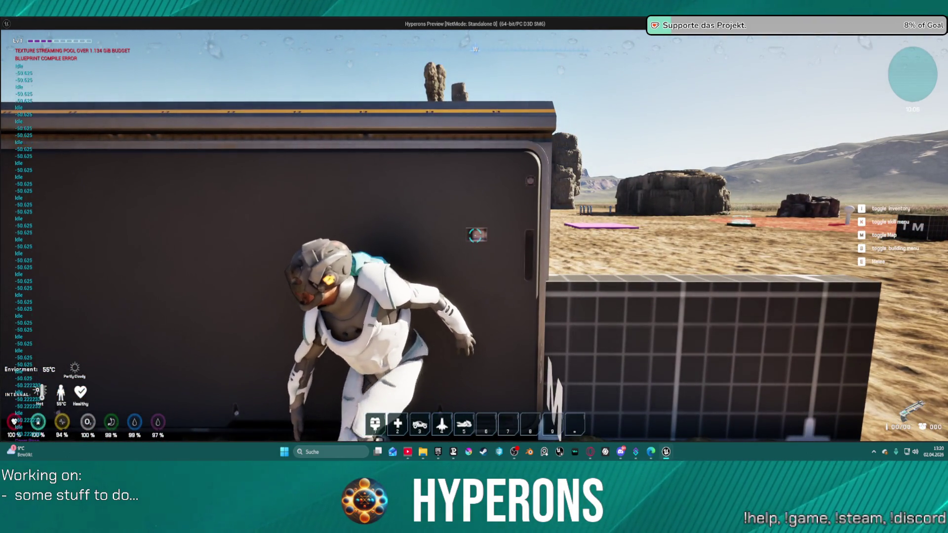
Walk up to the bunker wall beside the white door and slide right, then left, in cover
mouse_move(473, 267)
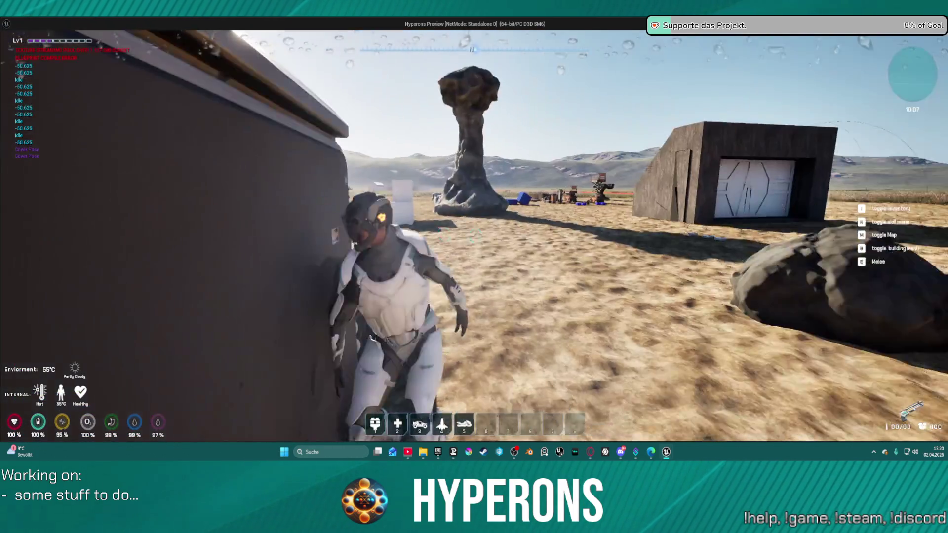
key(w)
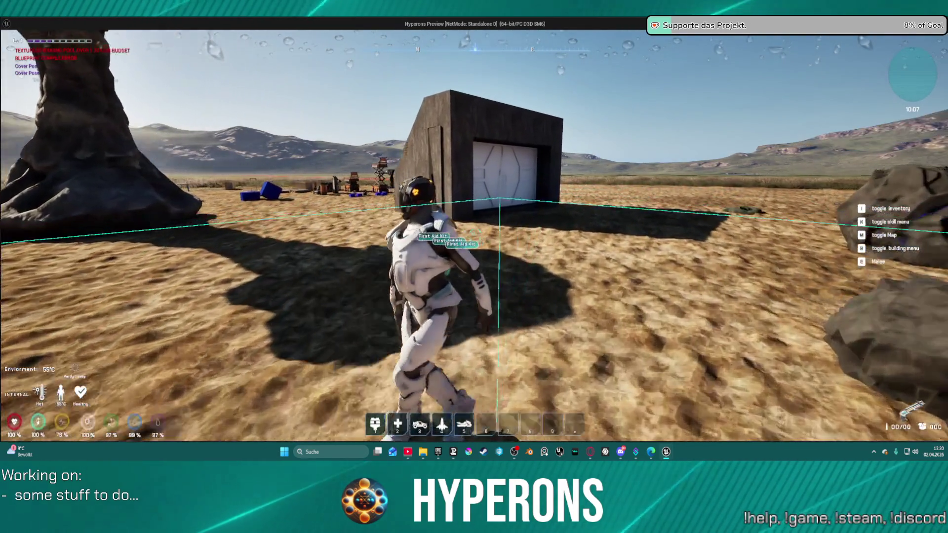
key(w)
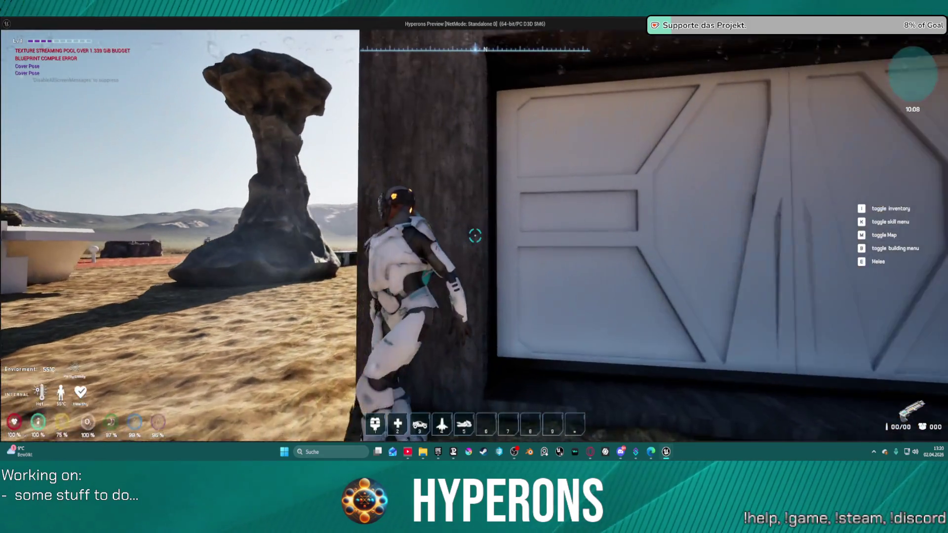
key(w)
key(d)
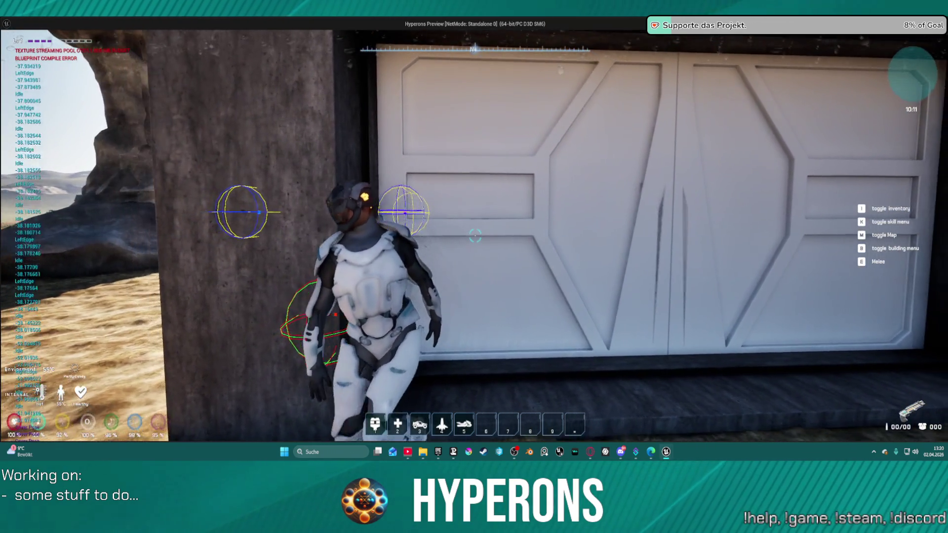
key(a)
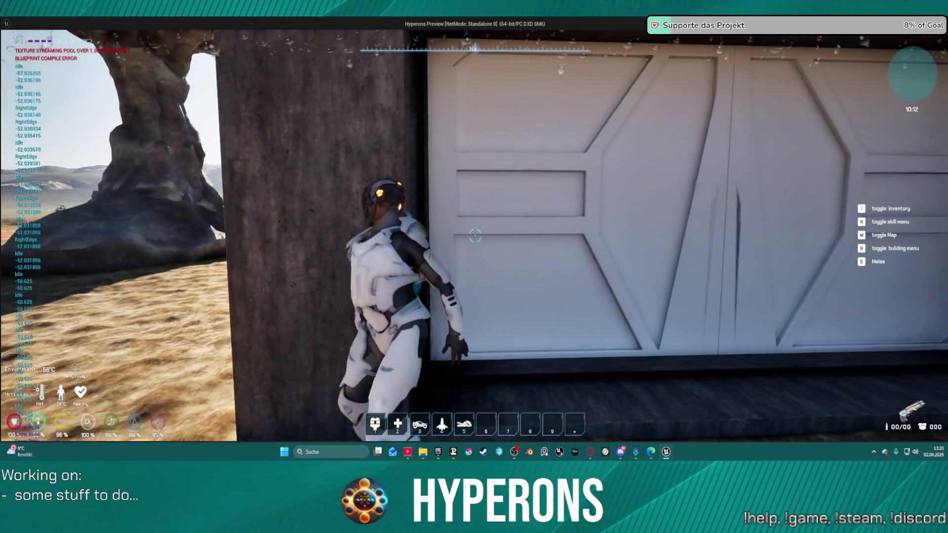
key(a)
key(a)
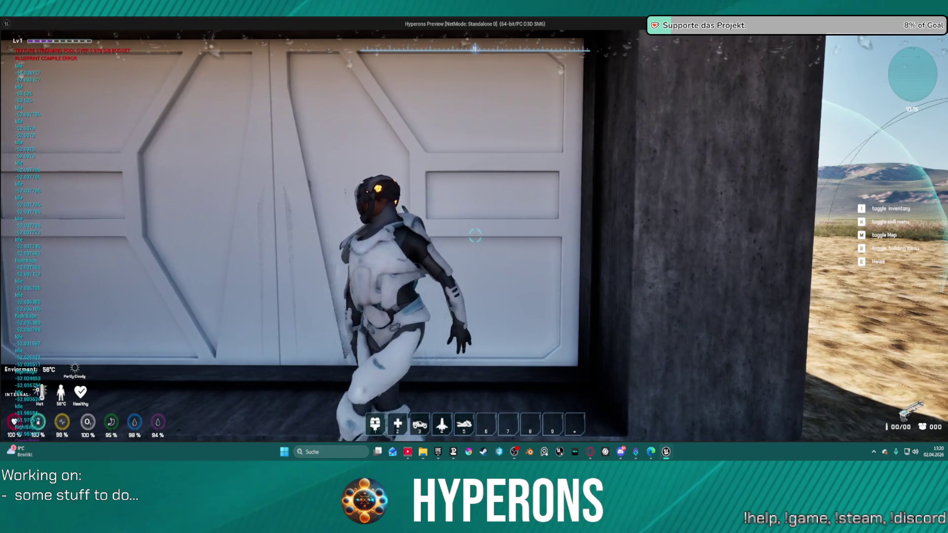
Leave cover, reposition along the white door, and slide left and right against the wall
key(s)
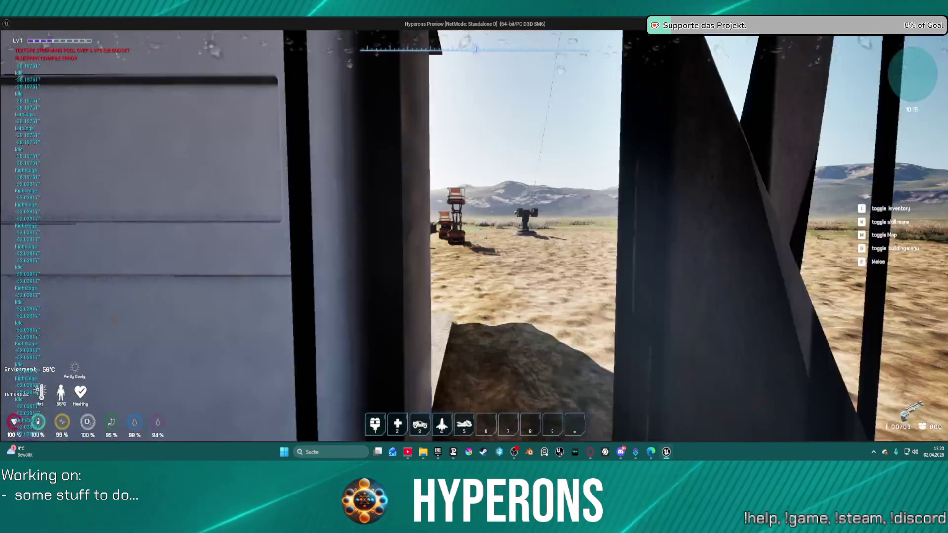
key(a)
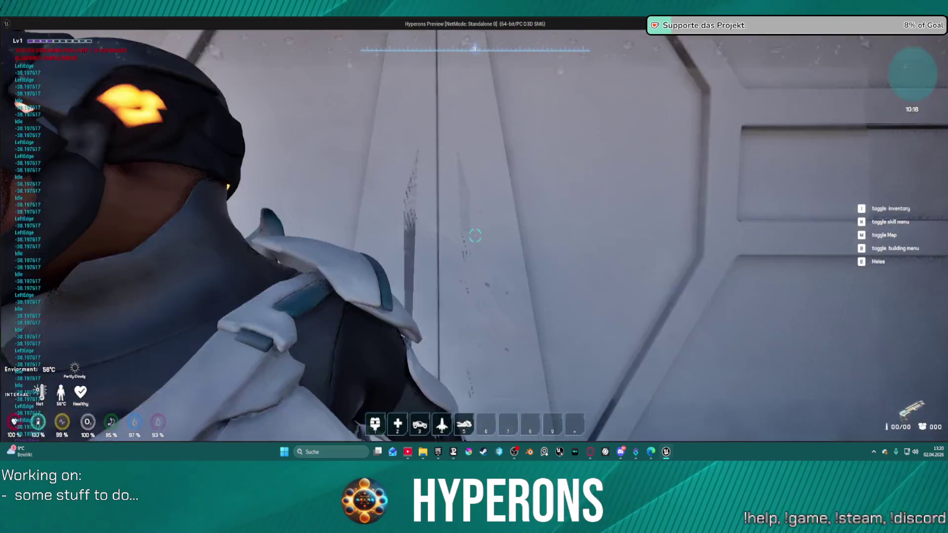
key(a)
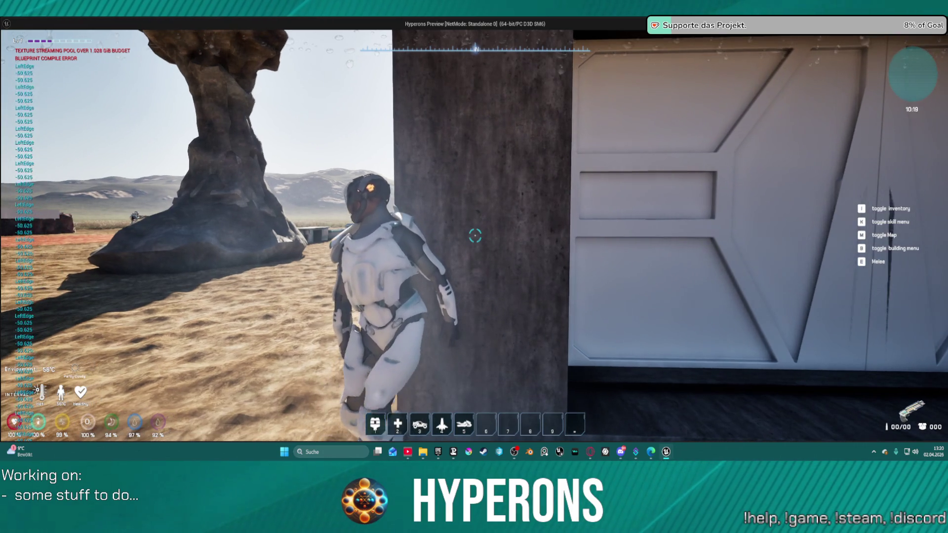
key(s)
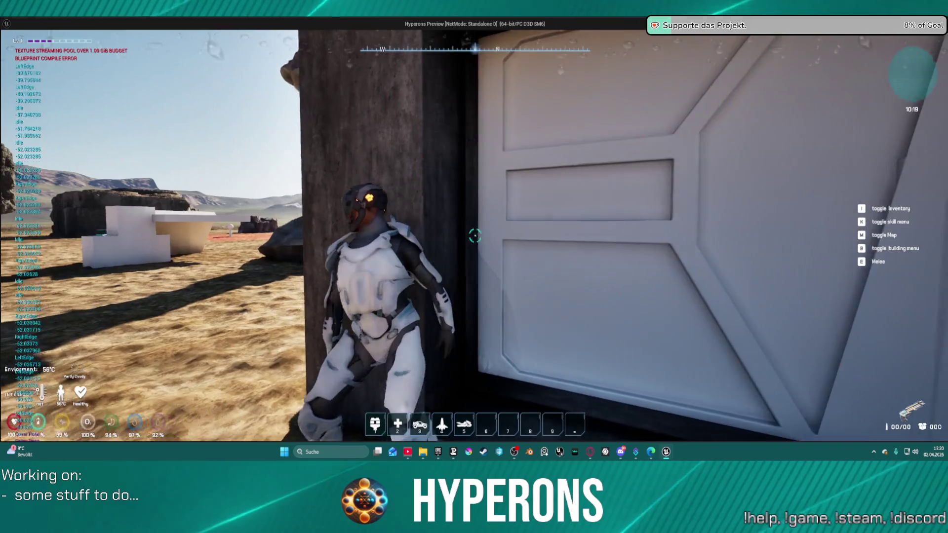
key(a)
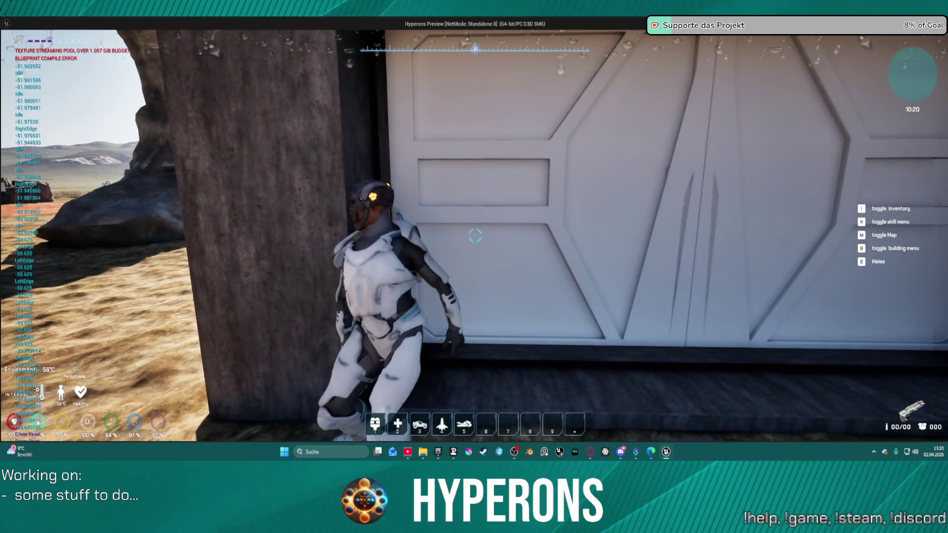
key(a)
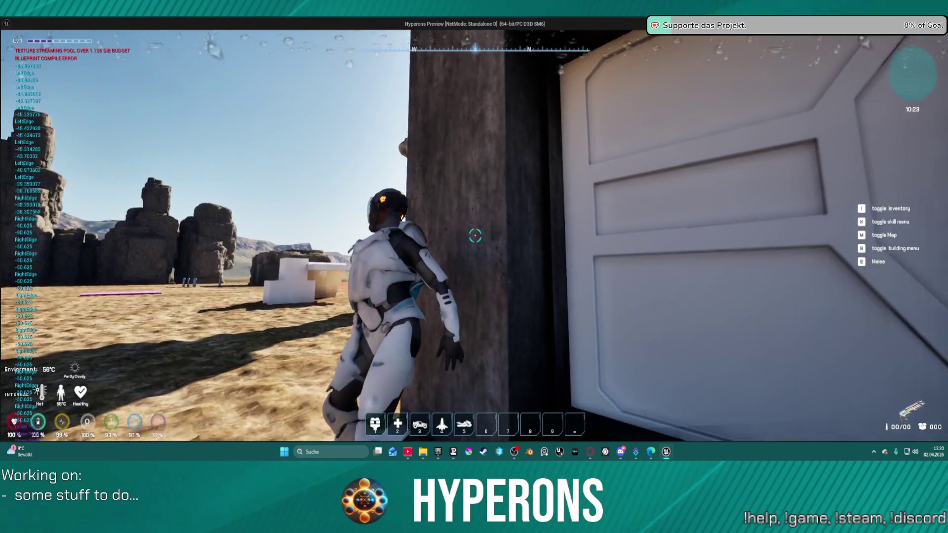
key(d)
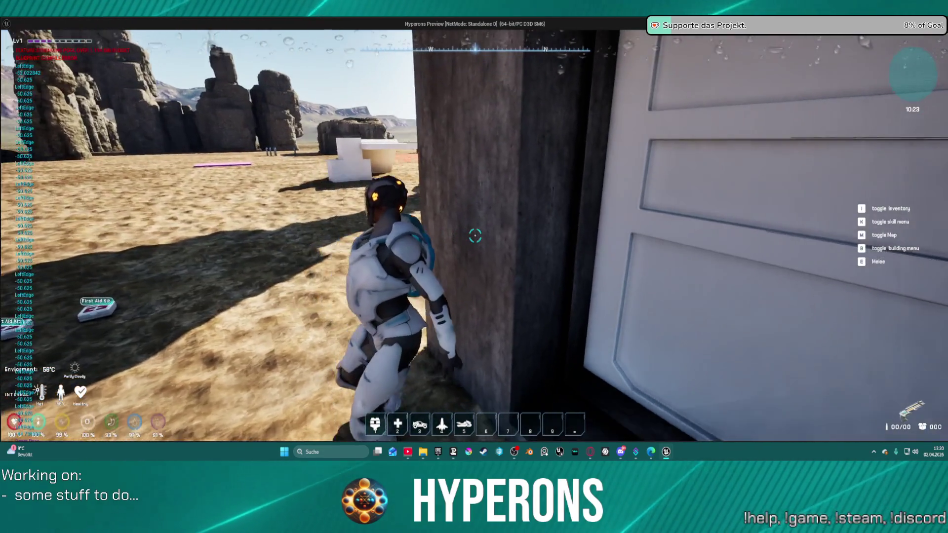
key(a)
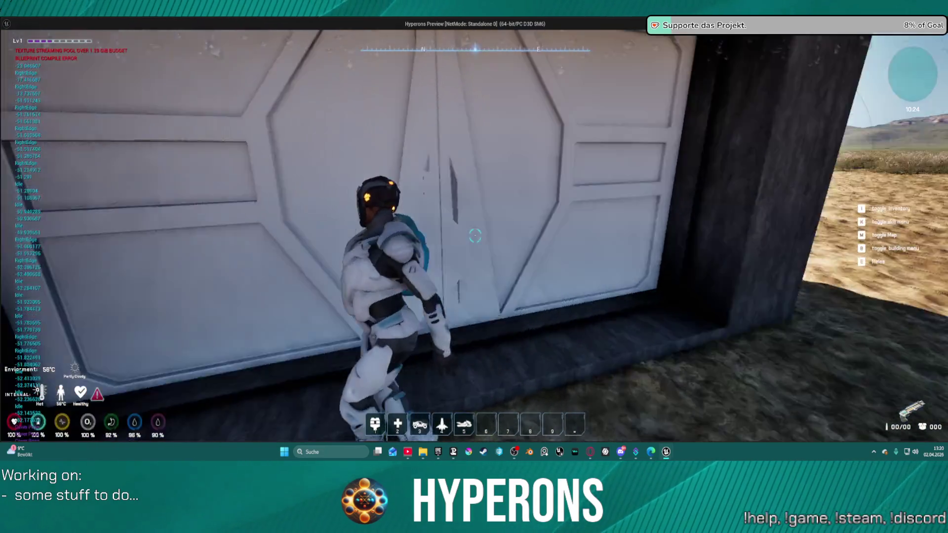
key(s)
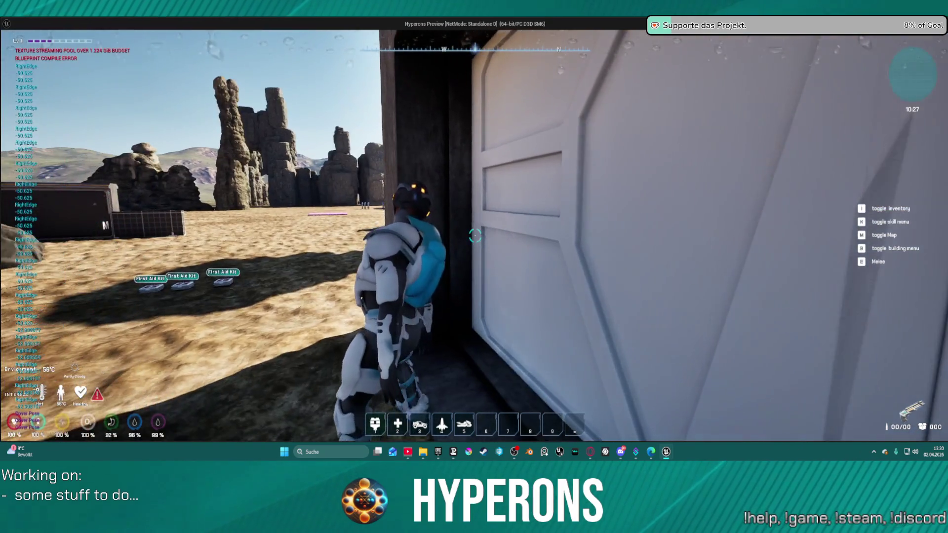
Slide left to the corner and back right along the door, then step away from the wall
key(a)
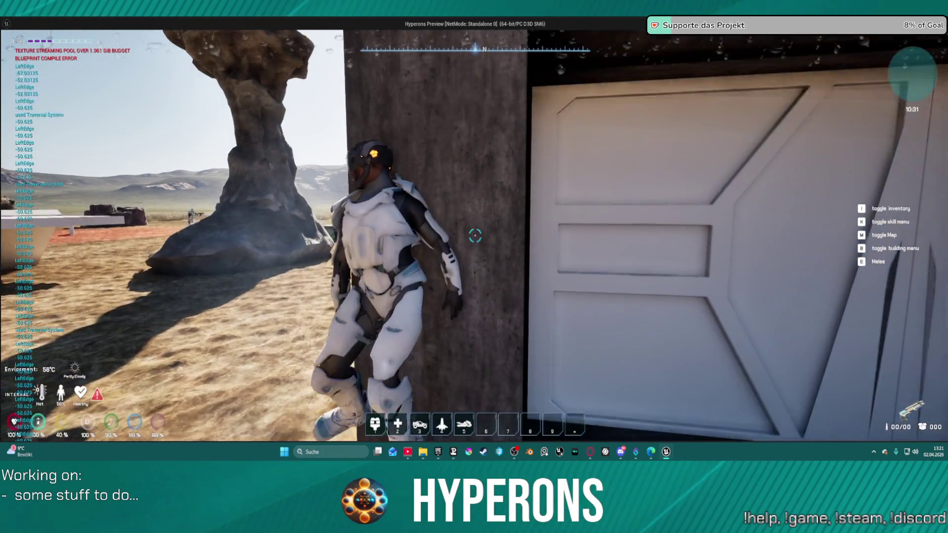
key(s)
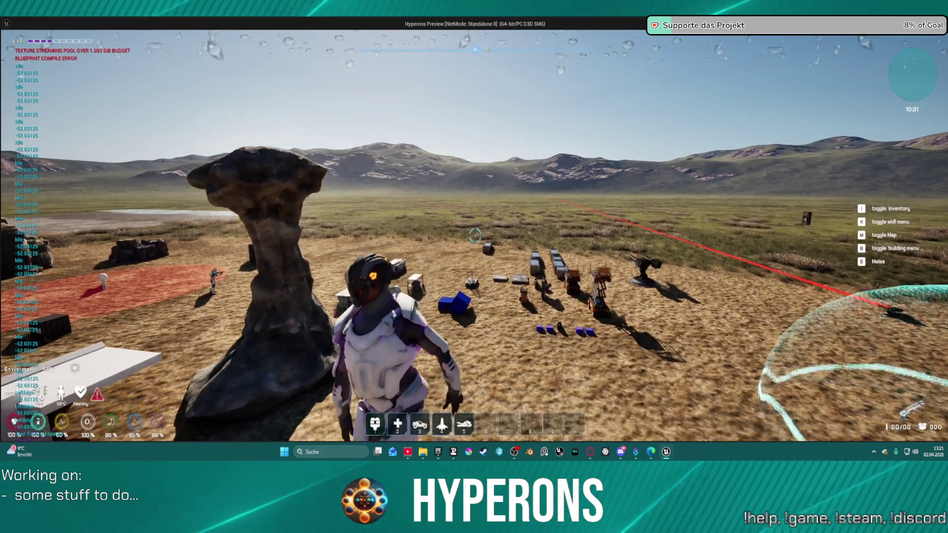
key(d)
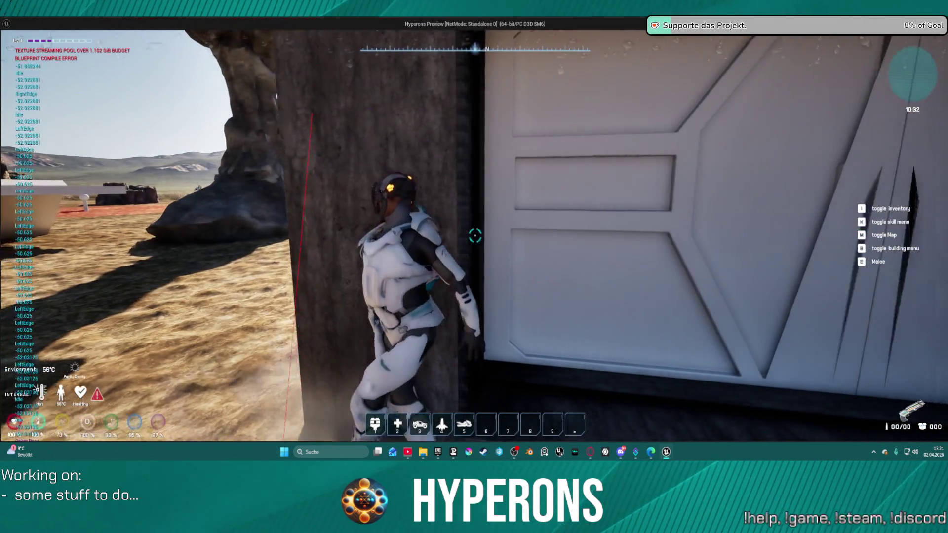
key(a)
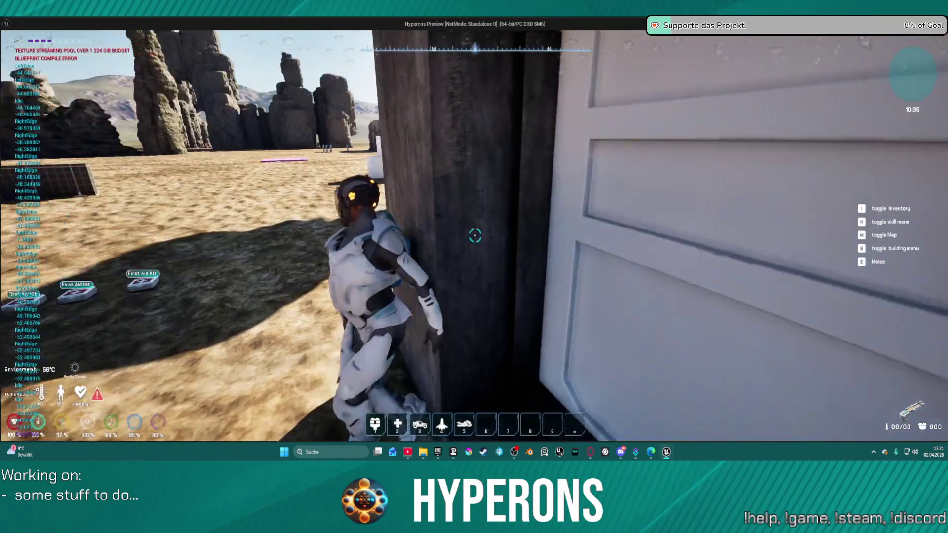
key(d)
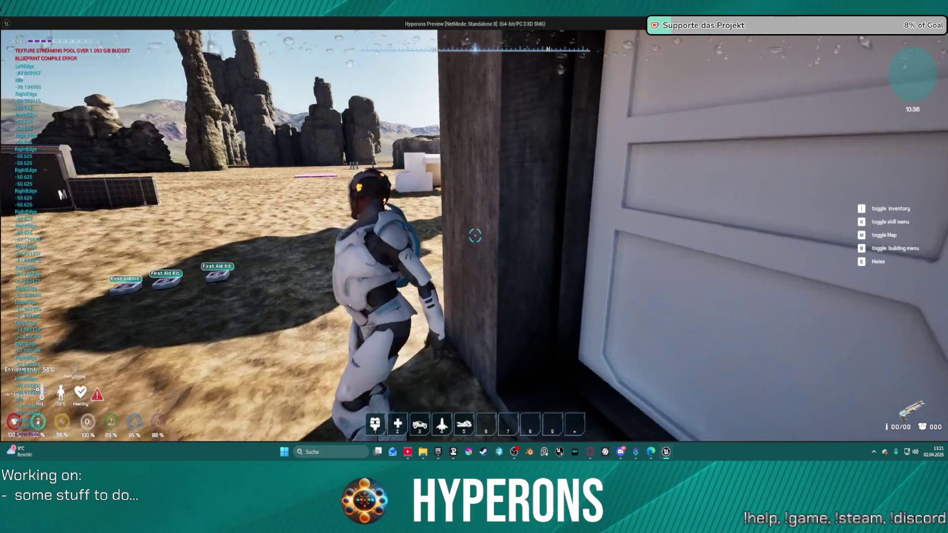
key(a)
key(s)
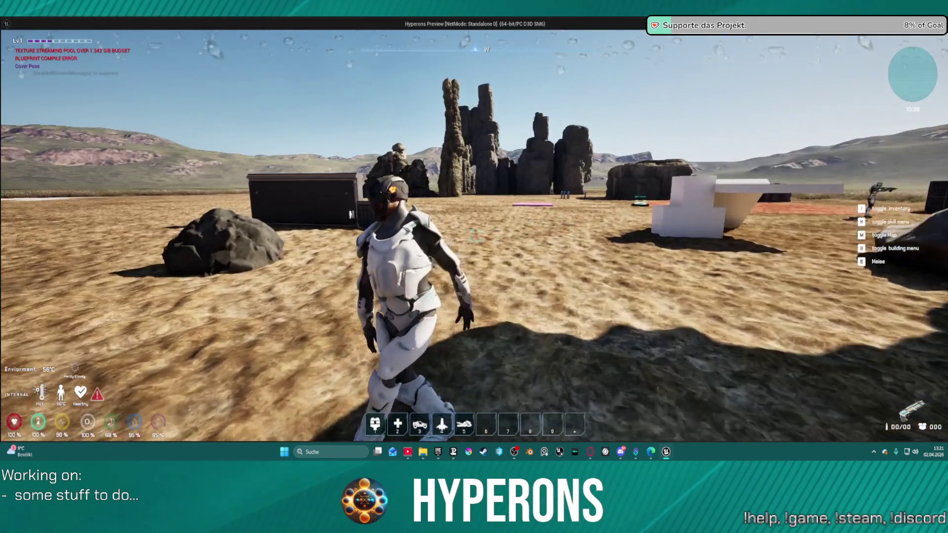
key(w)
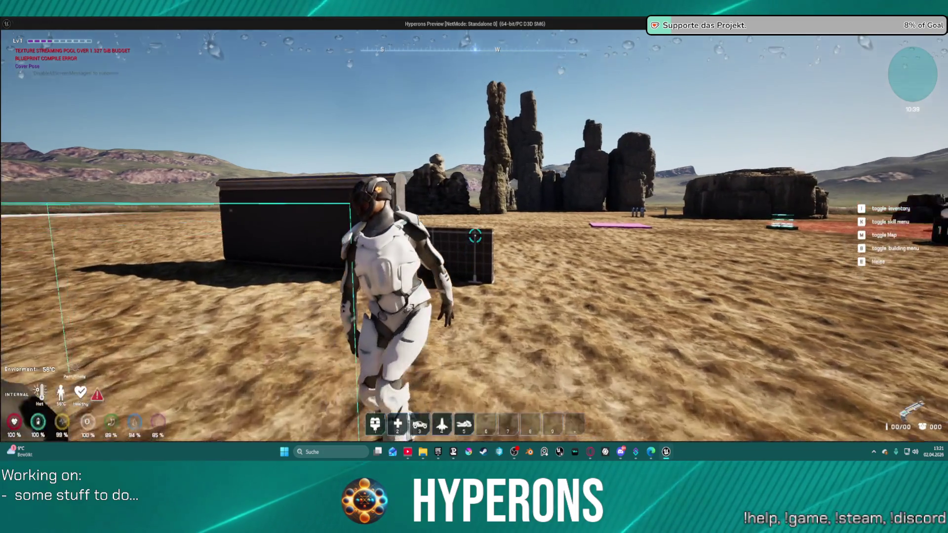
key(w)
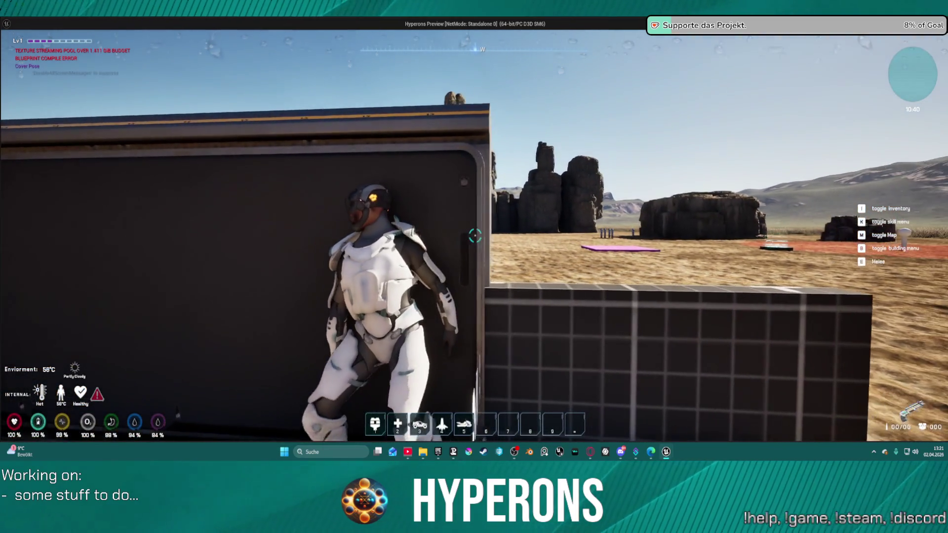
key(s)
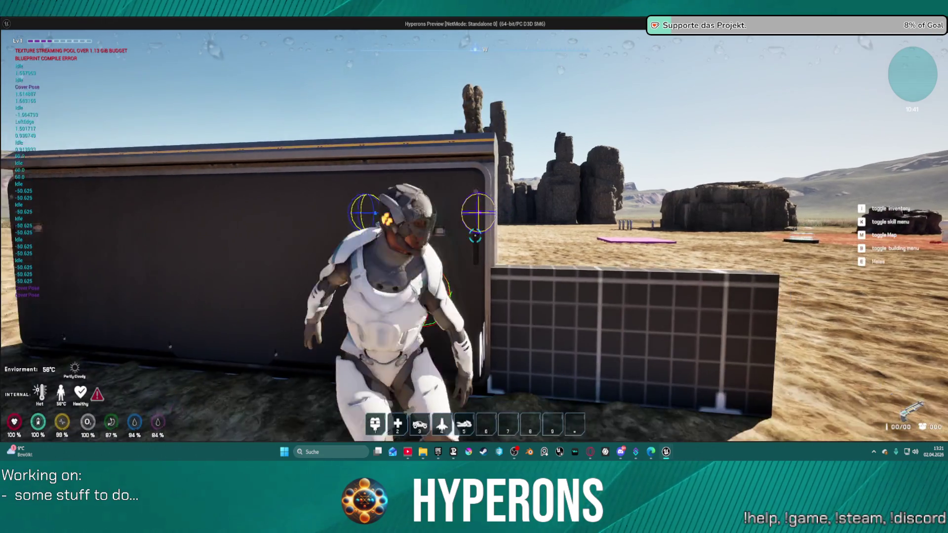
key(w)
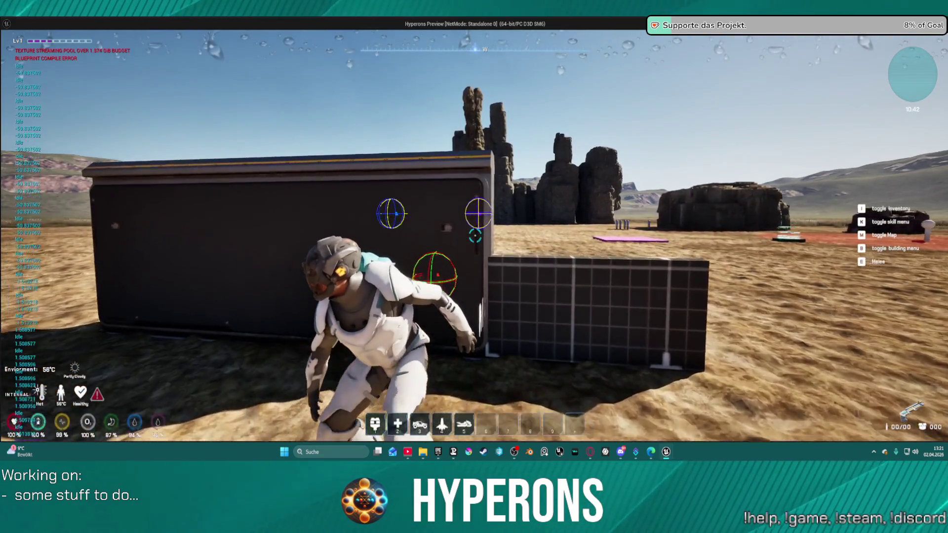
key(w)
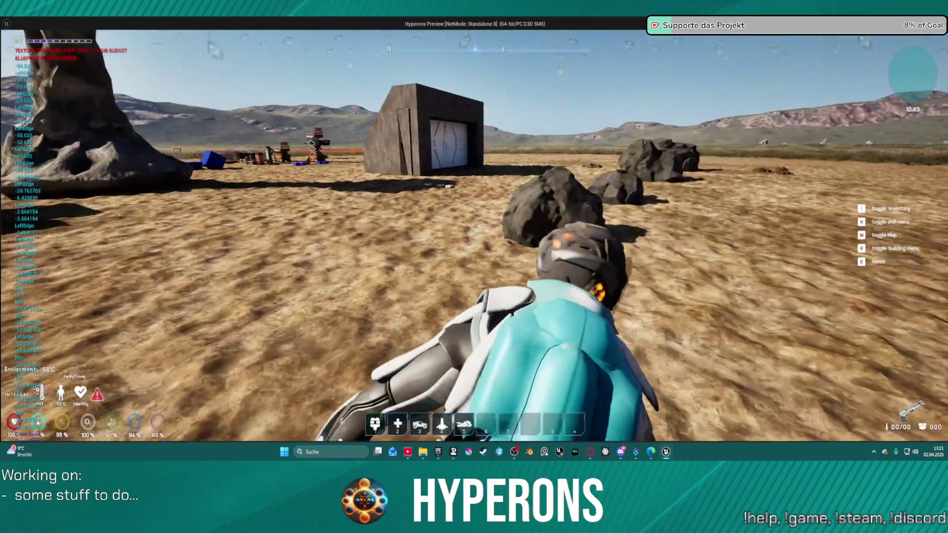
key(w)
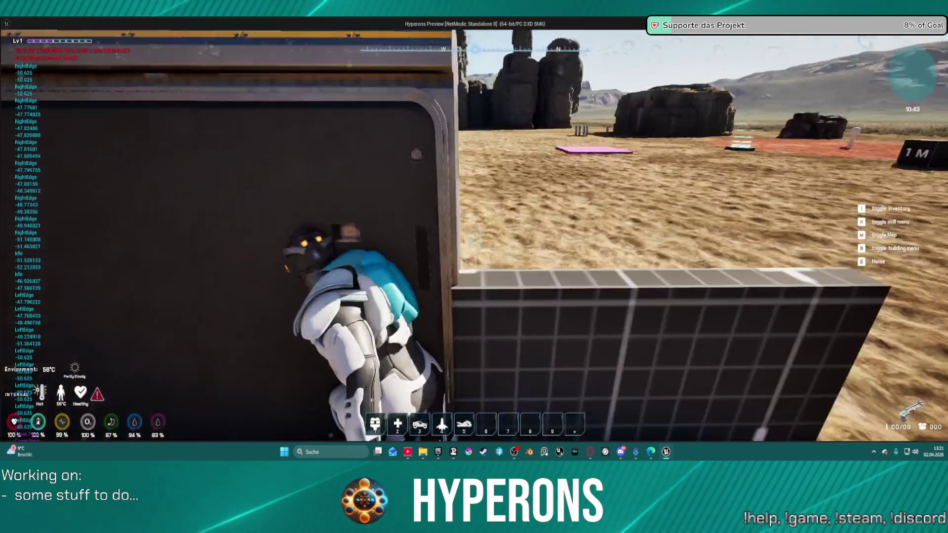
key(Escape)
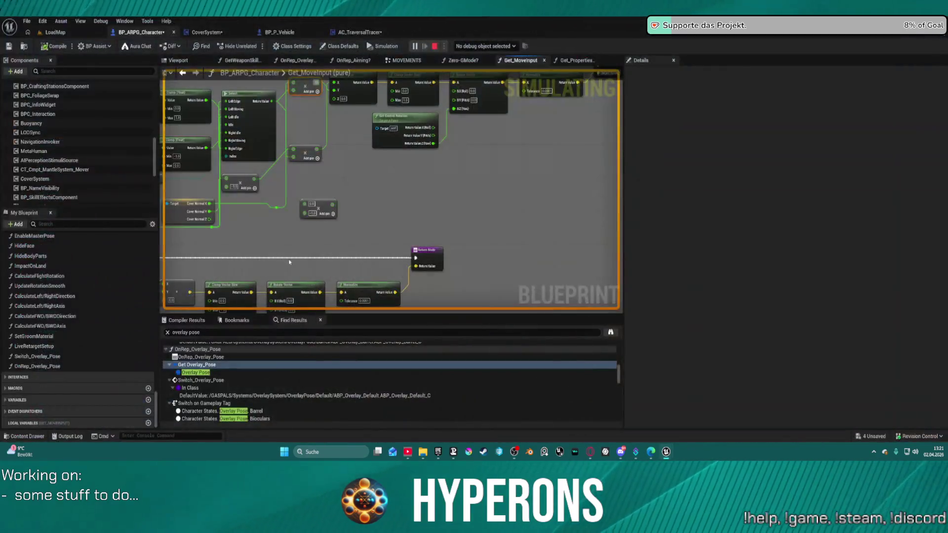
scroll(432, 195, up, 2)
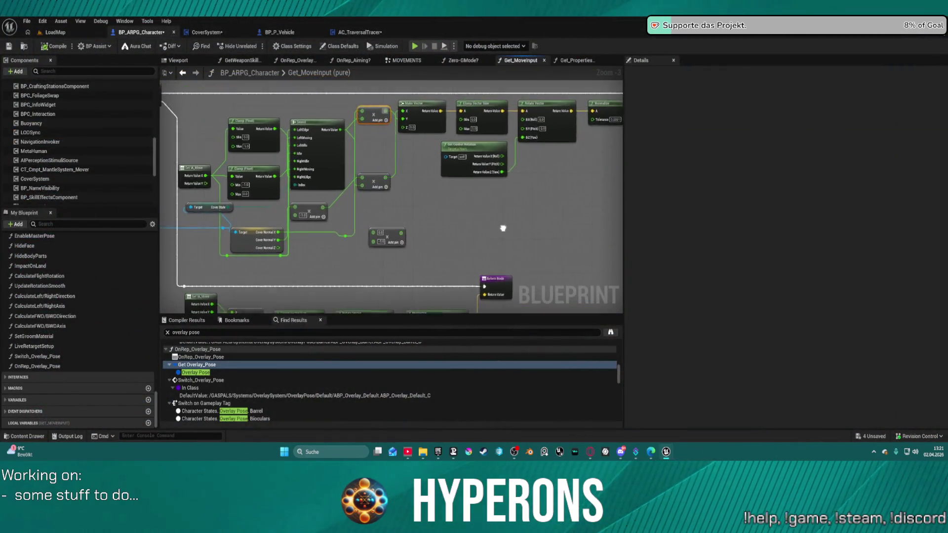
scroll(501, 227, down, 2)
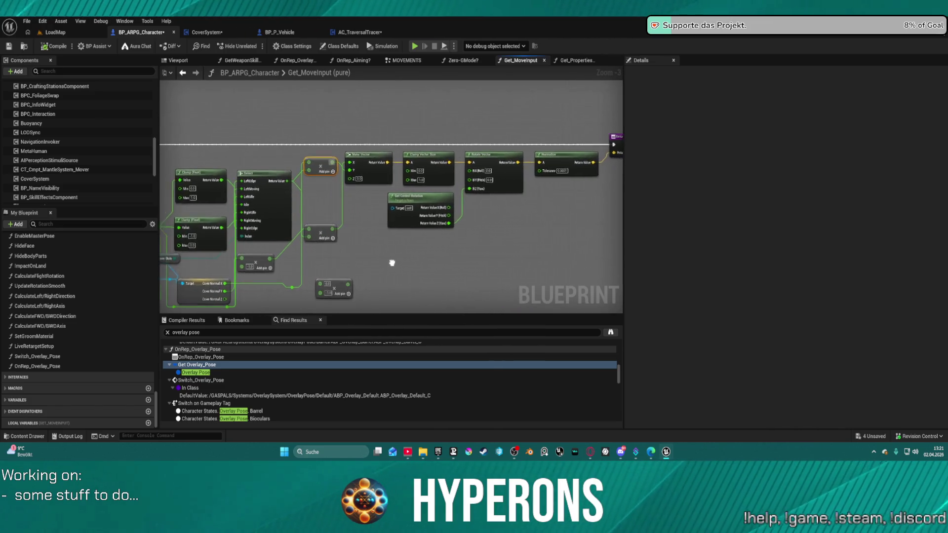
scroll(483, 212, up, 4)
drag(321, 219, 495, 190)
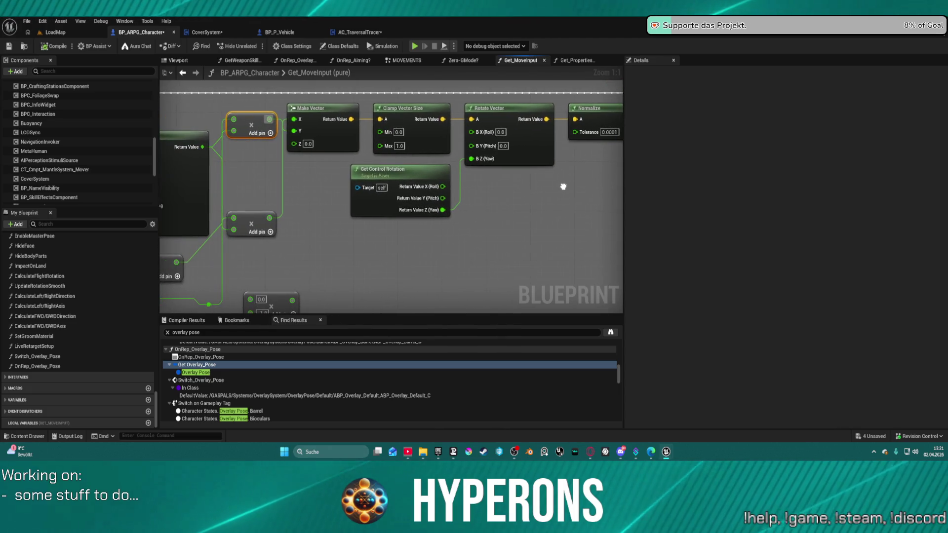
drag(565, 188, 623, 382)
mouse_move(395, 198)
mouse_down()
mouse_move(391, 267)
mouse_move(411, 240)
mouse_move(392, 269)
mouse_up()
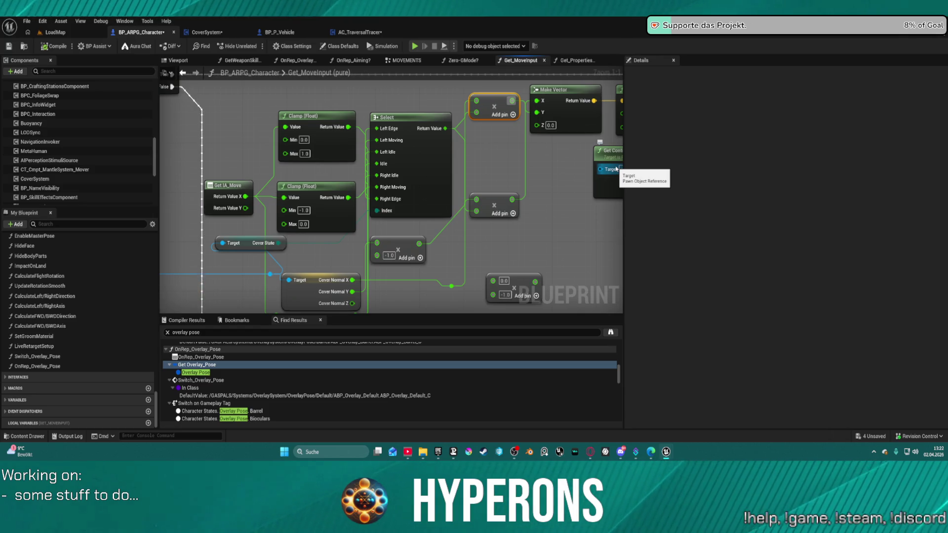
click(382, 188)
scroll(383, 188, down, 4)
scroll(476, 198, up, 3)
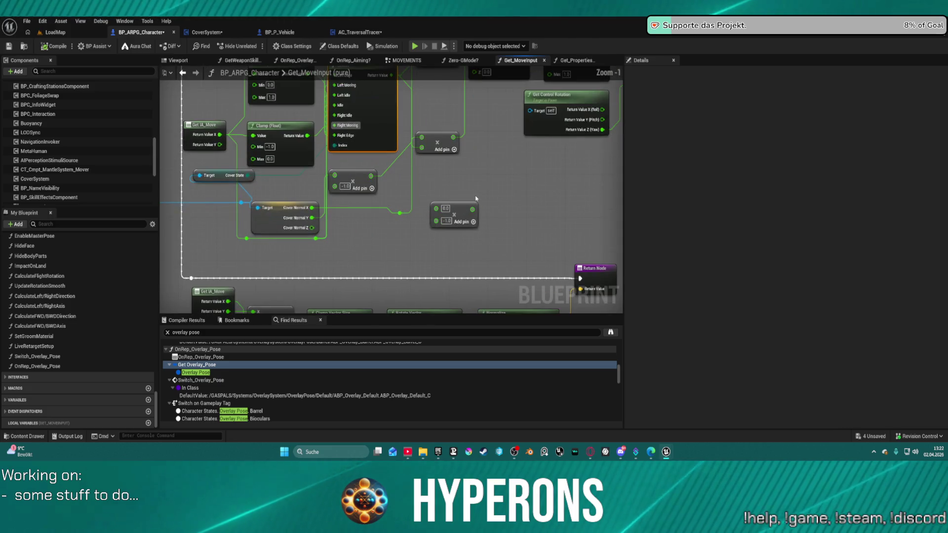
mouse_move(477, 198)
mouse_down()
mouse_move(349, 228)
mouse_move(351, 215)
mouse_up()
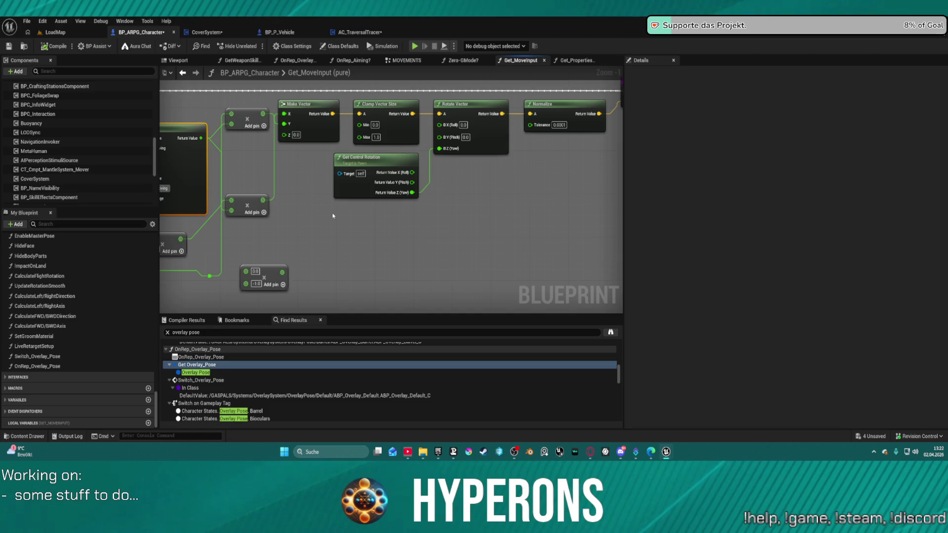
drag(336, 240, 581, 187)
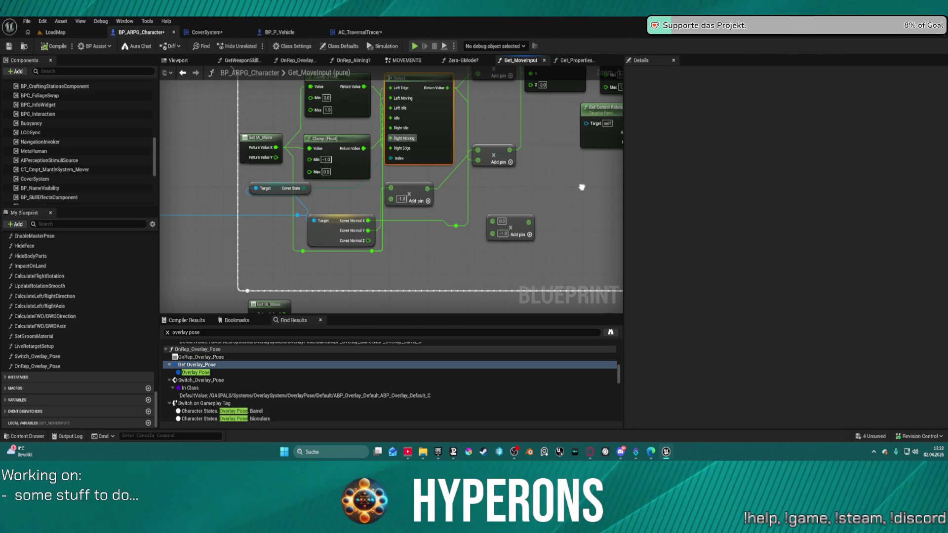
mouse_move(581, 187)
mouse_down()
mouse_move(567, 156)
mouse_move(562, 206)
mouse_move(510, 213)
mouse_up()
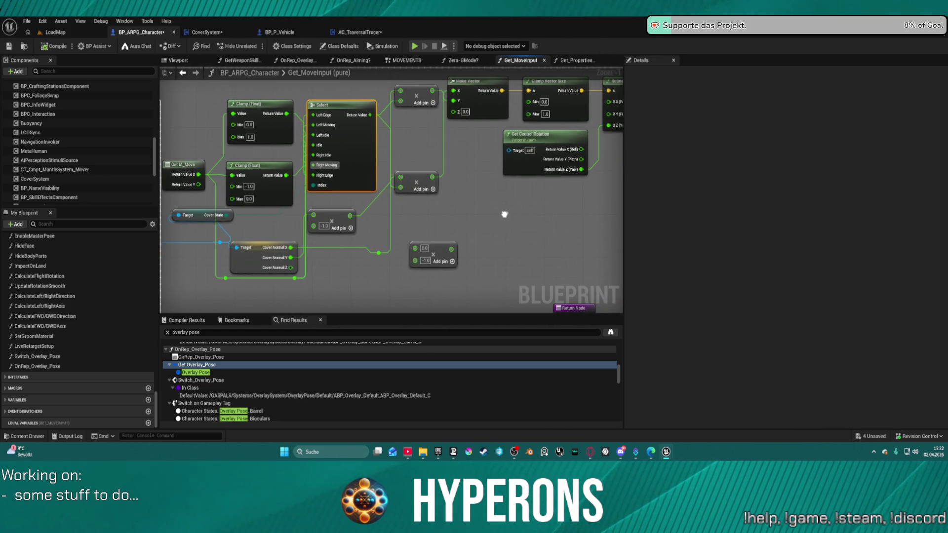
drag(504, 215, 509, 217)
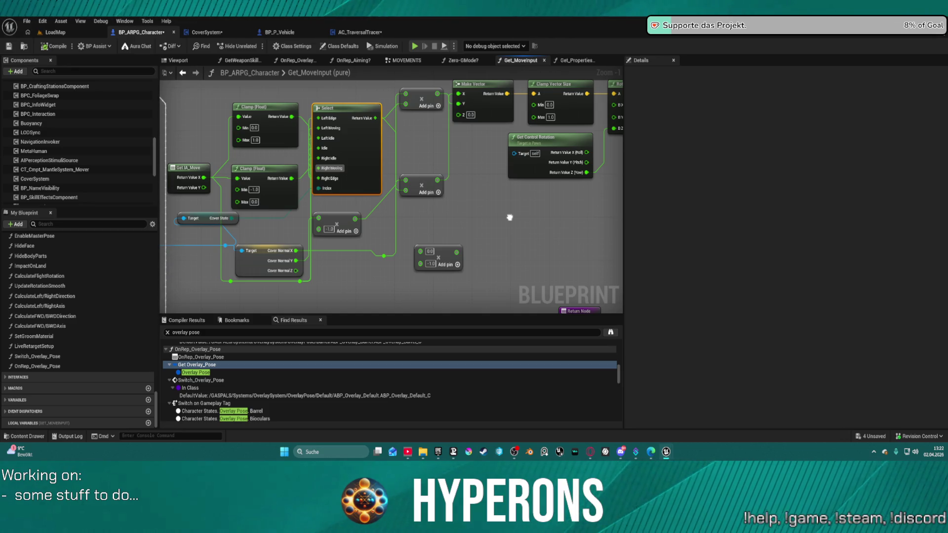
scroll(212, 217, down, 2)
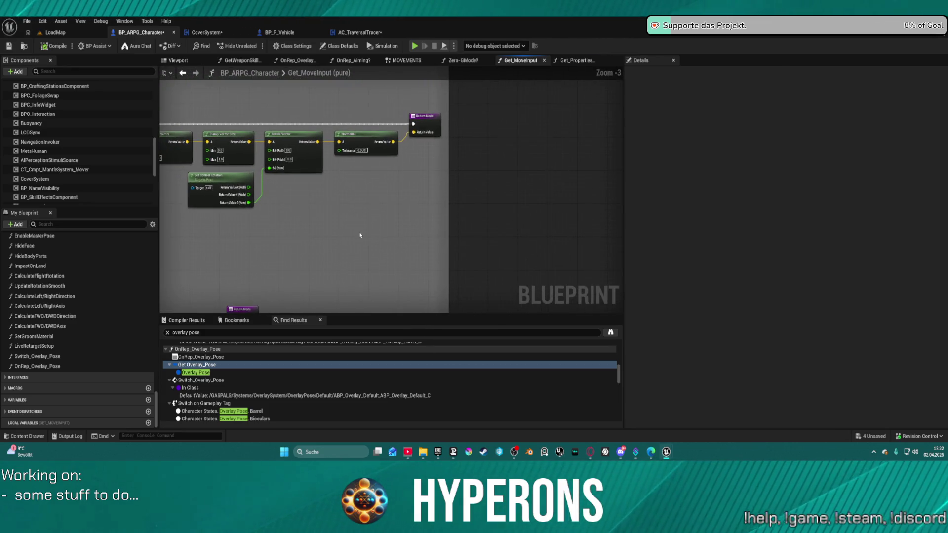
Add an Add Movement Input node by searching 'move input' in the action menu
right_click(353, 235)
text(i)
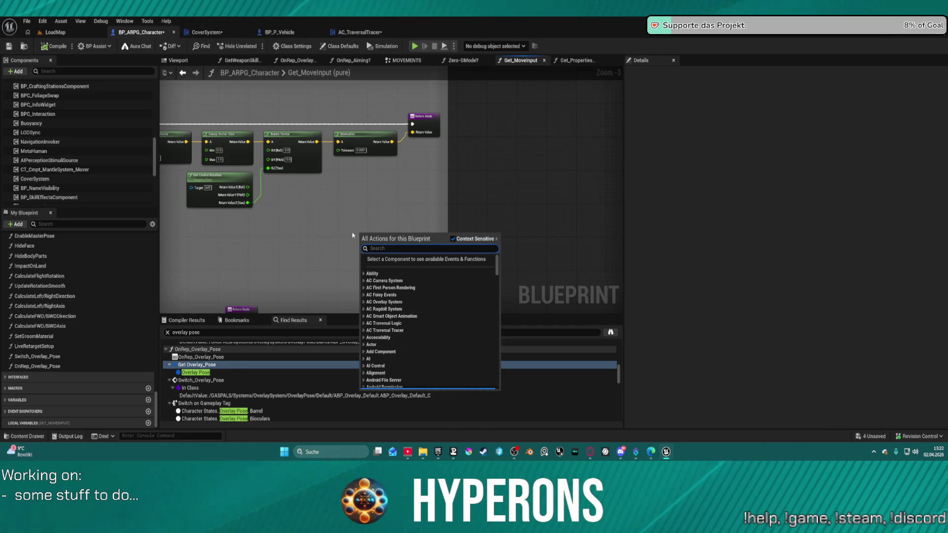
key(BackSpace)
text(move)
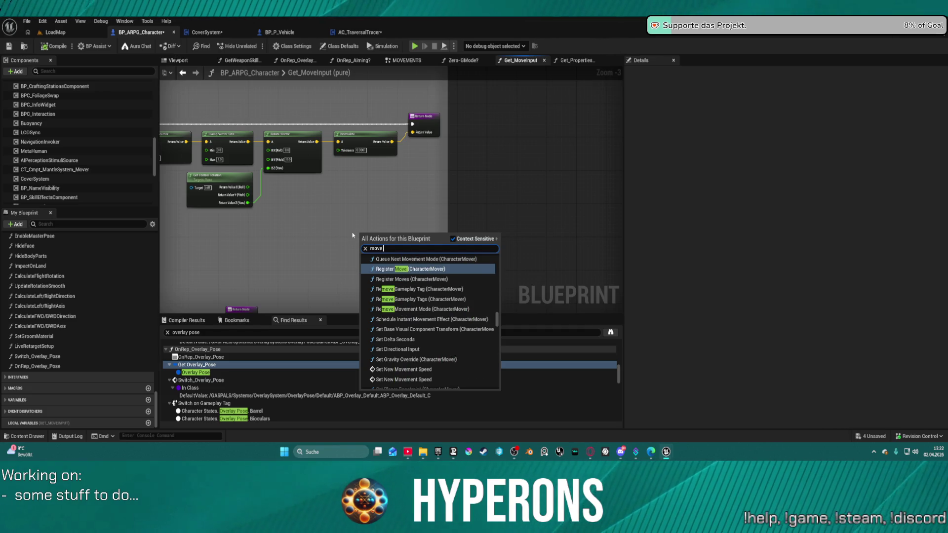
text( in)
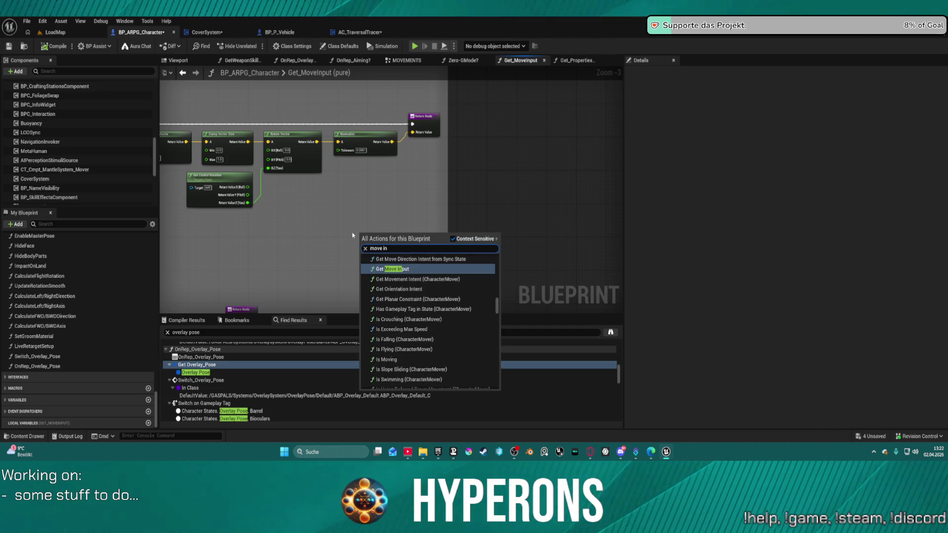
key(Up)
key(Down)
key(Down)
key(Down)
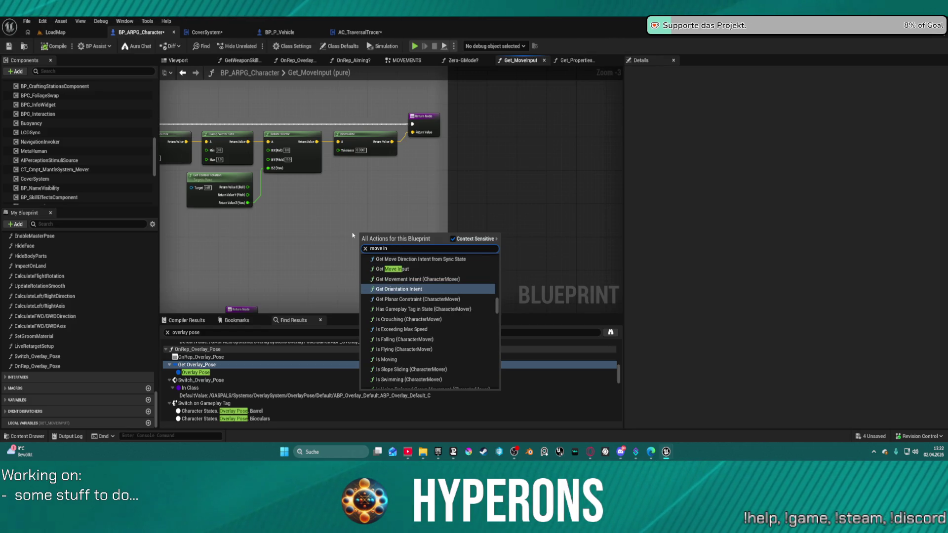
text(put)
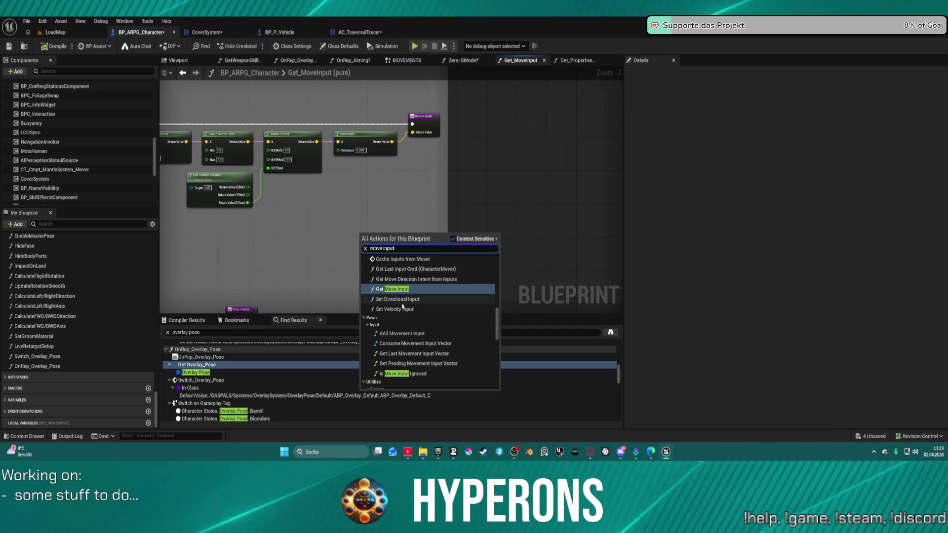
click(402, 334)
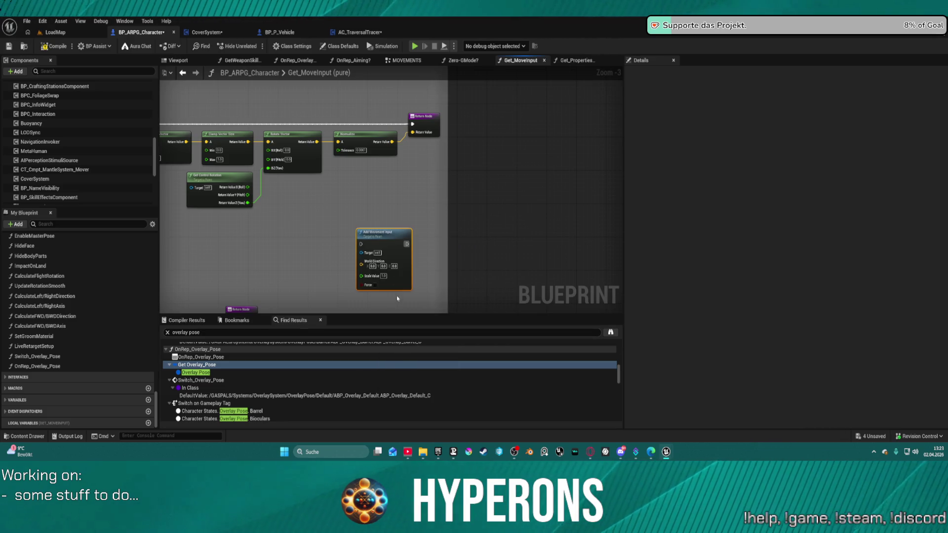
Position Add Movement Input at the top right and wire Make Vector's result into World Direction
drag(383, 240, 406, 211)
scroll(450, 271, up, 3)
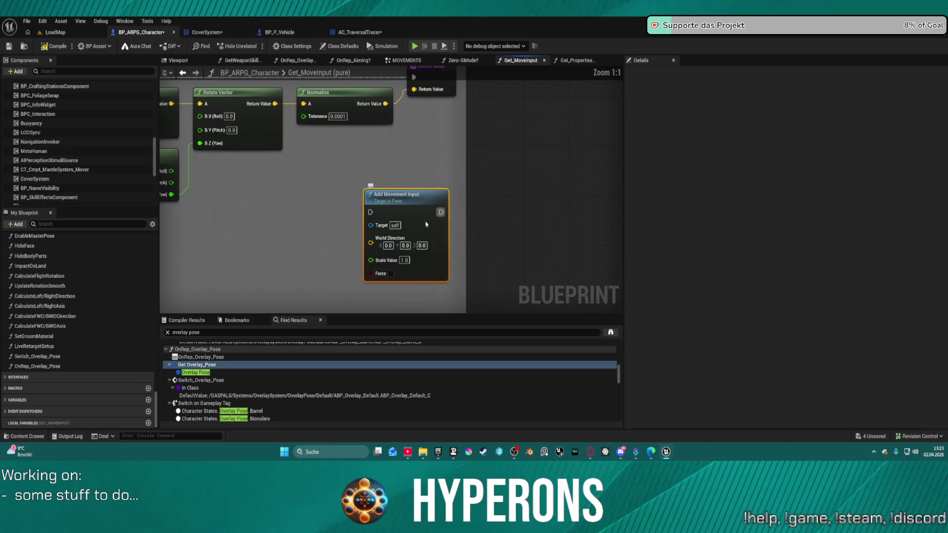
drag(450, 272, 475, 222)
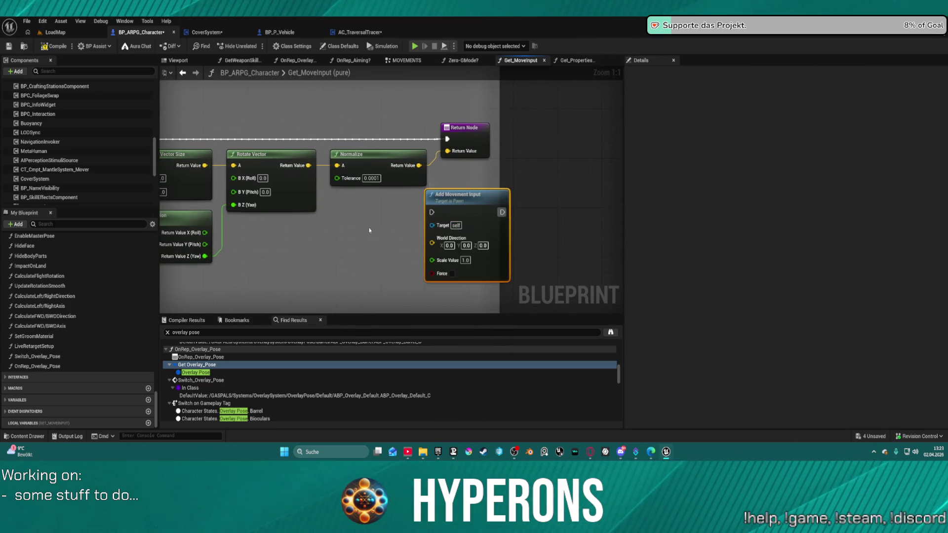
scroll(517, 205, down, 1)
scroll(516, 205, down, 4)
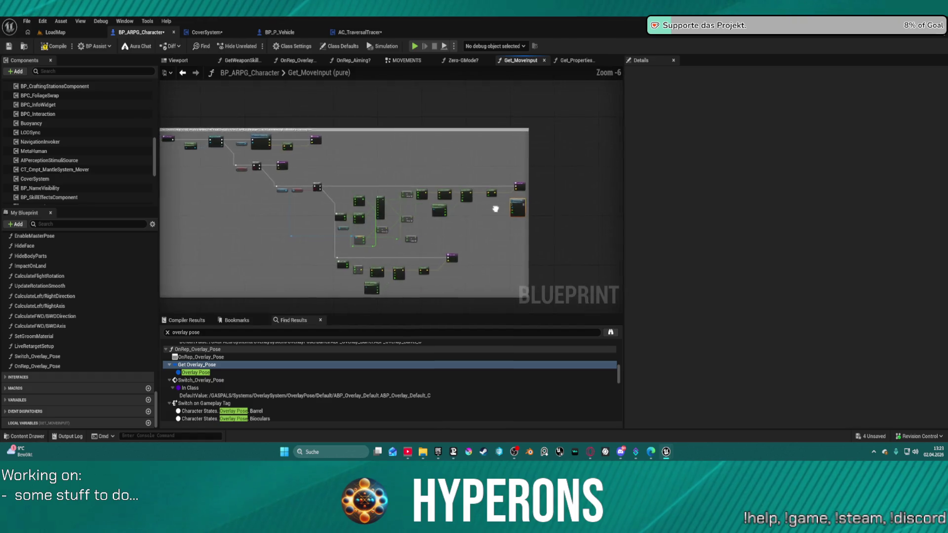
scroll(527, 187, up, 1)
scroll(537, 173, up, 1)
mouse_move(537, 173)
mouse_down()
mouse_move(523, 104)
mouse_move(521, 156)
mouse_up()
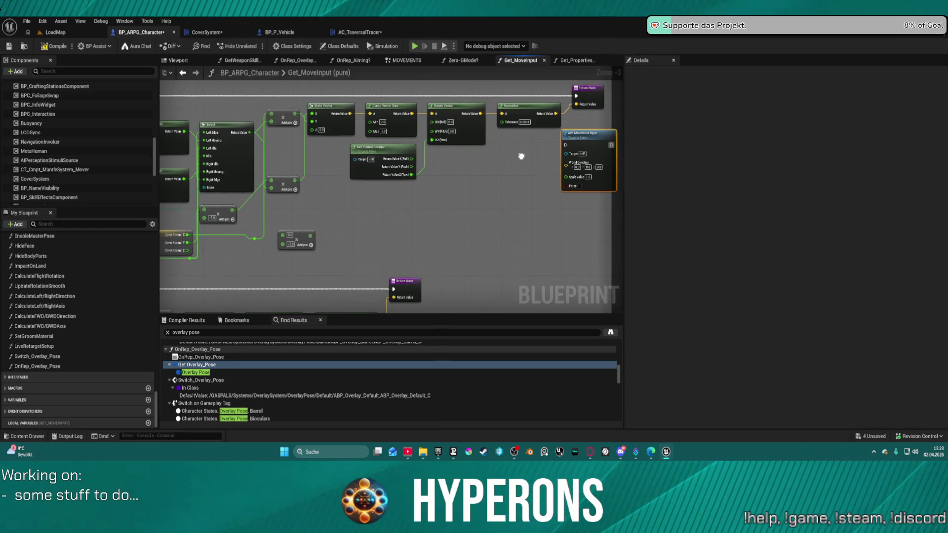
mouse_move(249, 132)
mouse_down()
mouse_move(522, 198)
mouse_move(560, 176)
mouse_up()
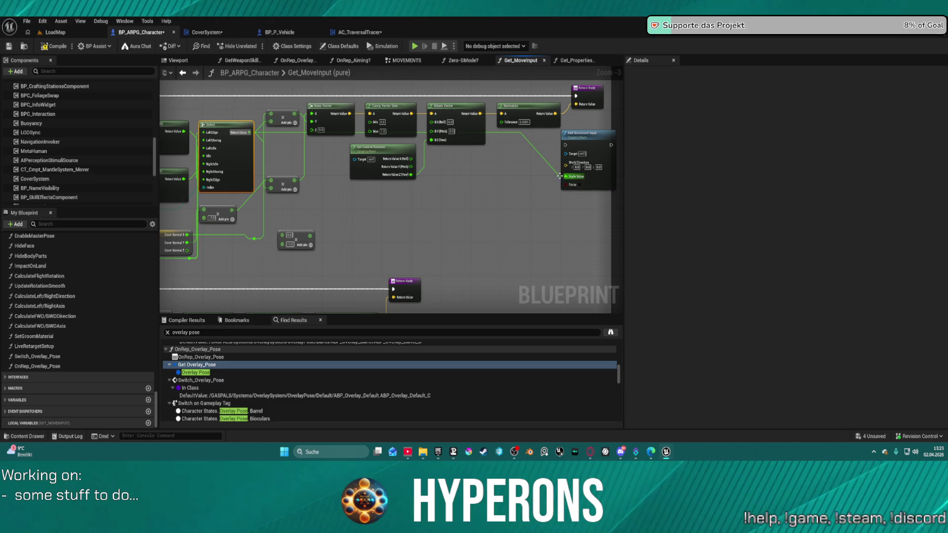
mouse_move(351, 113)
mouse_down()
mouse_move(573, 168)
mouse_move(561, 140)
mouse_up()
Place Add Movement Input beside Normalize, route execution through it to the return, and launch Play
right_click(572, 130)
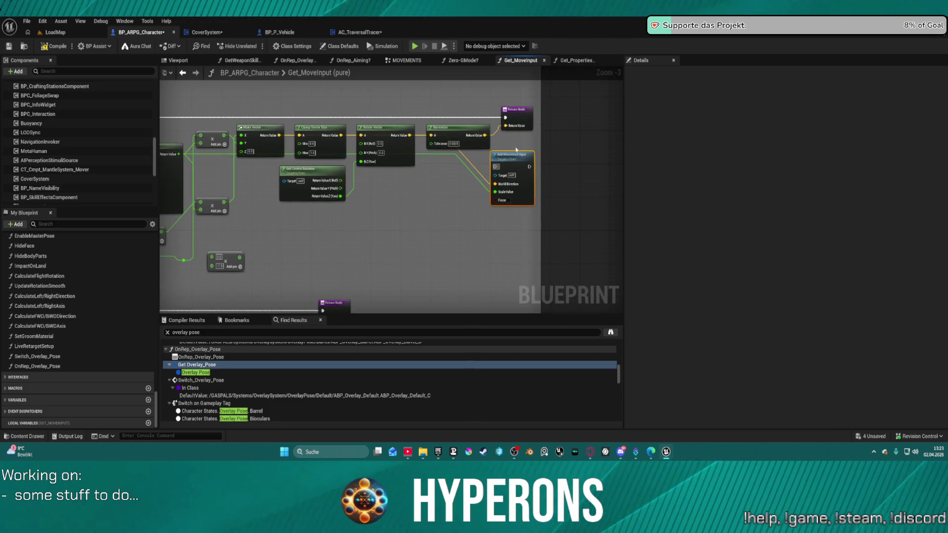
click(459, 129)
mouse_move(511, 162)
mouse_down()
mouse_move(452, 115)
mouse_move(431, 113)
mouse_up()
mouse_move(504, 118)
mouse_down()
mouse_move(417, 117)
mouse_move(505, 118)
mouse_up()
click(415, 46)
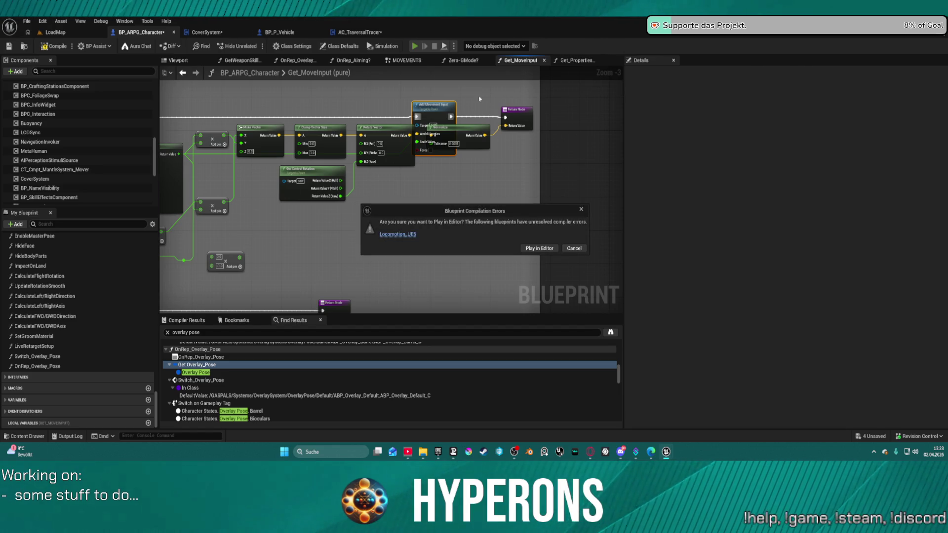
Play in Editor despite the errors, run to the dark wall, and take cover with C
click(541, 247)
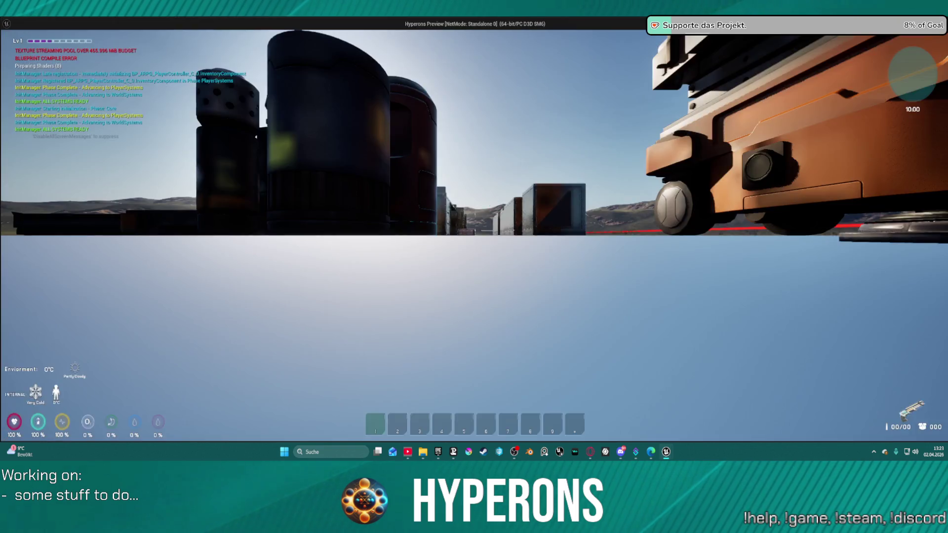
key(w)
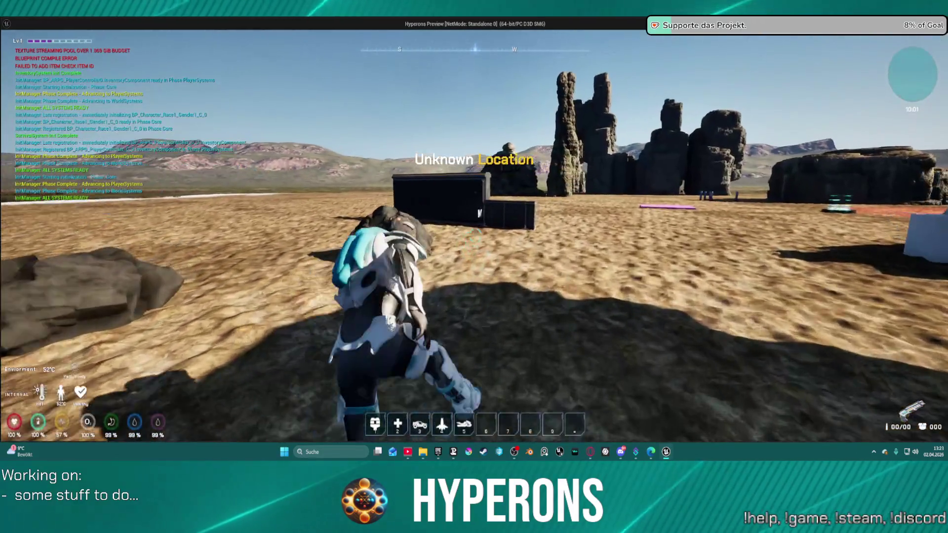
key(w)
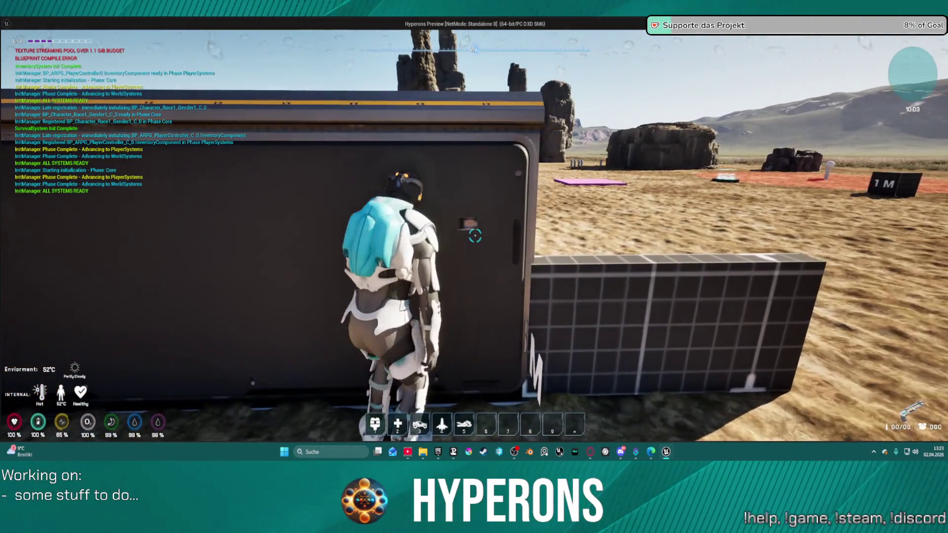
key(c)
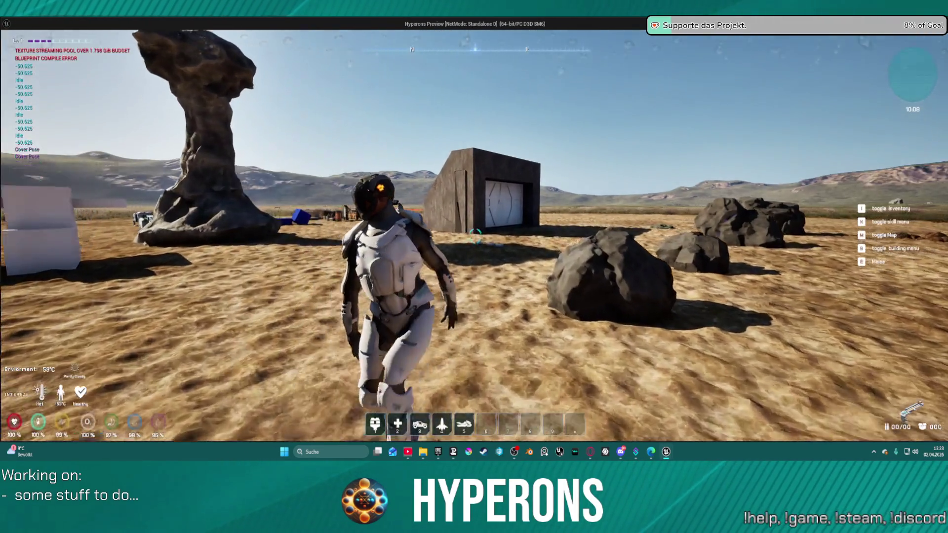
key(w)
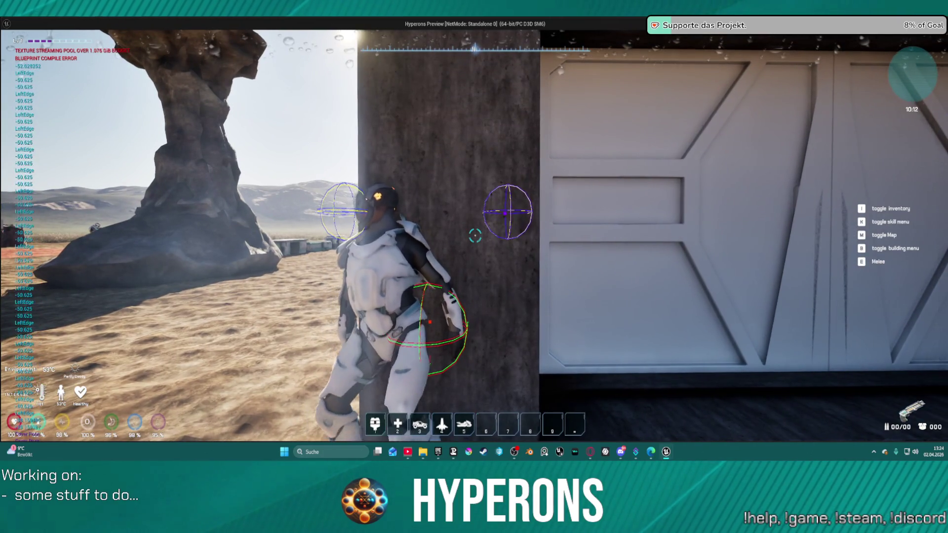
Slide right and left along the white door's cover wall with D/A, then end the session with Esc
key(d)
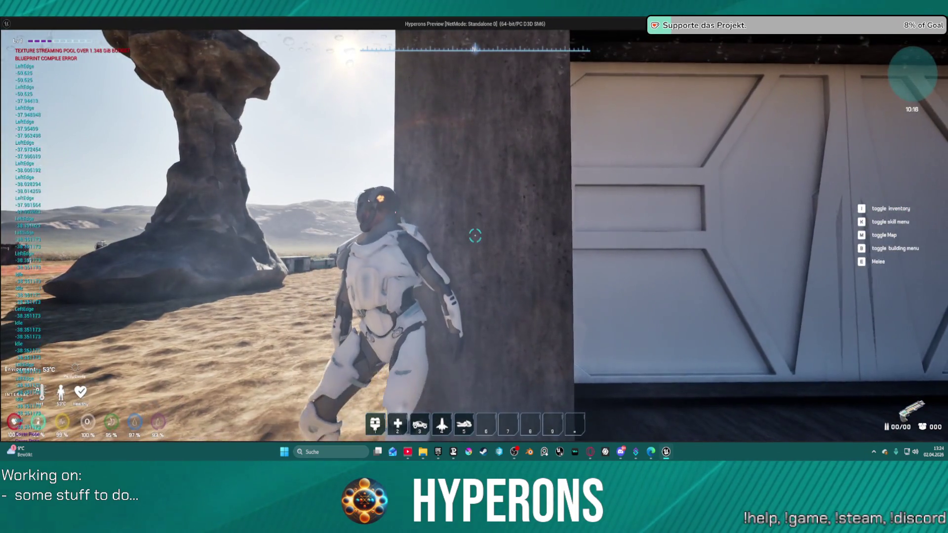
key(d)
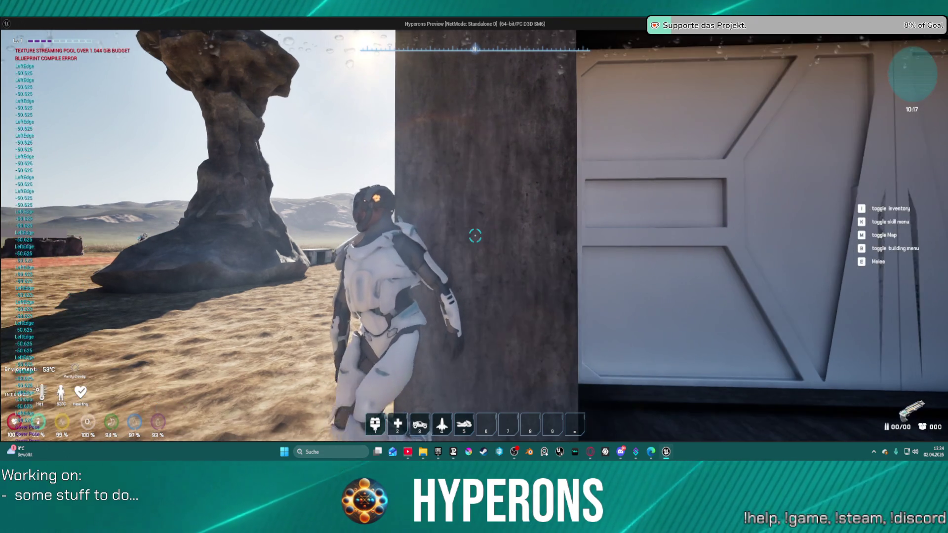
key(d)
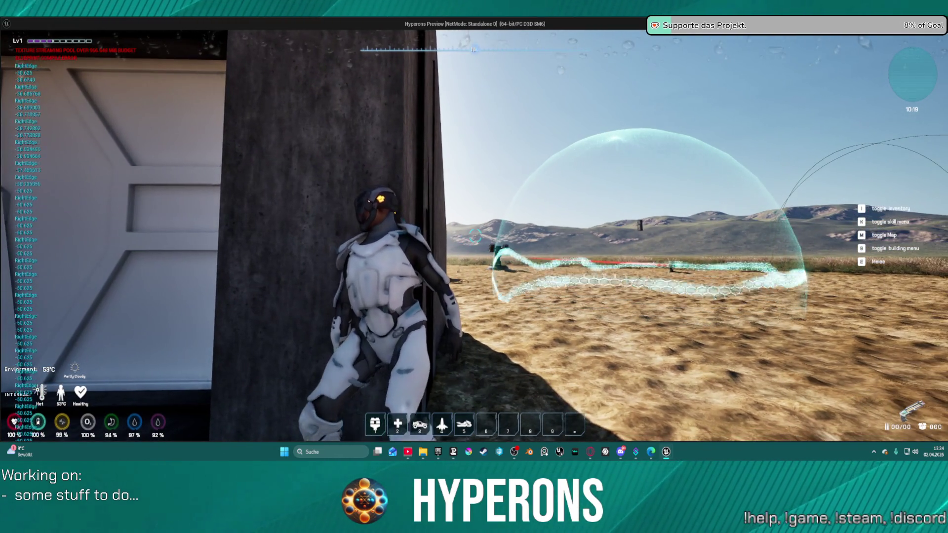
key(a)
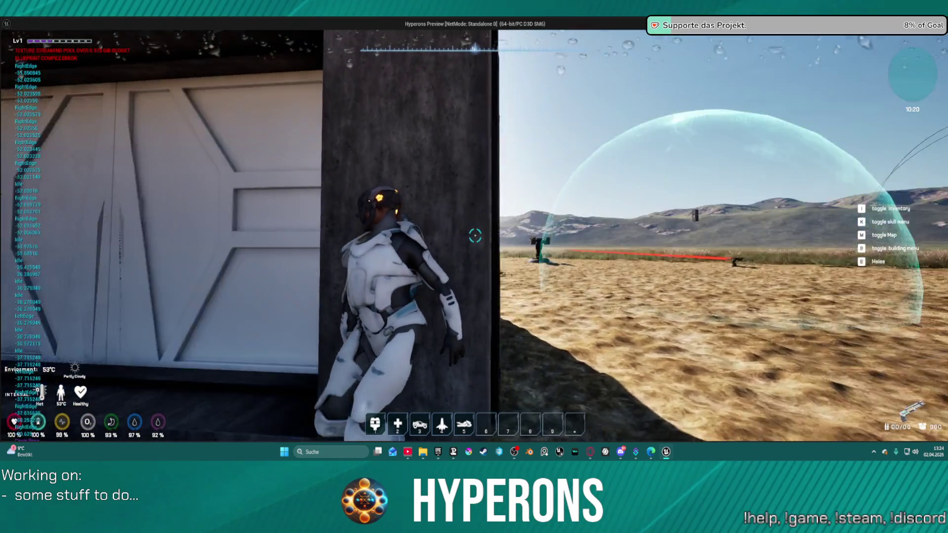
key(a)
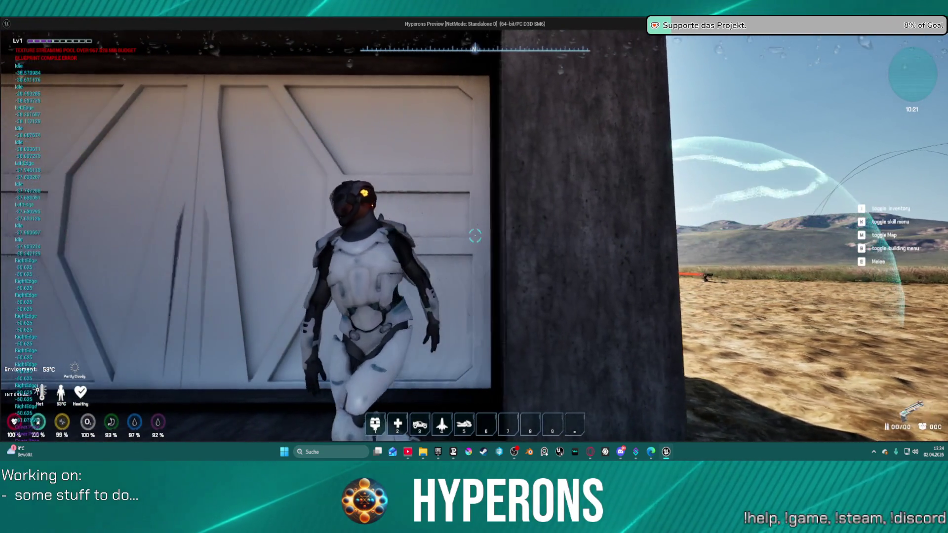
key(d)
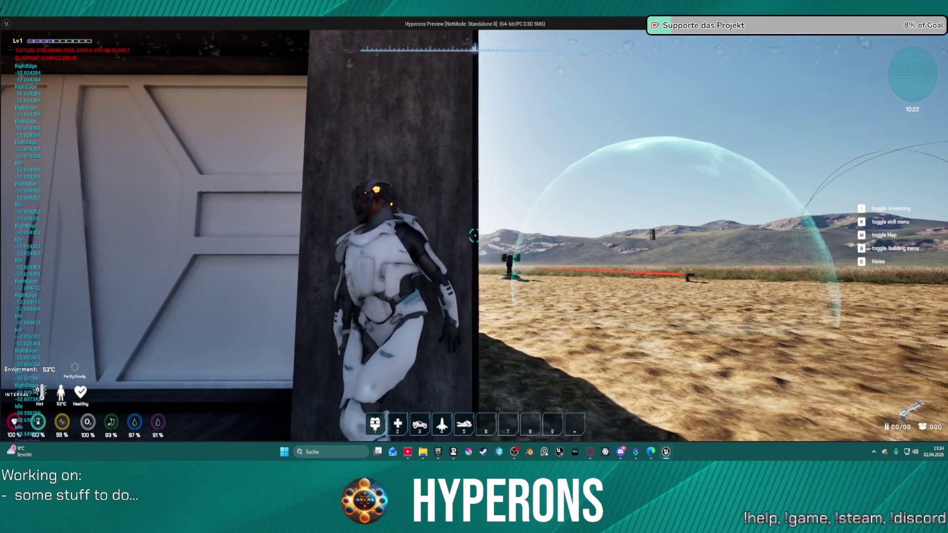
key(a)
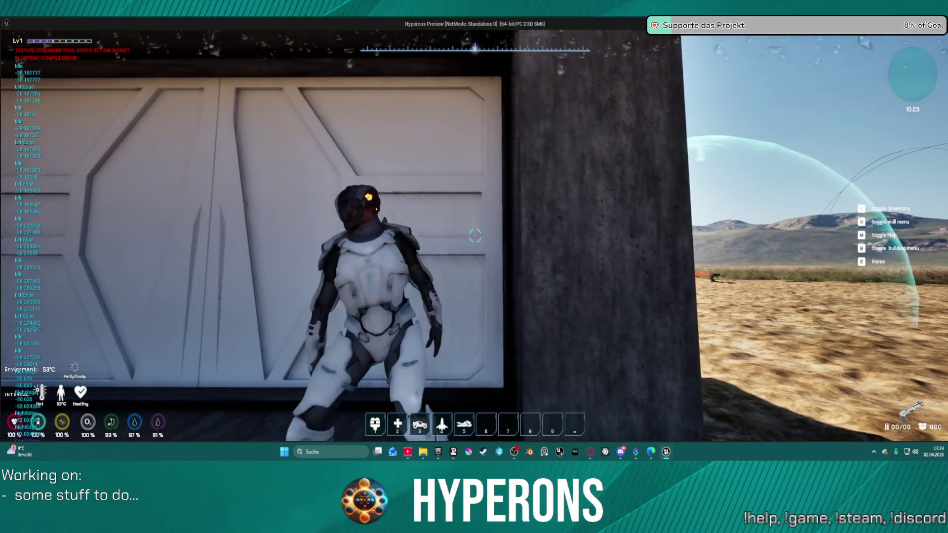
key(Escape)
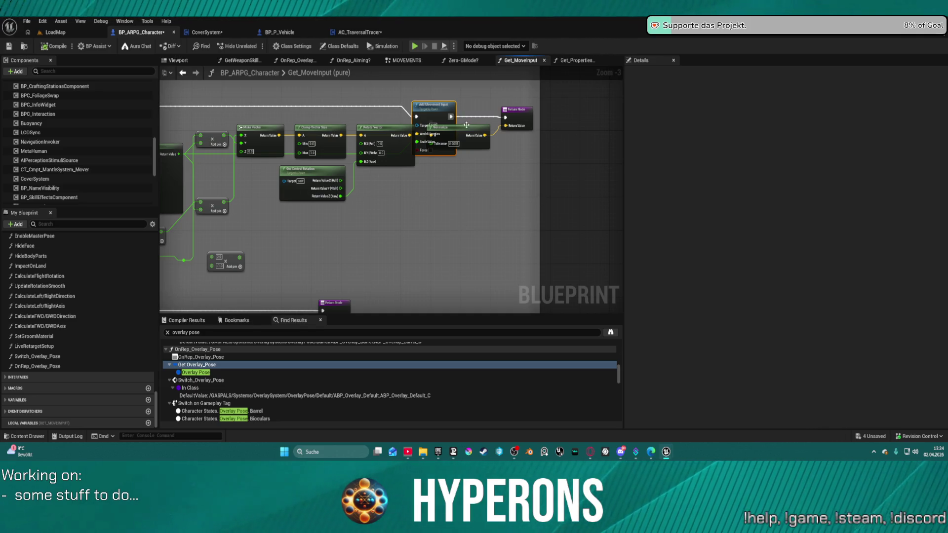
Pull Normalize and Add Movement Input apart, cut Normalize's return wire, compile with F7, and play
mouse_move(466, 125)
mouse_down()
mouse_move(469, 181)
mouse_move(468, 173)
mouse_up()
drag(430, 106, 457, 88)
drag(480, 147, 502, 154)
click(502, 153)
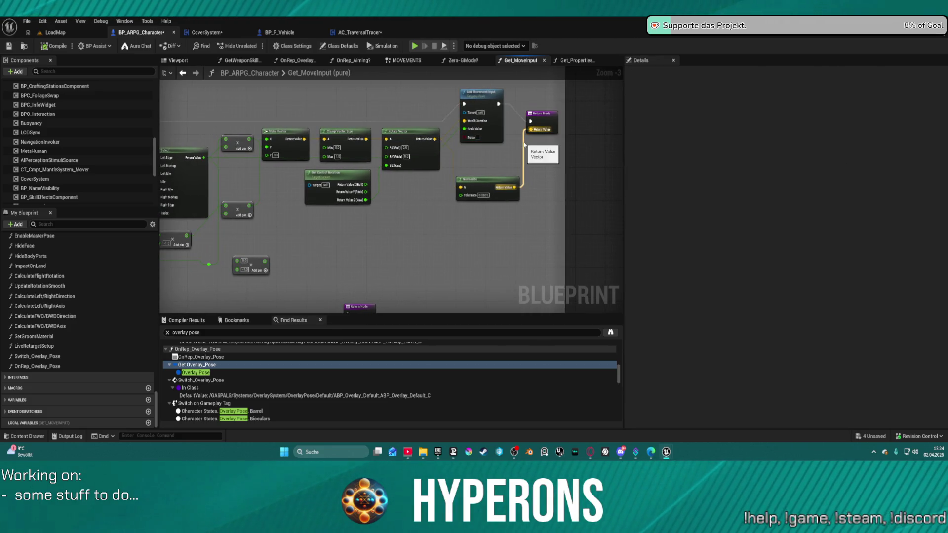
alt+click(524, 144)
drag(481, 93, 488, 109)
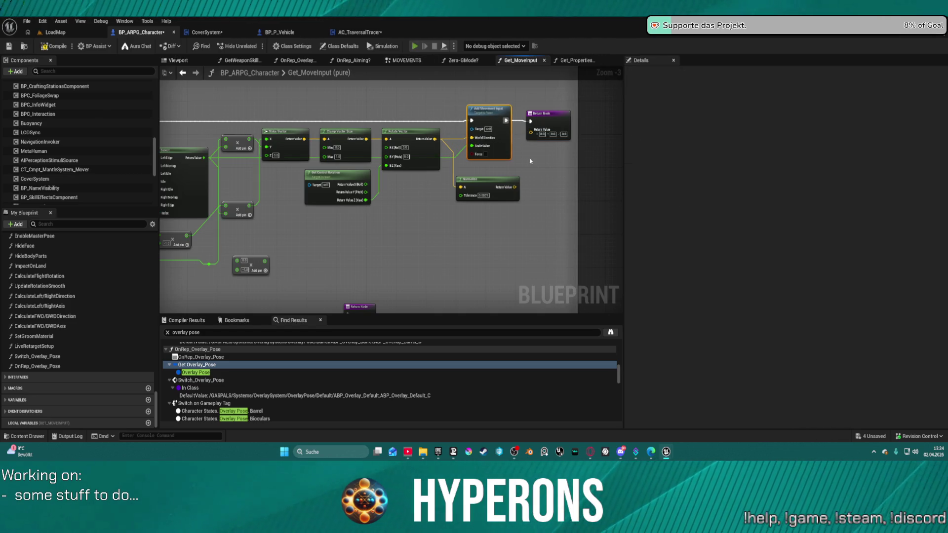
key(F7)
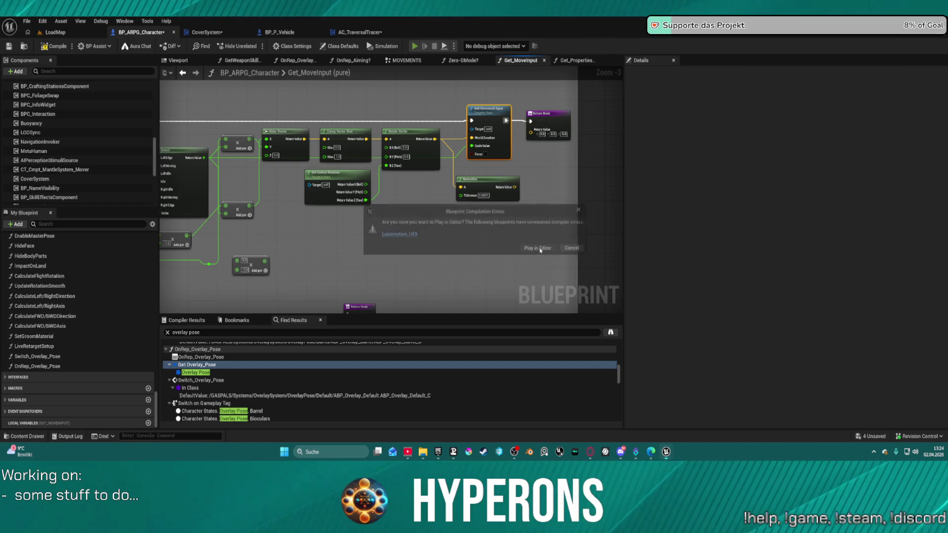
click(540, 248)
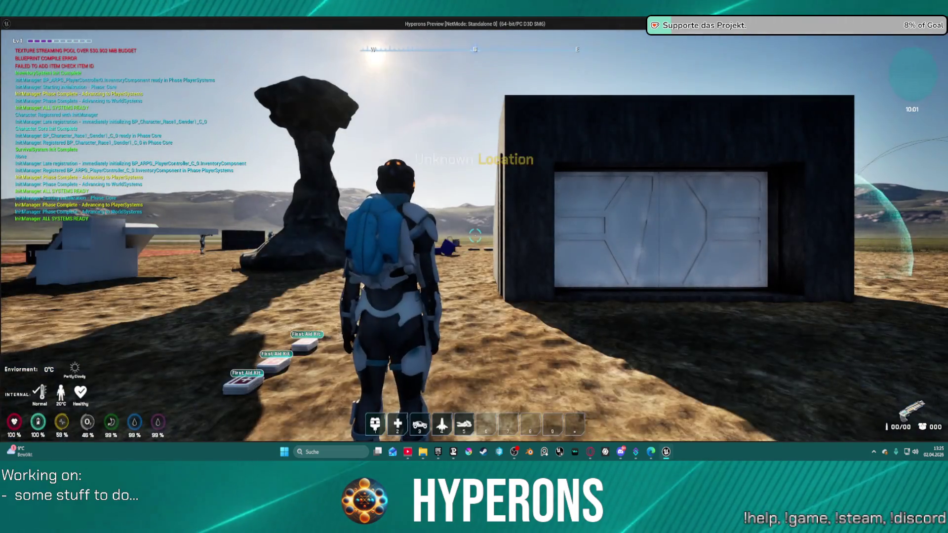
Walk the character up to the white door wall, take cover, then stop the session with Esc
key(w)
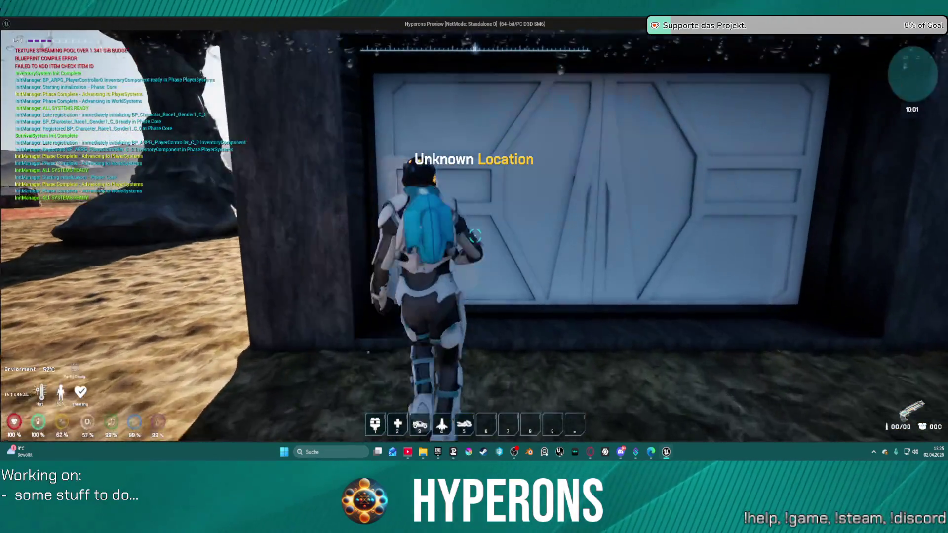
key(w)
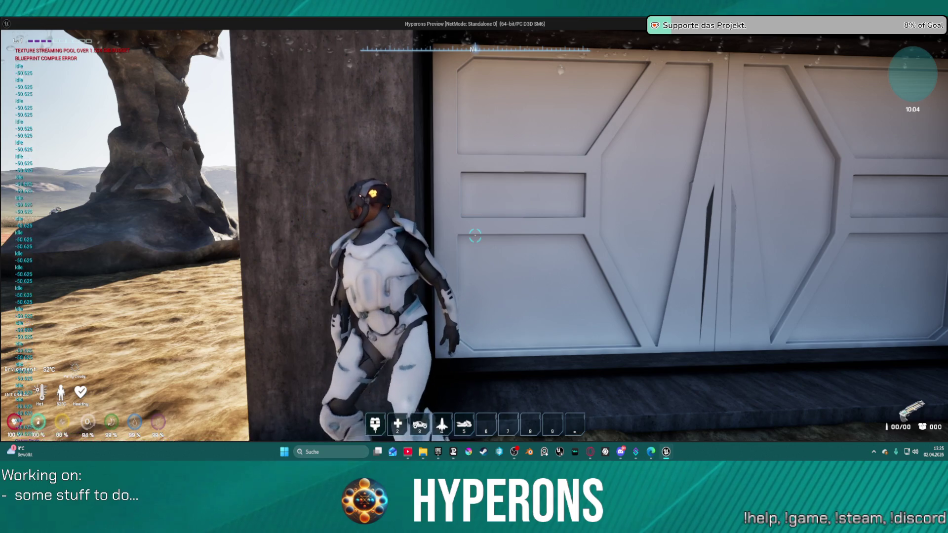
key(Escape)
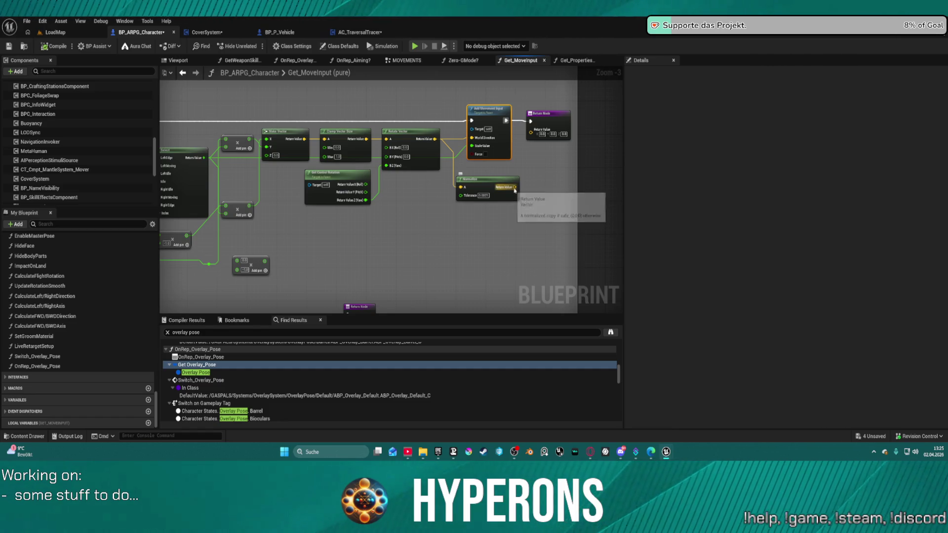
Connect Normalize's output to the Return Node and delete the Add Movement Input node
drag(514, 187, 531, 129)
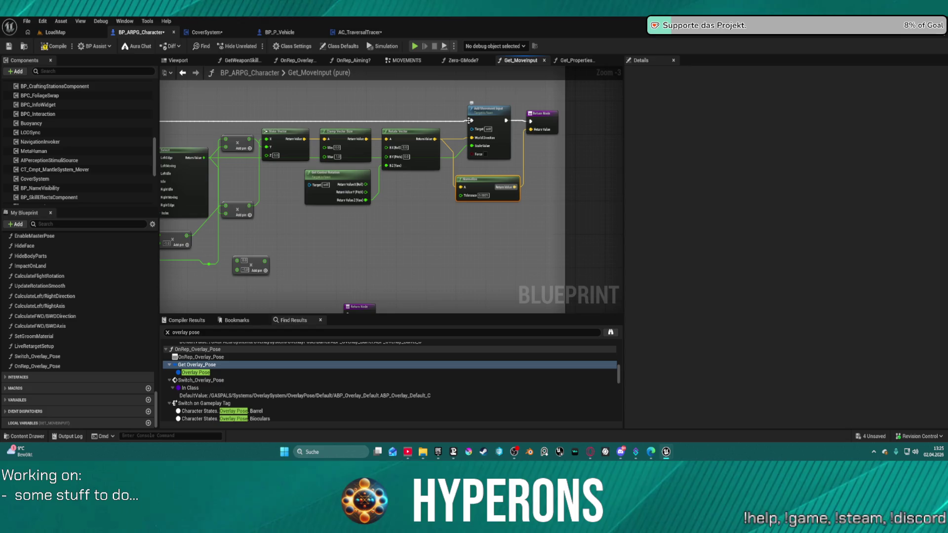
click(469, 120)
key(Delete)
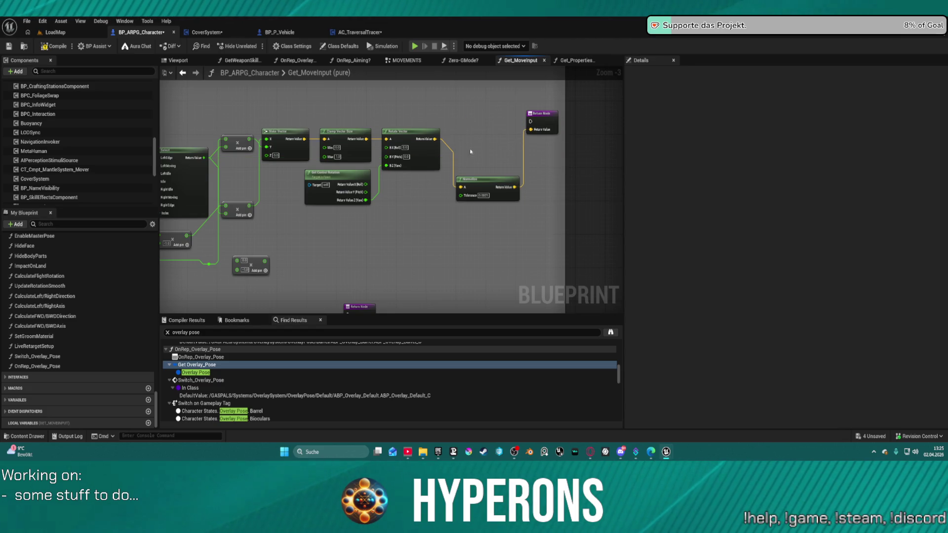
scroll(353, 139, down, 1)
mouse_move(353, 139)
mouse_down()
mouse_move(477, 157)
mouse_move(324, 164)
mouse_up()
Rewire Branch True to the return, Make Vector into Vector Length, Rotate Vector through Normalize, then compile
mouse_move(195, 163)
mouse_down()
mouse_move(540, 154)
mouse_move(573, 164)
mouse_up()
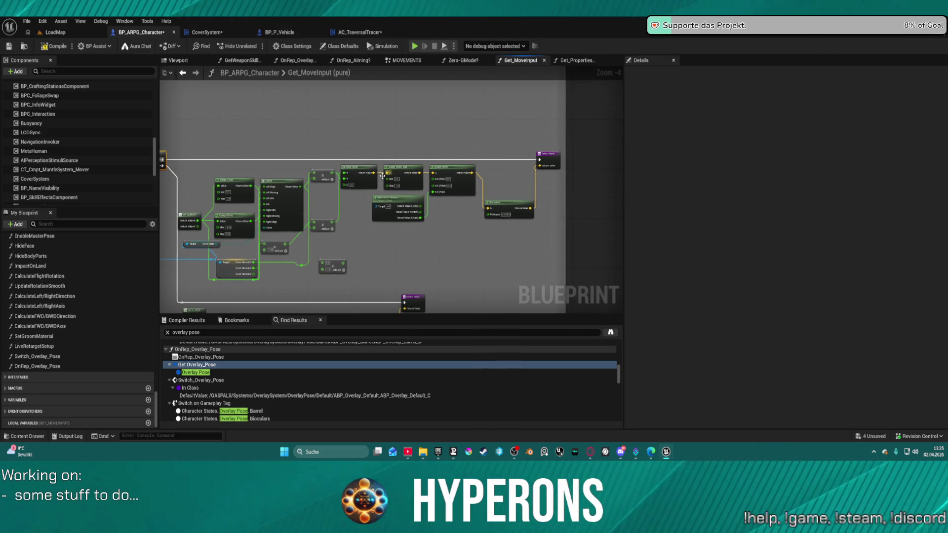
drag(373, 174, 488, 208)
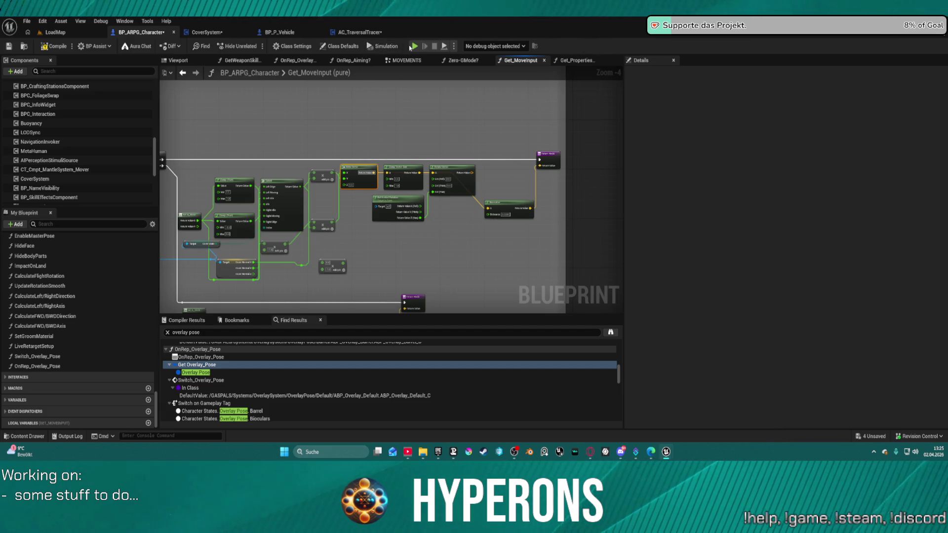
scroll(325, 280, up, 5)
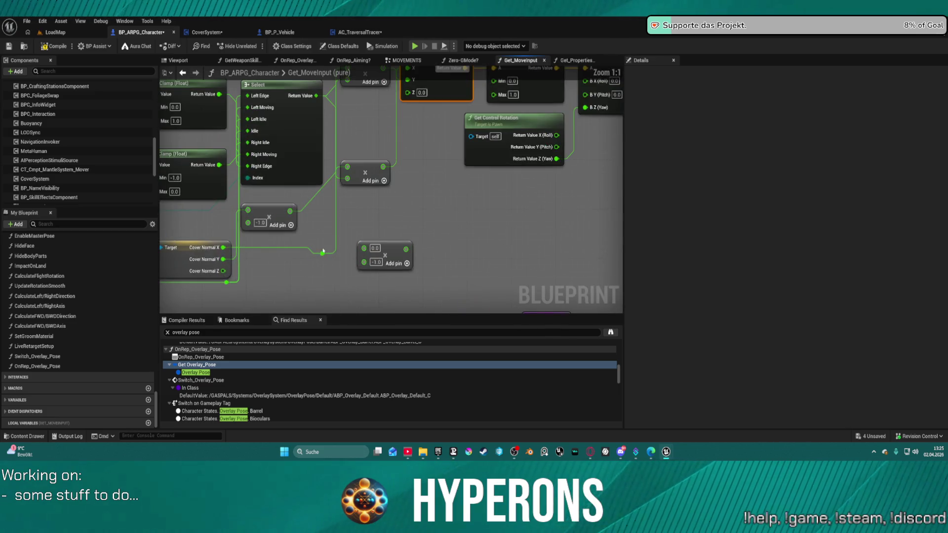
drag(325, 280, 188, 296)
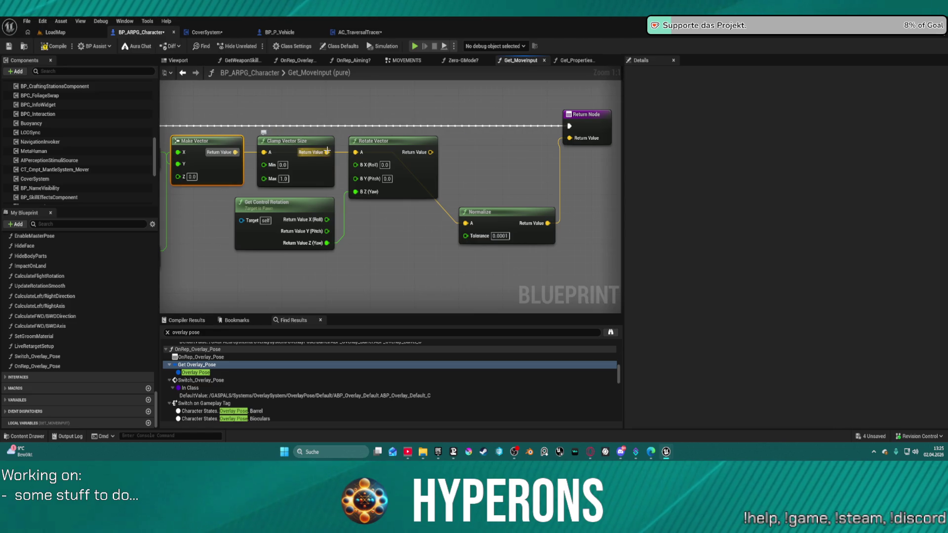
mouse_move(286, 146)
mouse_down()
mouse_move(294, 179)
mouse_move(286, 144)
mouse_move(438, 182)
mouse_move(465, 223)
mouse_up()
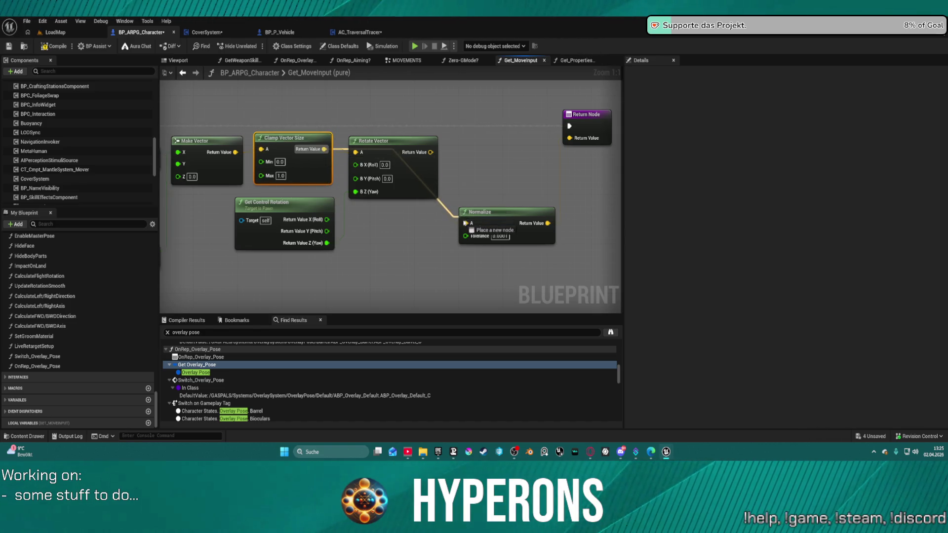
drag(548, 223, 569, 138)
drag(488, 212, 499, 156)
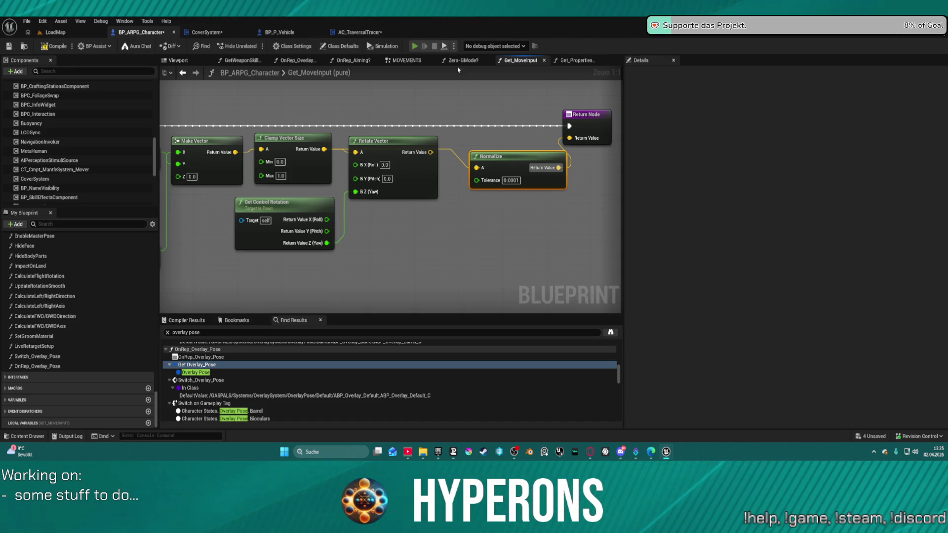
key(F7)
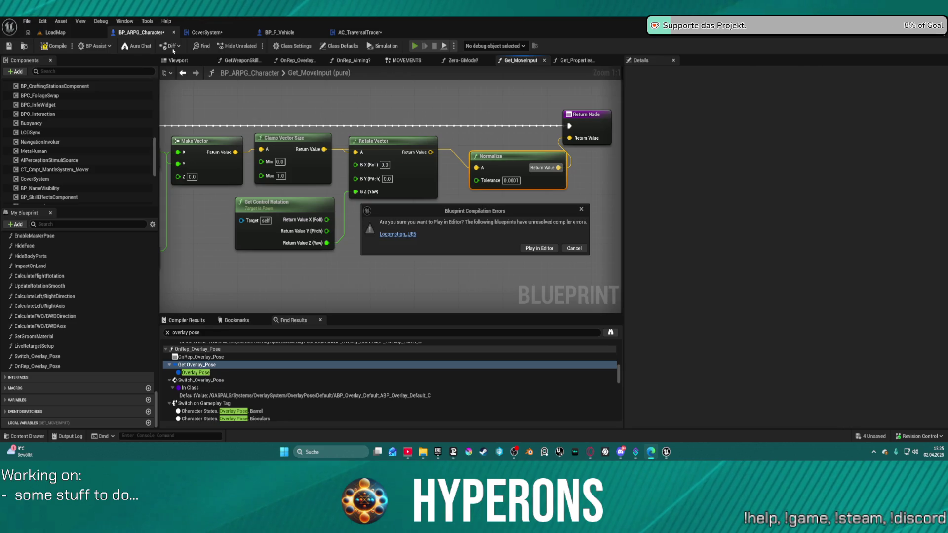
Play in Editor, take cover at the building wall, slide left and right with A/D, then exit
click(538, 249)
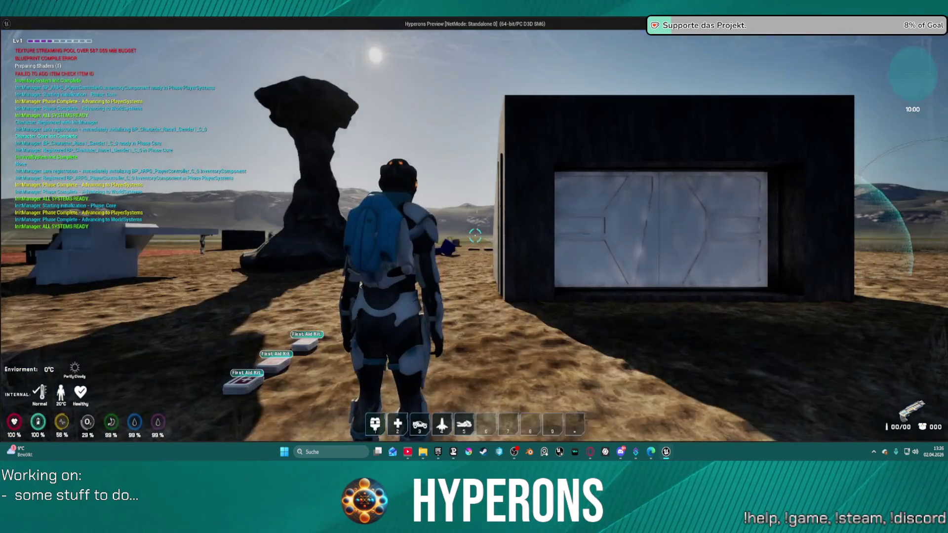
key(w)
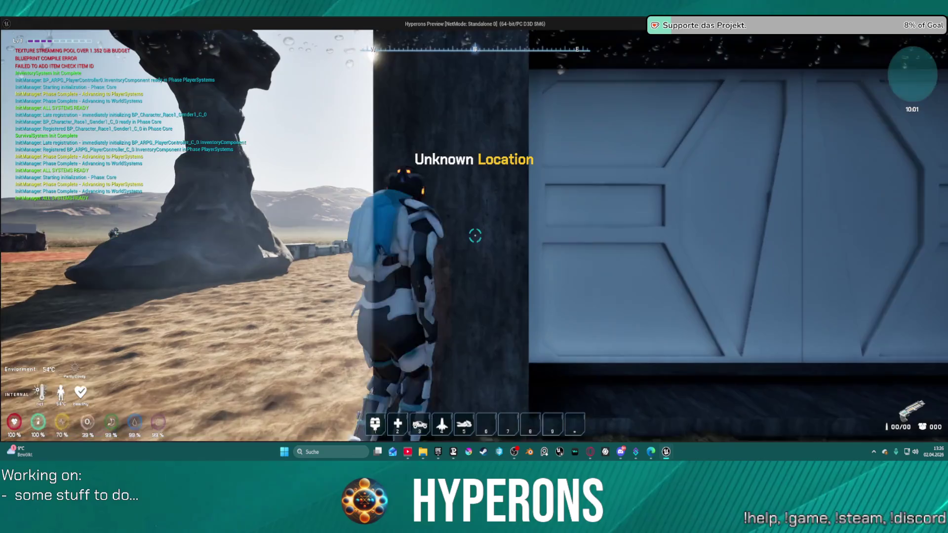
key(c)
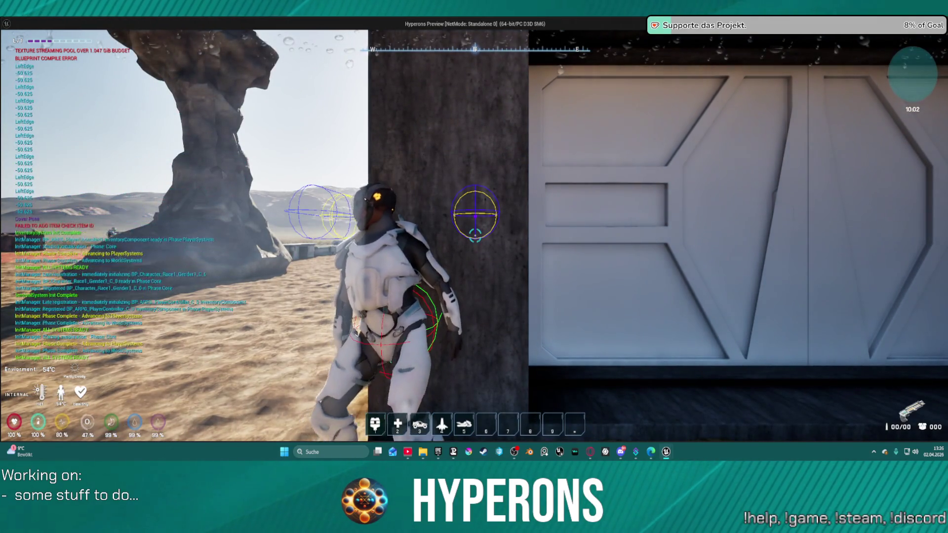
key(a)
key(d)
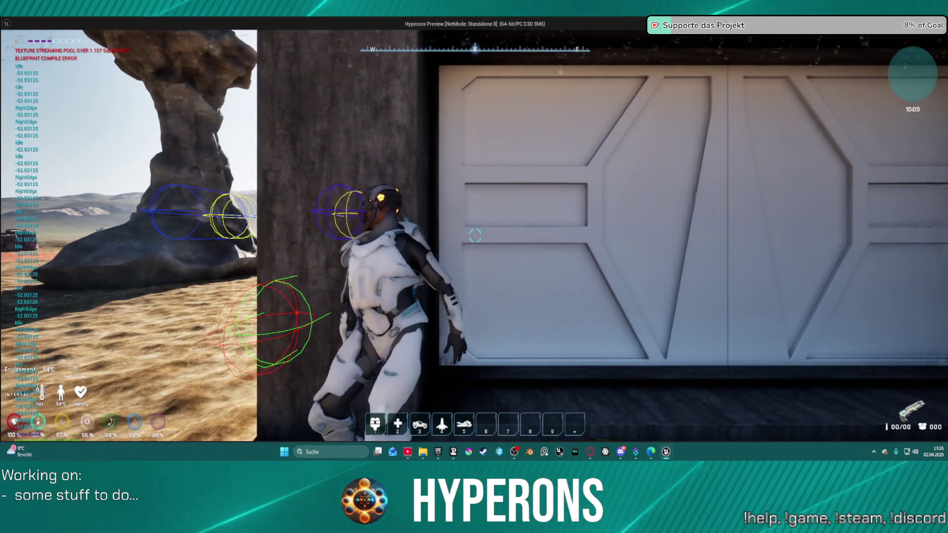
key(a)
key(a)
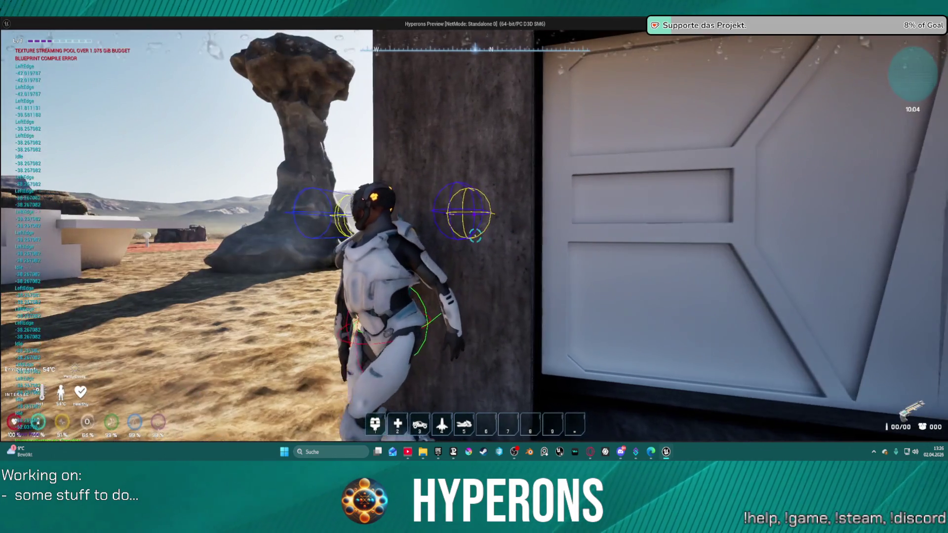
key(d)
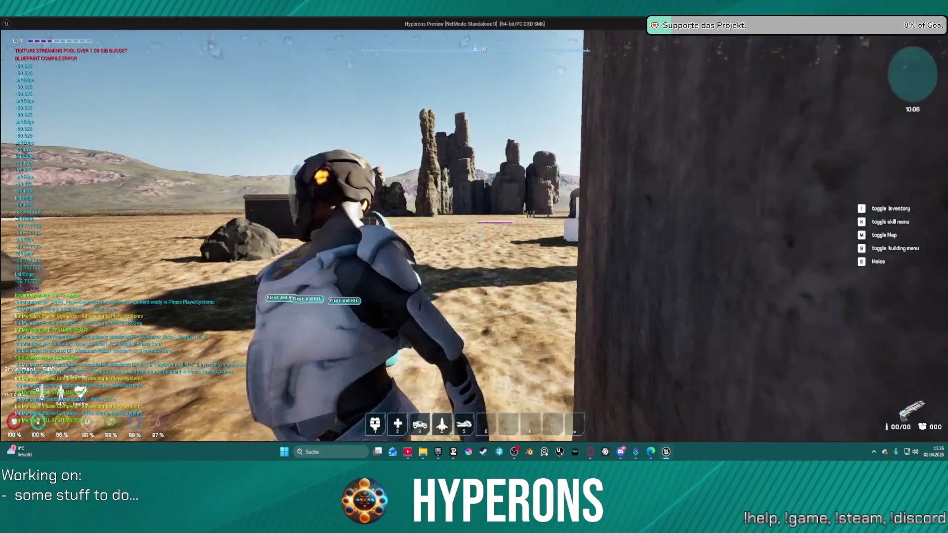
key(w)
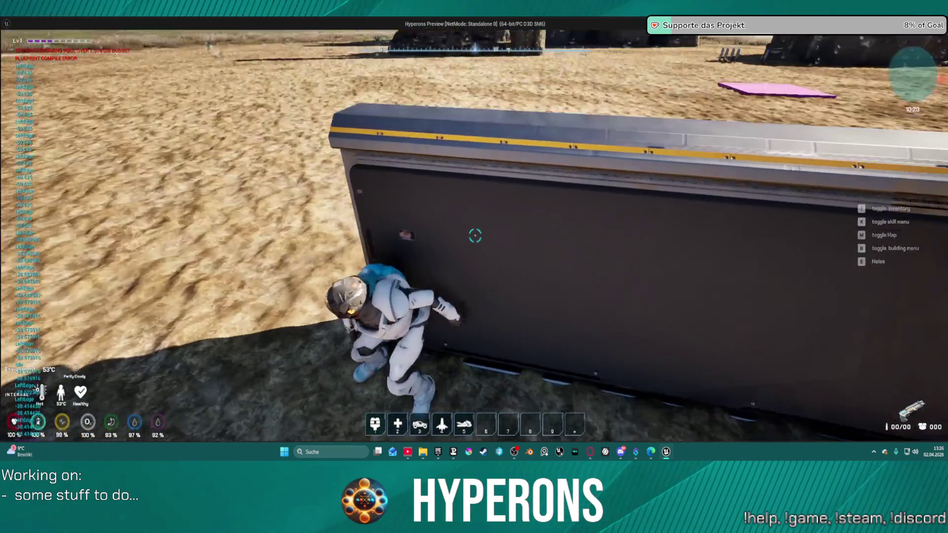
key(alt+Tab)
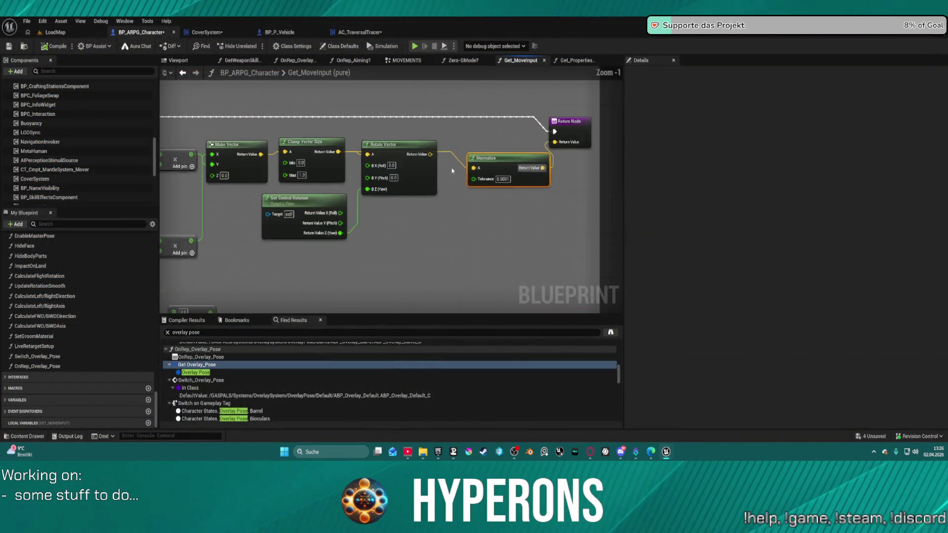
In the CoverSystem graph, connect WallDetection's Branch True pin directly to SET, bypassing Set Capsule Radius
scroll(452, 170, down, 2)
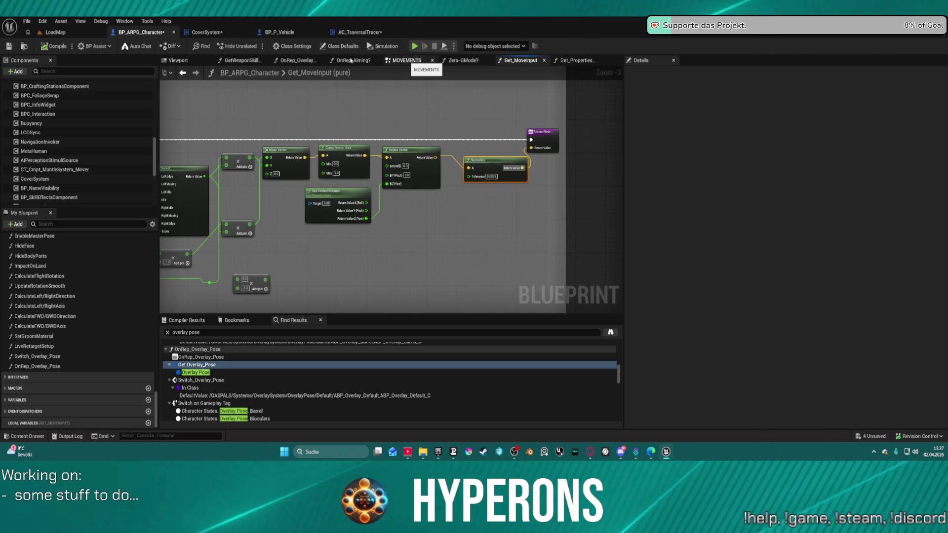
click(205, 32)
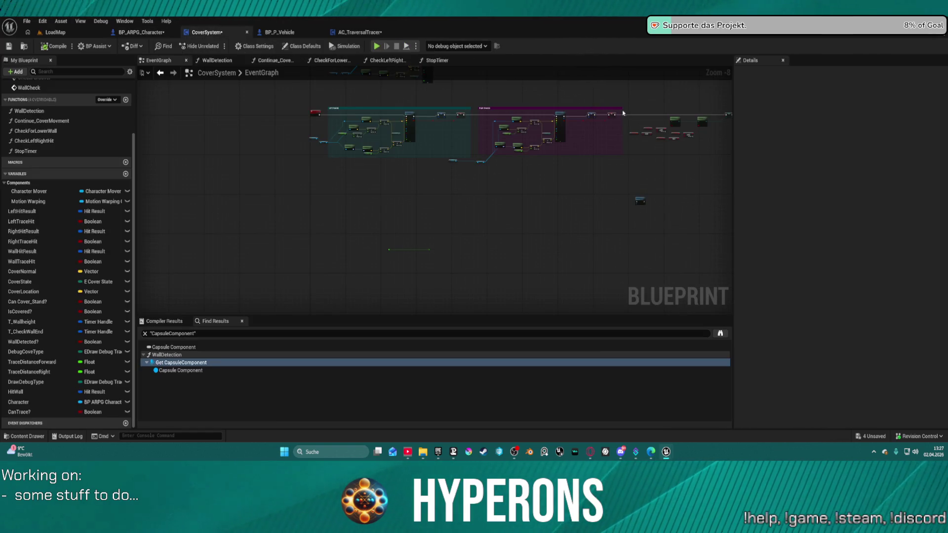
scroll(623, 113, up, 3)
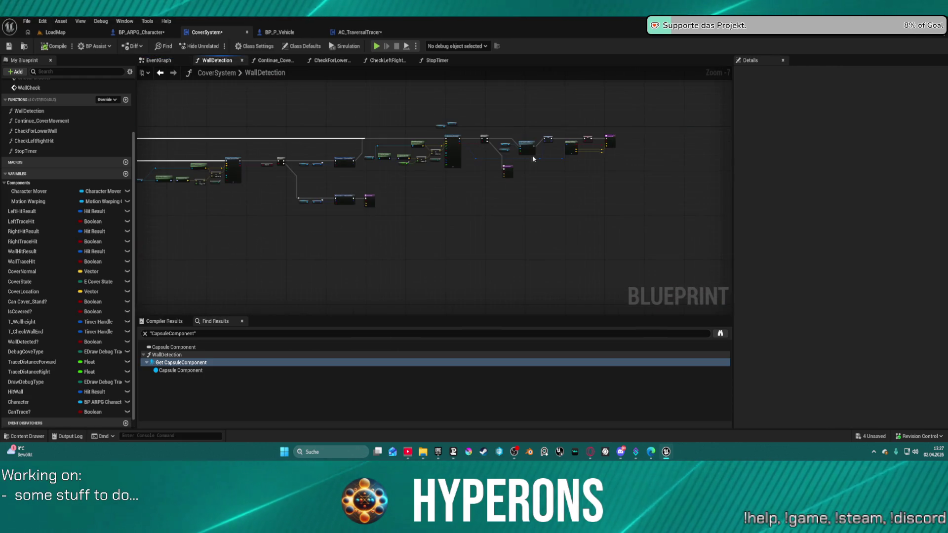
drag(366, 140, 597, 144)
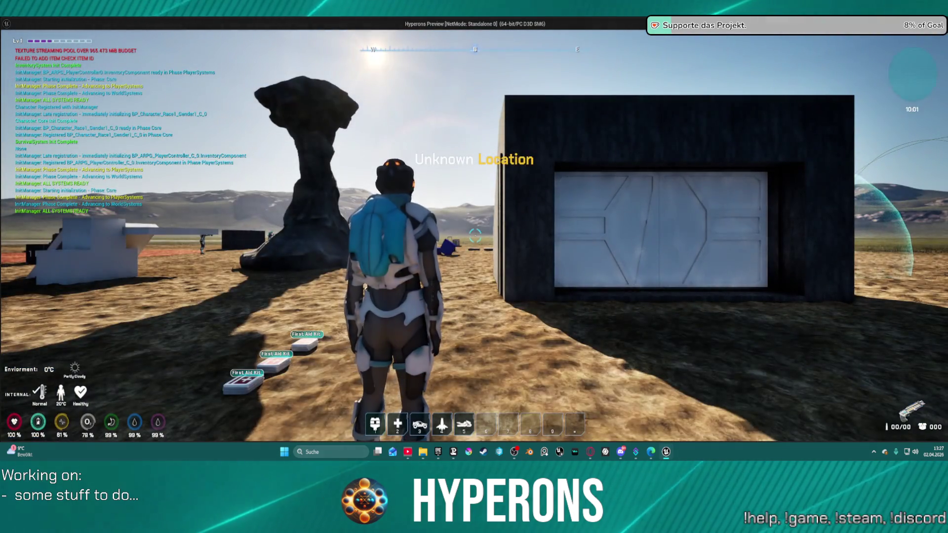
Run to the container wall, take cover, and slide right and left along it. Duck behind the low grid wall, then stop play
key(w)
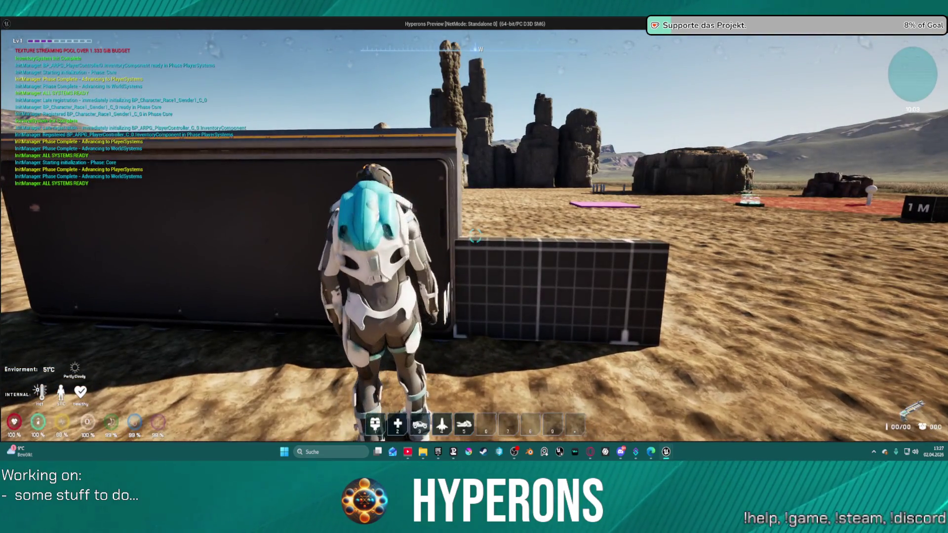
key(c)
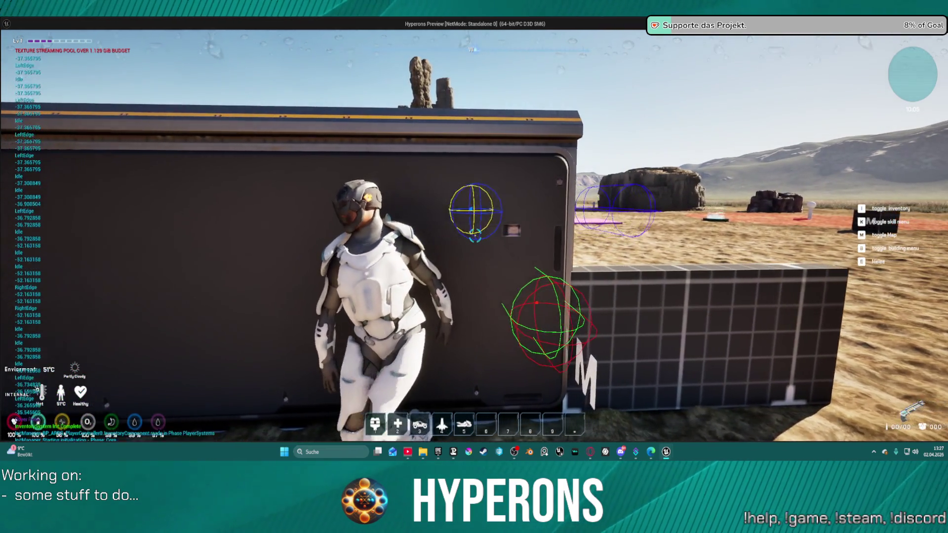
key(d)
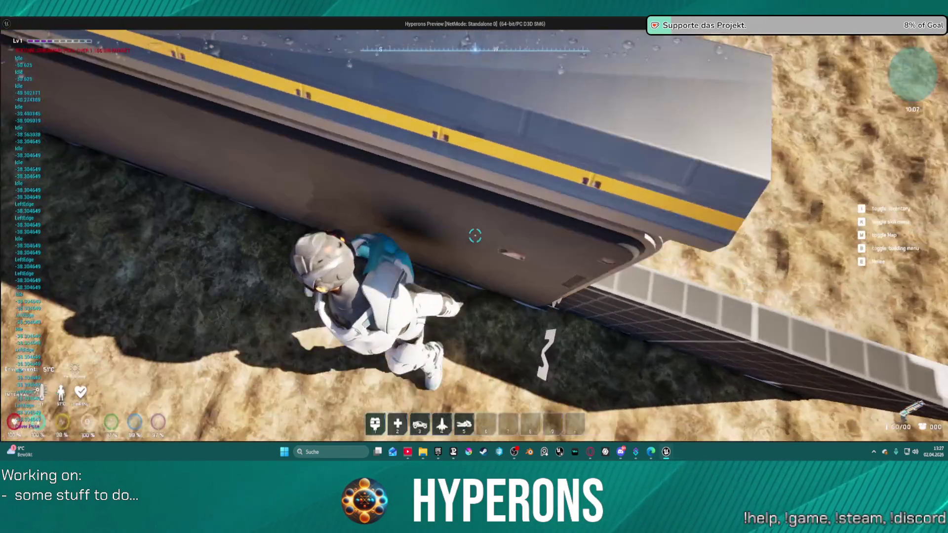
key(d)
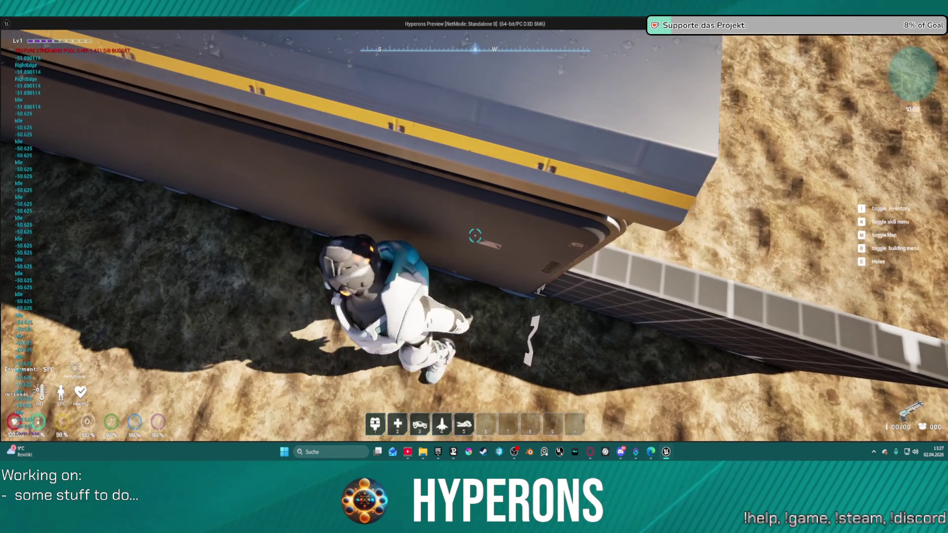
key(a)
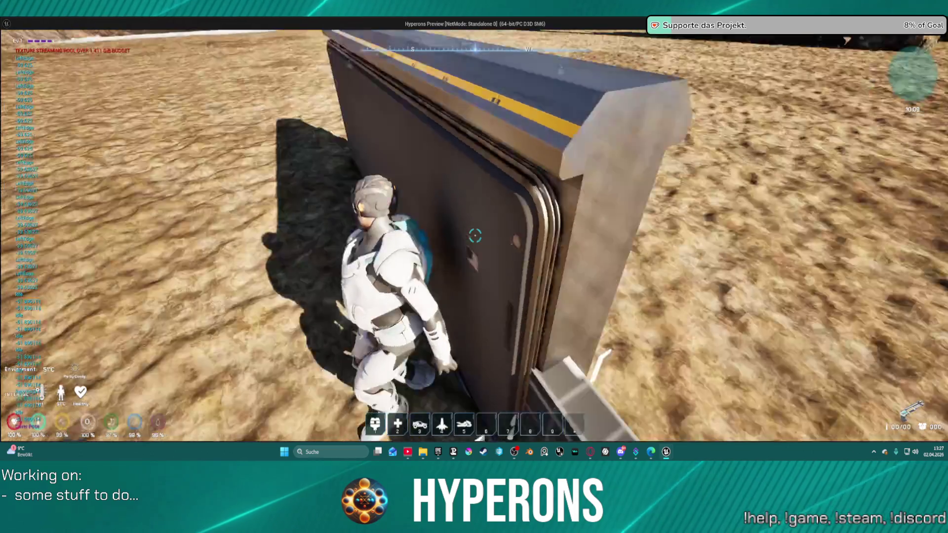
key(s)
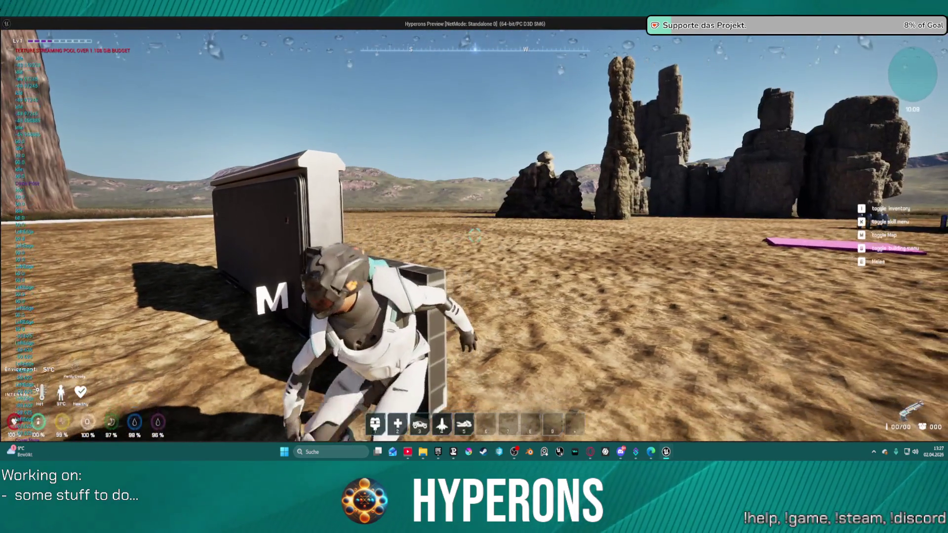
key(Escape)
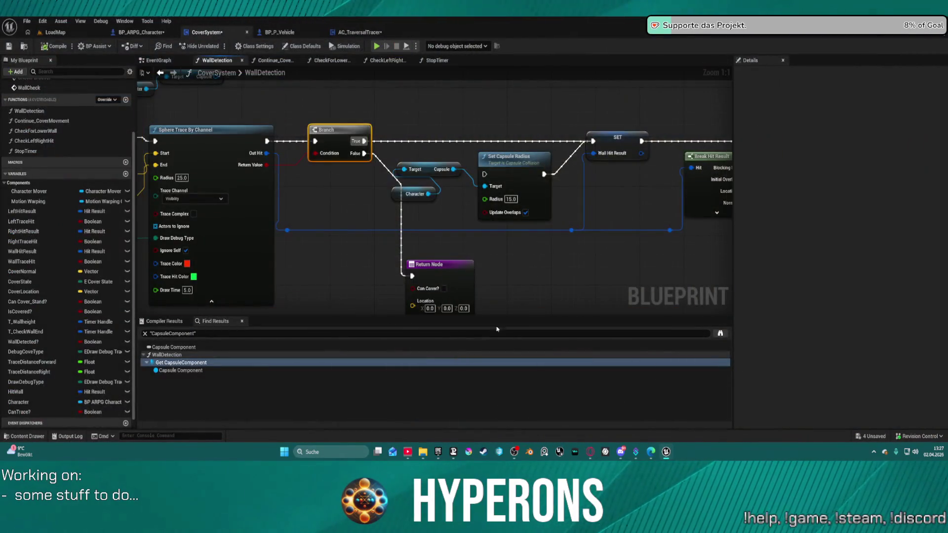
drag(467, 189, 420, 189)
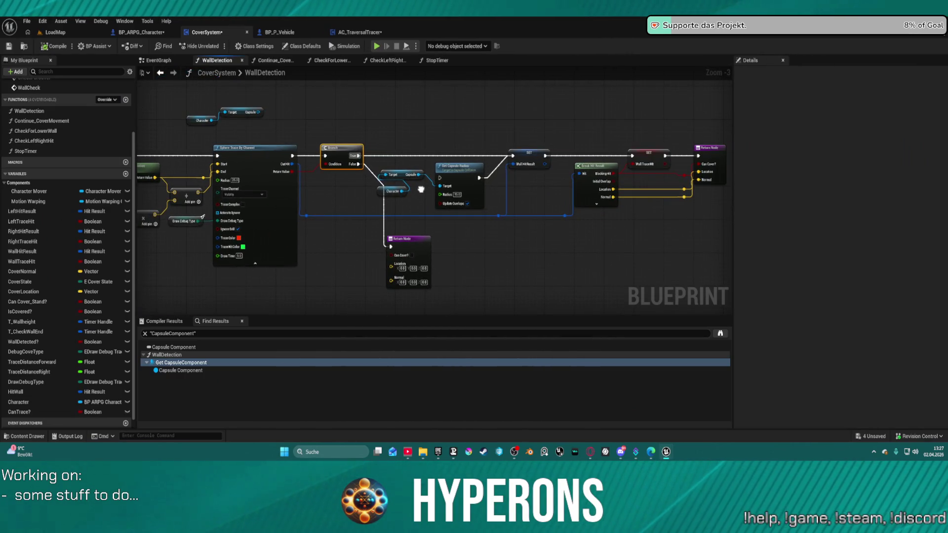
scroll(421, 189, down, 3)
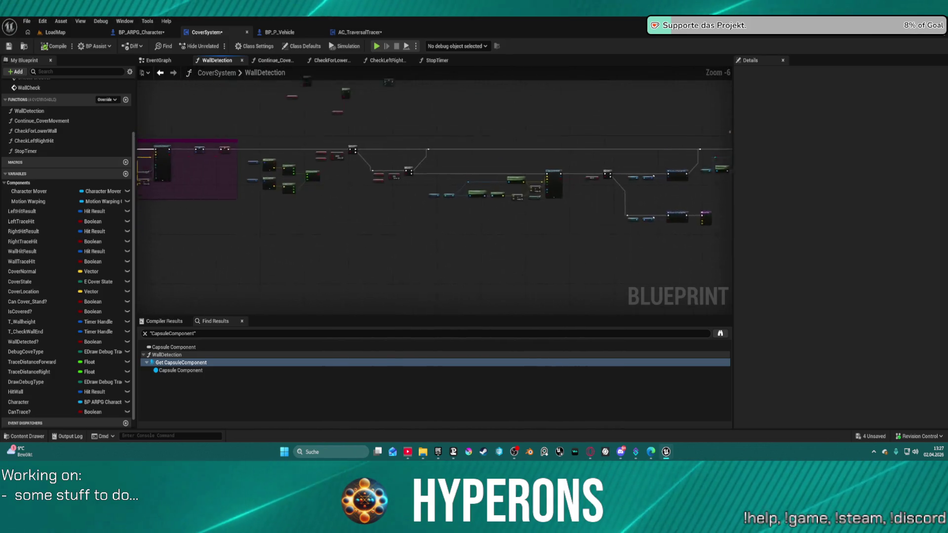
mouse_move(420, 189)
mouse_down()
mouse_move(581, 166)
mouse_move(512, 165)
mouse_move(580, 151)
mouse_up()
scroll(385, 183, up, 7)
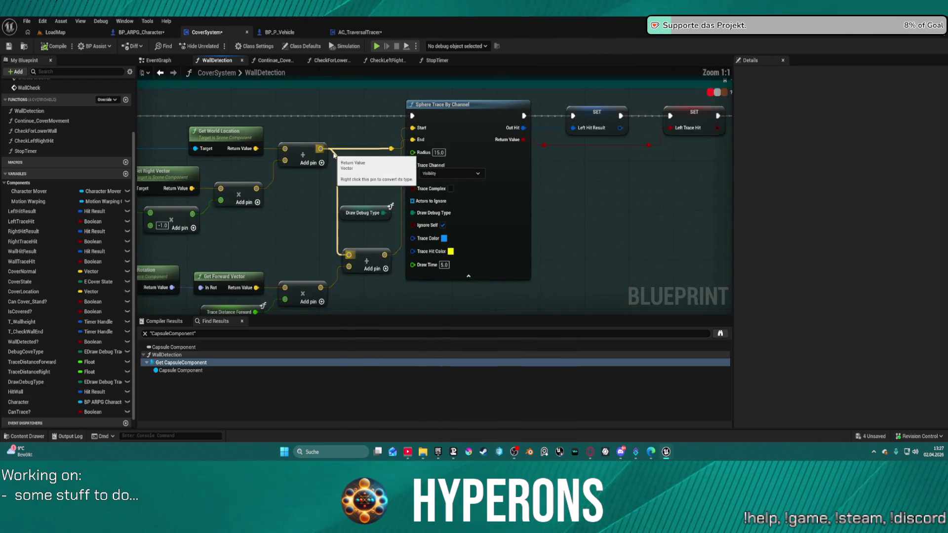
drag(385, 183, 585, 175)
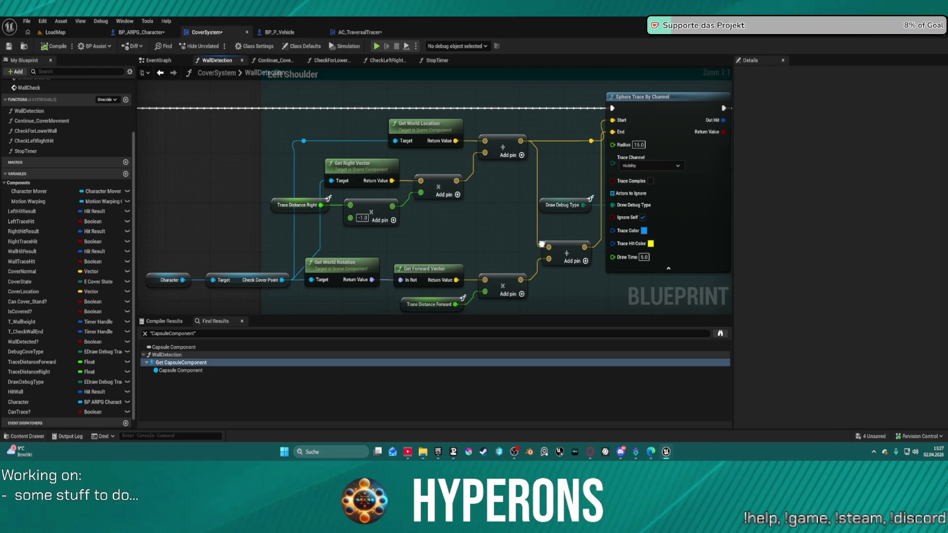
drag(541, 243, 138, 282)
drag(494, 267, 162, 270)
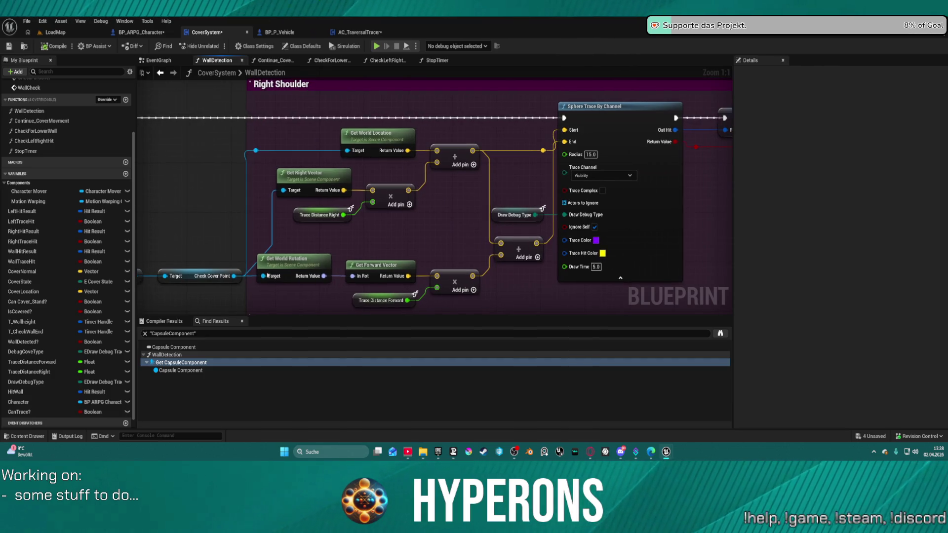
click(325, 220)
click(371, 302)
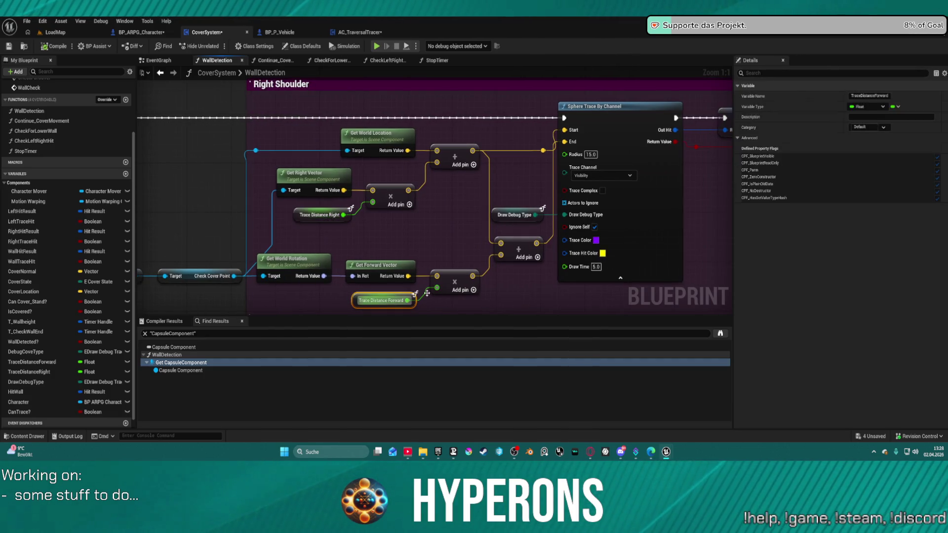
mouse_move(628, 224)
mouse_down()
mouse_move(87, 202)
mouse_move(368, 196)
mouse_move(378, 211)
mouse_up()
click(326, 203)
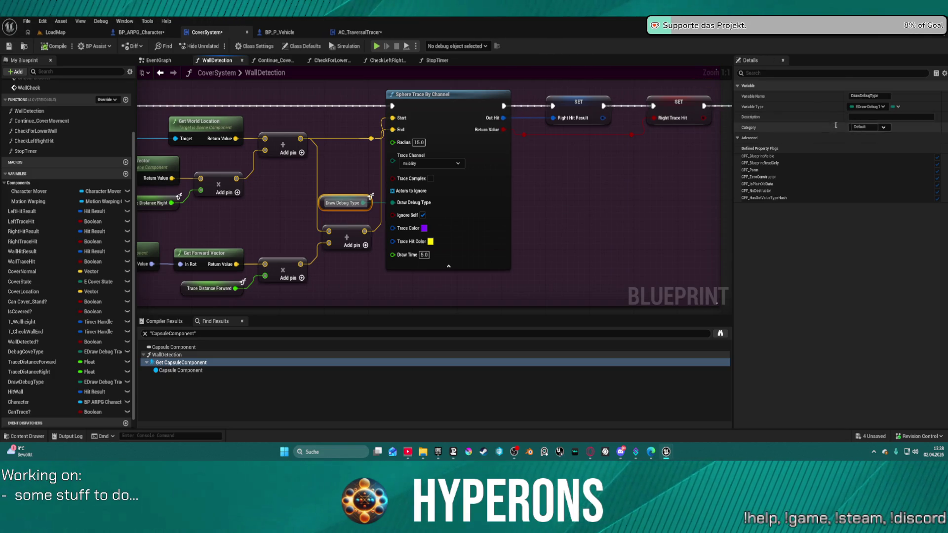
click(352, 191)
scroll(352, 190, down, 5)
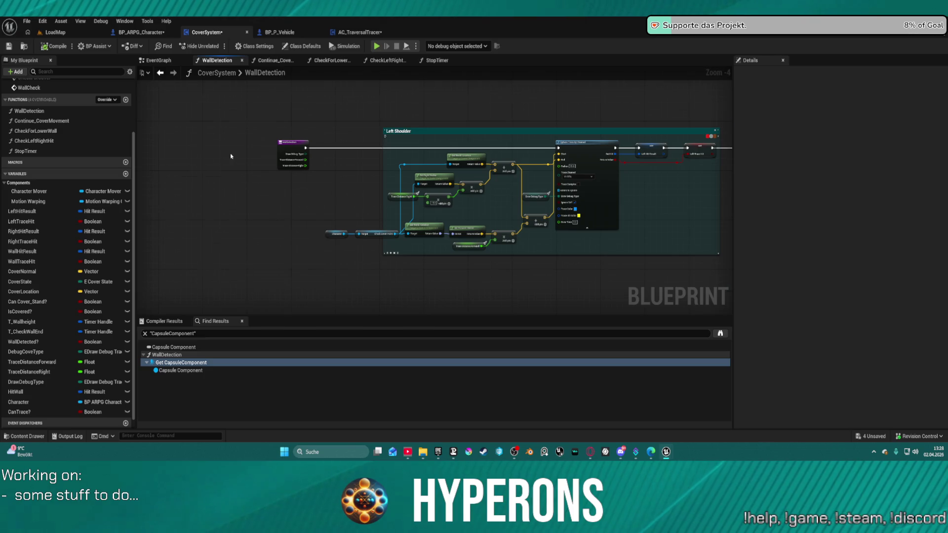
scroll(235, 155, up, 4)
click(340, 156)
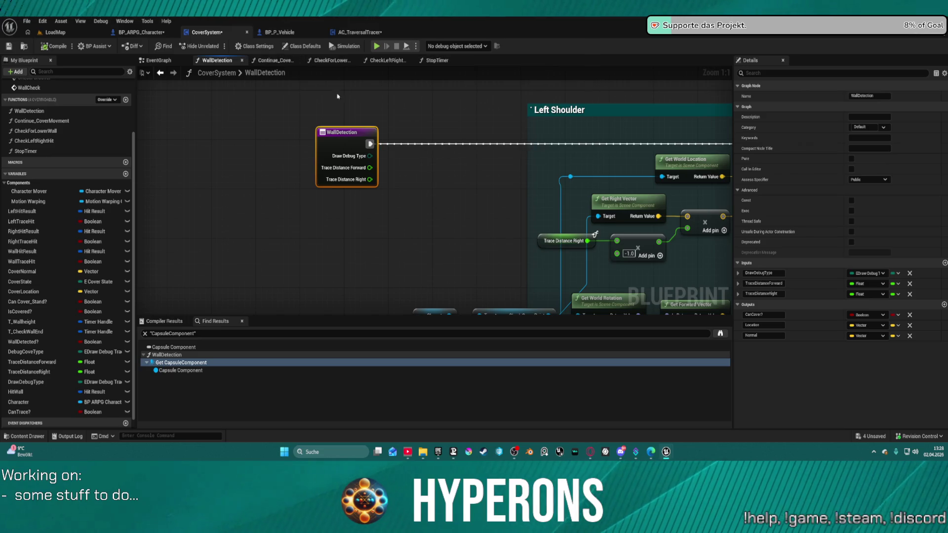
right_click(349, 139)
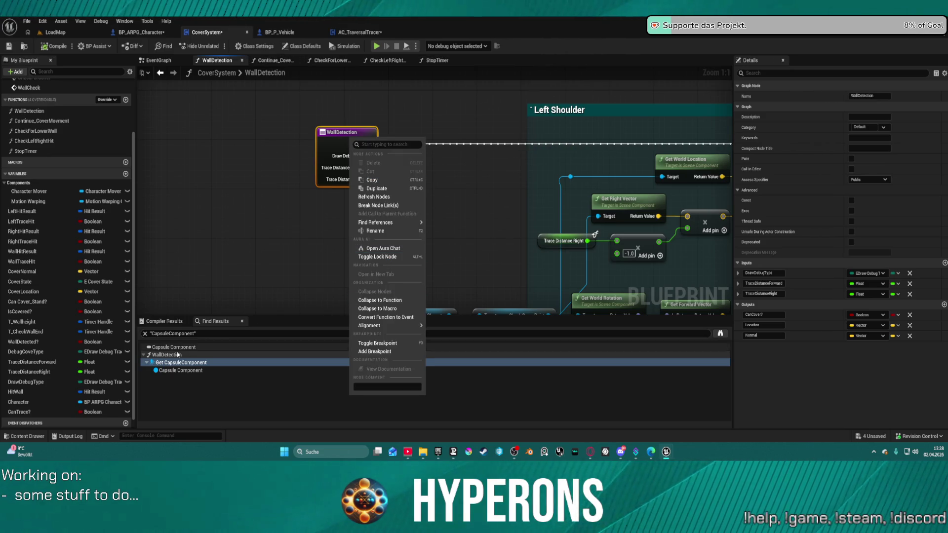
Find WallDetection's references and jump to its call in the EventGraph
mouse_move(393, 221)
click(449, 226)
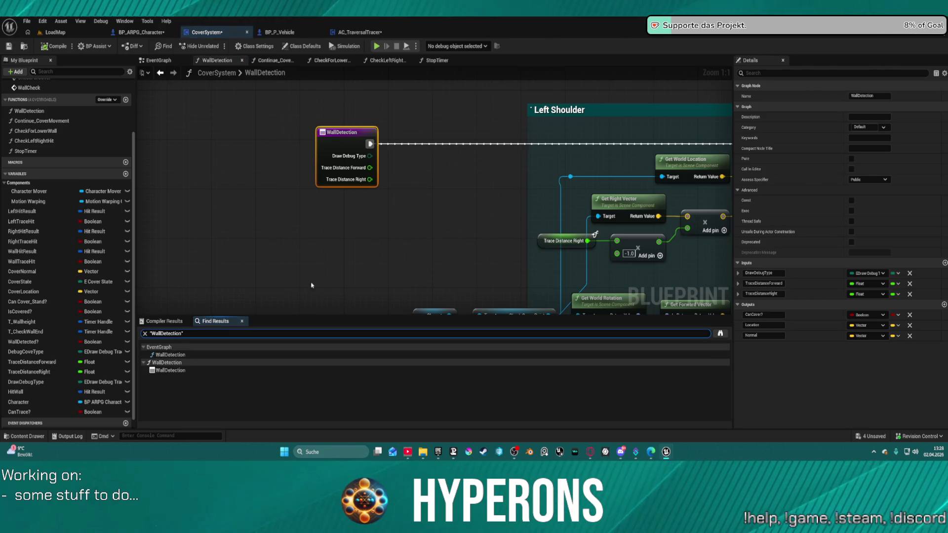
double_click(170, 355)
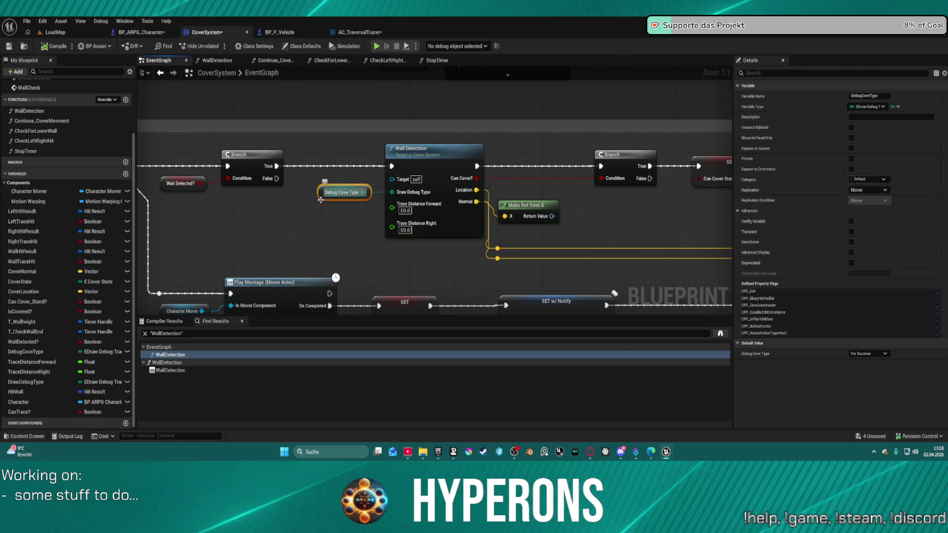
Wire DrawDebugType into the call's Draw Debug Type pin with the default For One Frame
drag(25, 381, 186, 308)
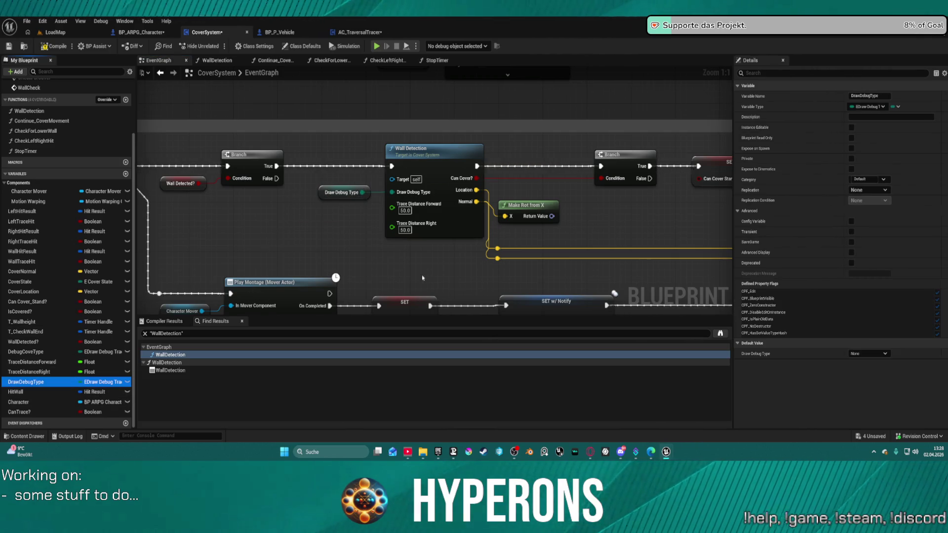
click(864, 354)
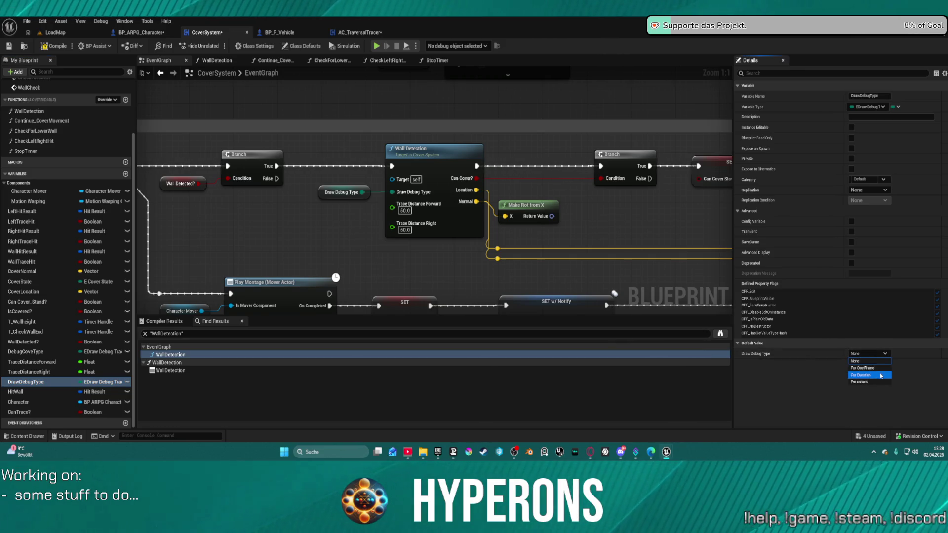
click(882, 370)
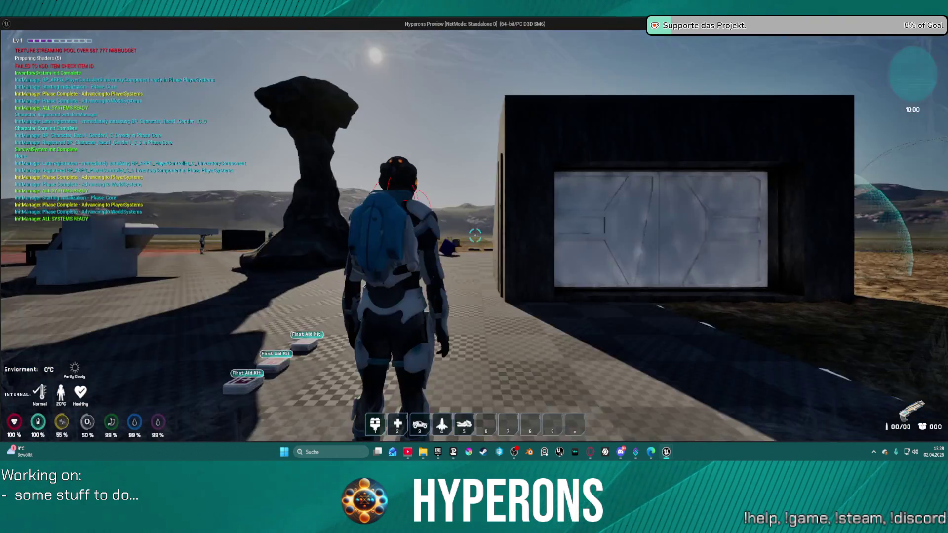
Run to the black wall, take cover, and slide left and right along it with debug traces. Then exit play
key(w)
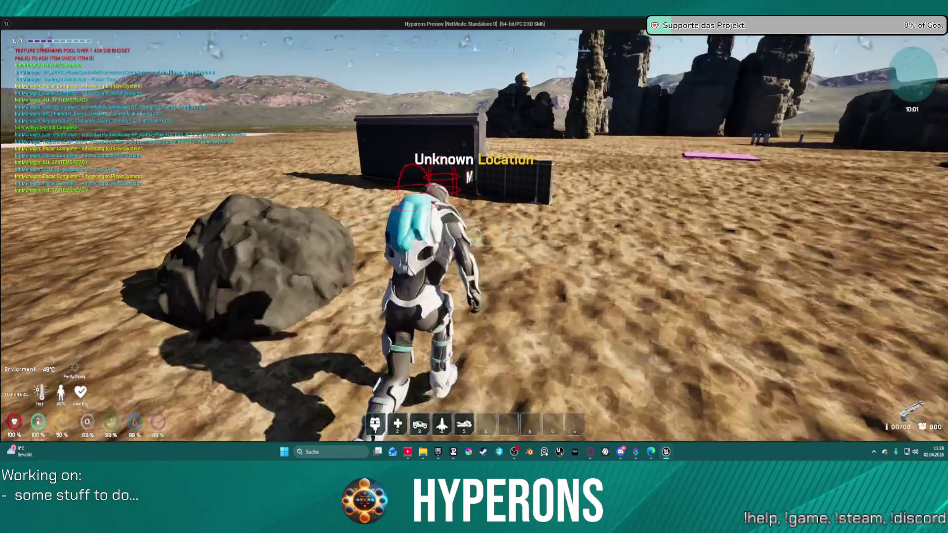
key(w)
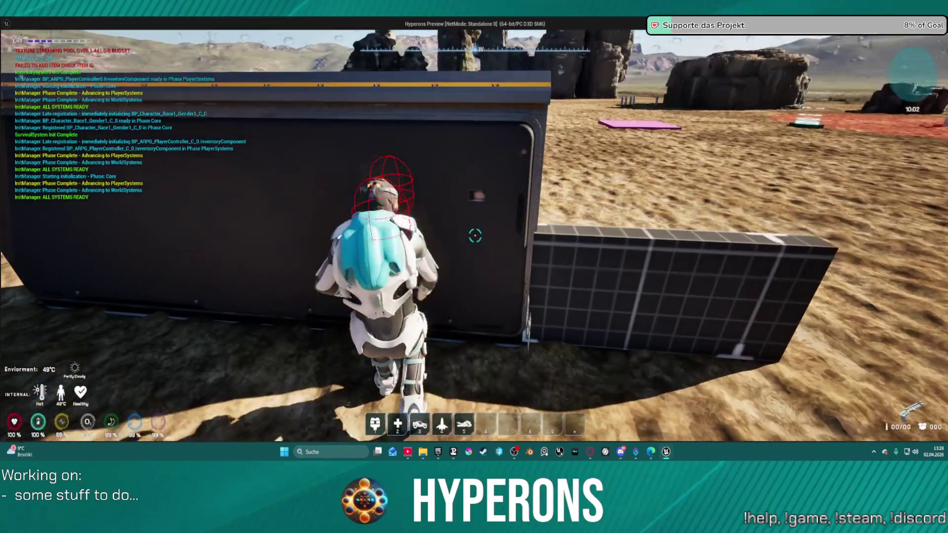
key(w)
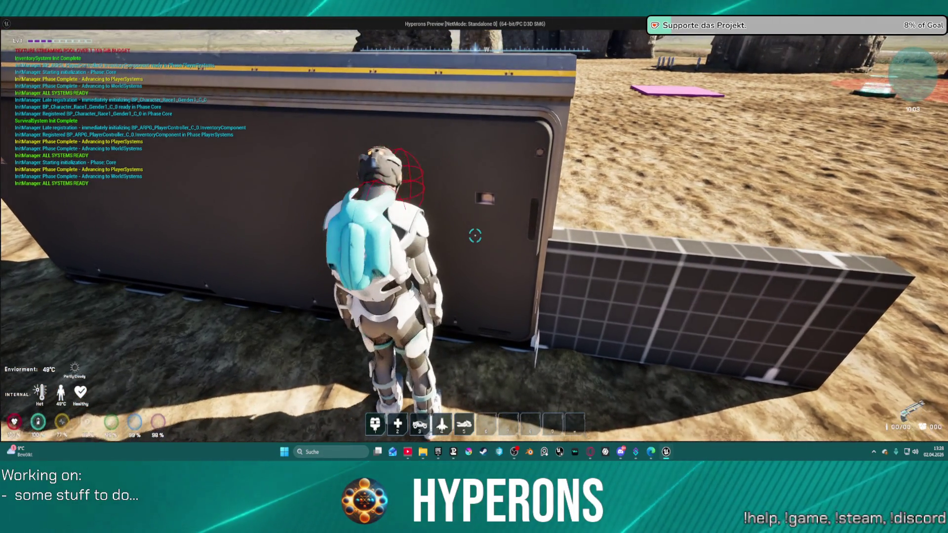
key(d)
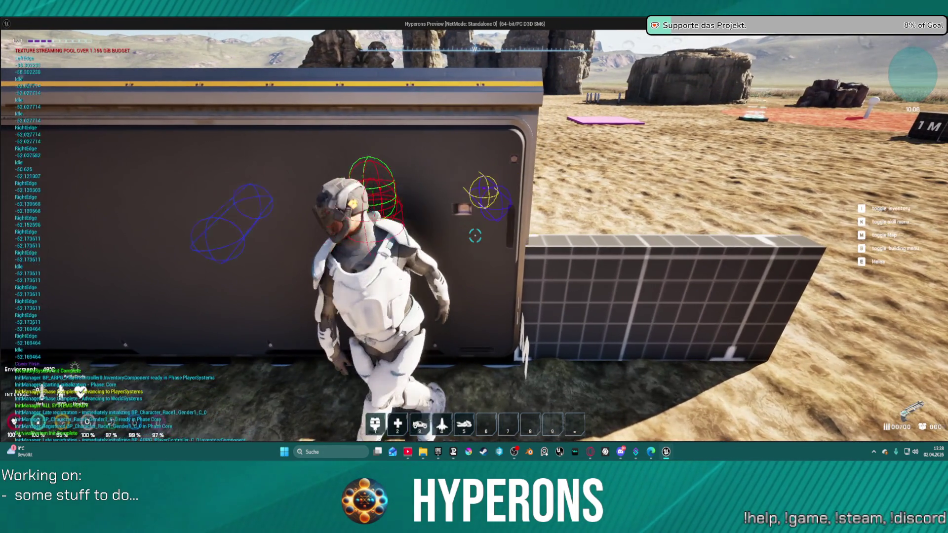
key(a)
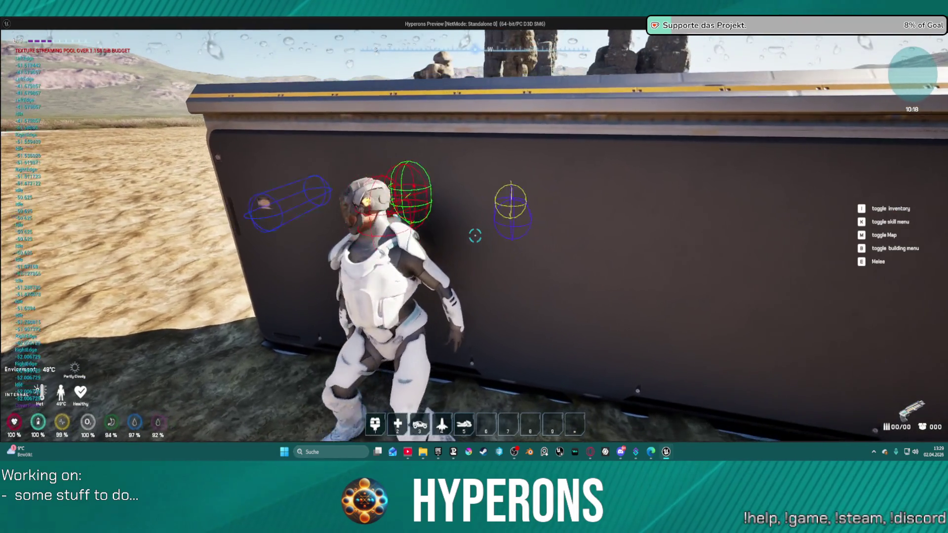
key(d)
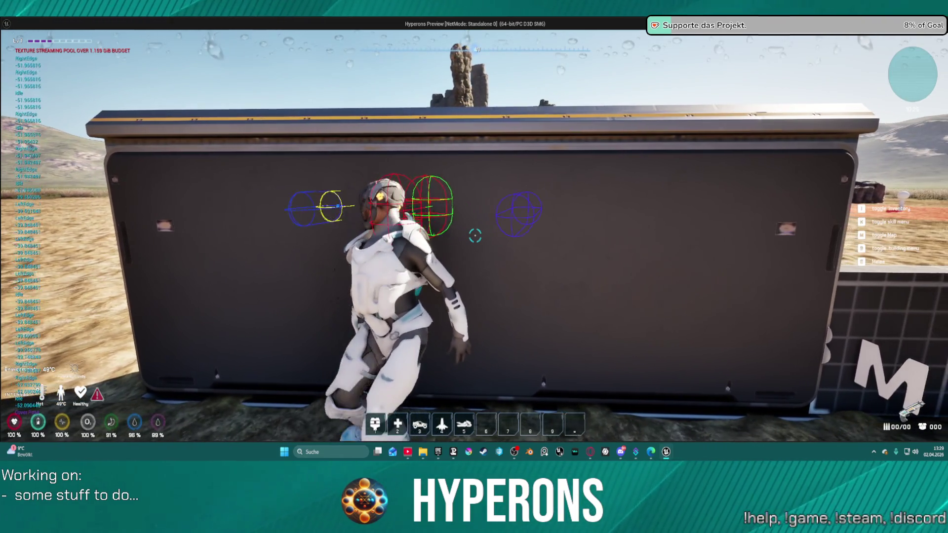
key(alt+Tab)
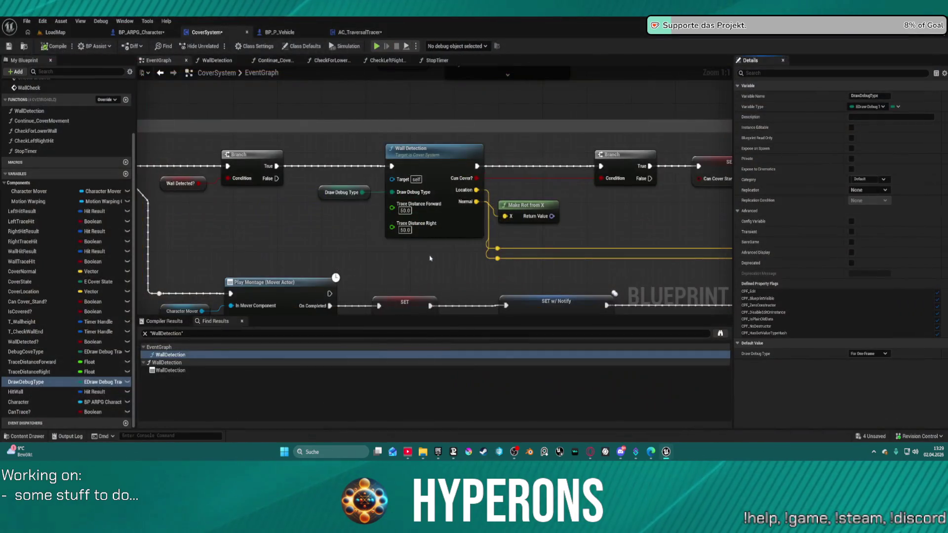
Inspect the reroute wire in the EventGraph, cancel the new connection, and frame the Wall Detection call
mouse_move(424, 242)
mouse_down()
mouse_move(504, 213)
mouse_move(253, 217)
mouse_move(310, 220)
mouse_move(338, 242)
mouse_up()
scroll(504, 213, down, 1)
click(237, 257)
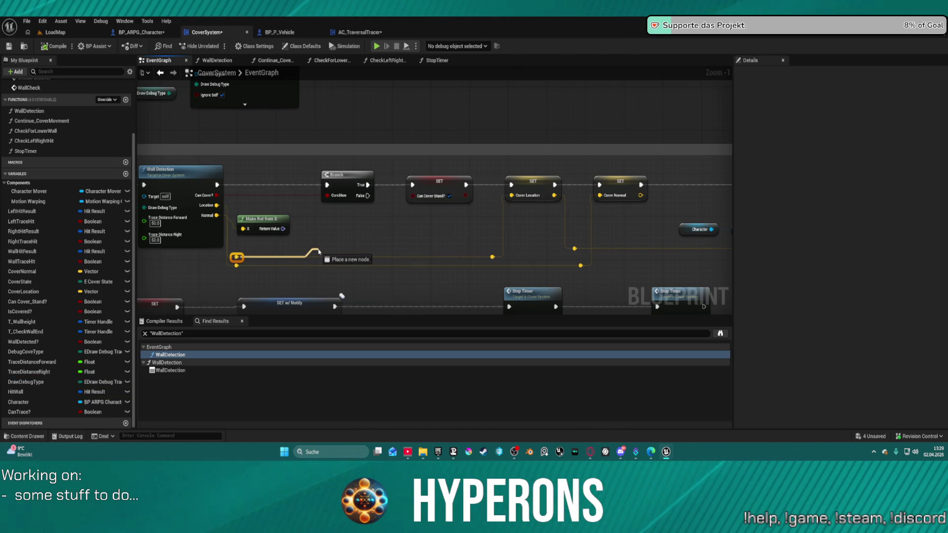
drag(320, 250, 316, 246)
key(Escape)
drag(276, 208, 436, 199)
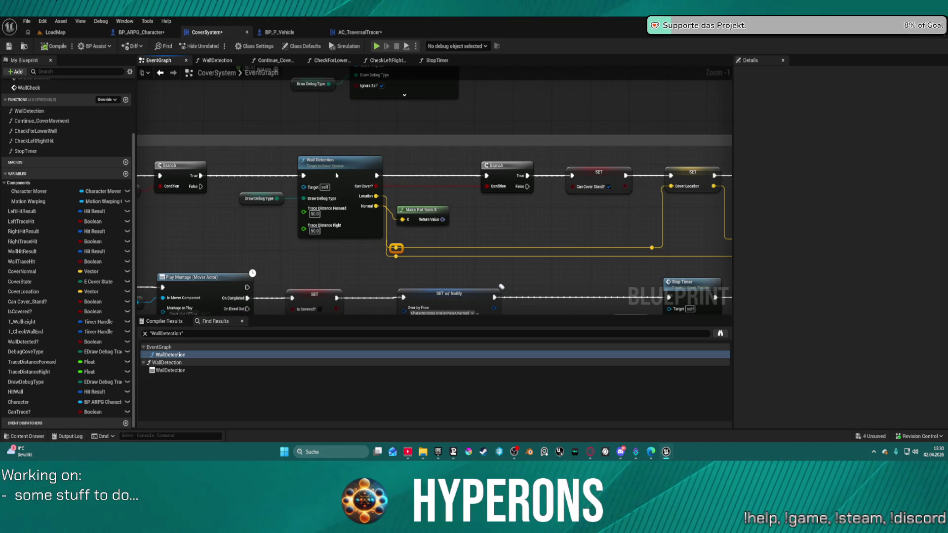
Open the WallDetection function, change the forward Sphere Trace By Channel radius from 25.0, and launch play
double_click(336, 175)
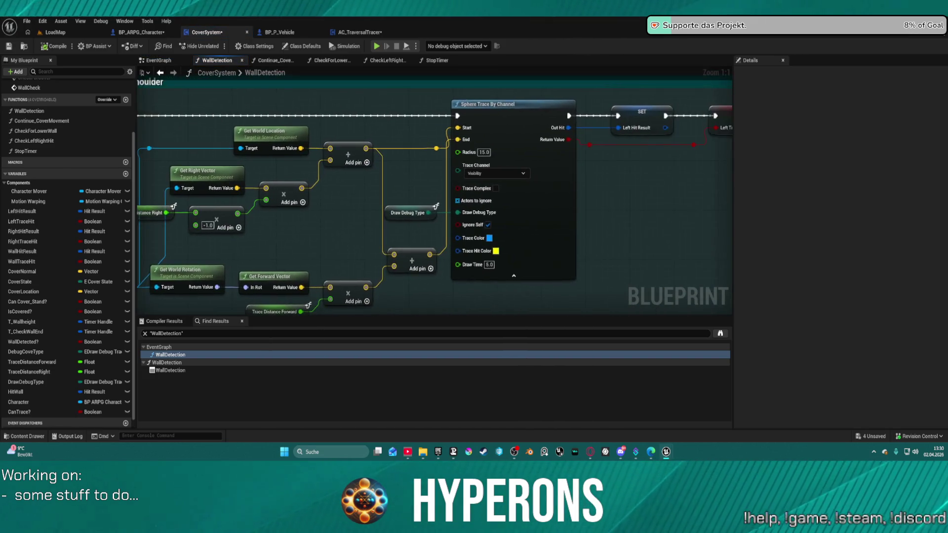
mouse_move(700, 156)
mouse_down()
mouse_move(207, 123)
mouse_move(304, 180)
mouse_move(282, 191)
mouse_up()
mouse_move(490, 202)
mouse_down()
mouse_move(251, 94)
mouse_move(315, 64)
mouse_move(375, 84)
mouse_move(321, 84)
mouse_up()
mouse_move(176, 120)
mouse_down()
mouse_move(147, 137)
mouse_move(143, 159)
mouse_up()
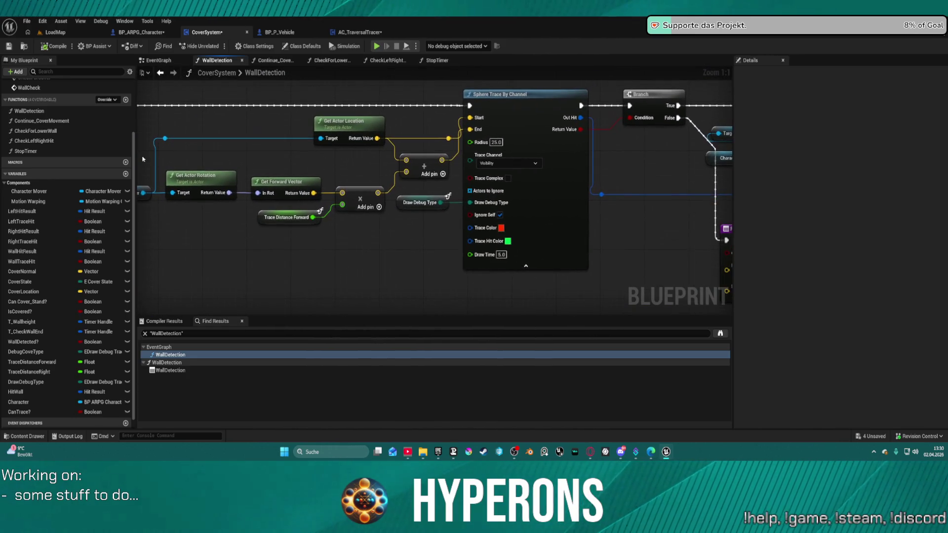
scroll(274, 226, down, 1)
mouse_move(274, 226)
mouse_down()
mouse_move(208, 163)
mouse_move(163, 149)
mouse_move(148, 227)
mouse_move(538, 231)
mouse_up()
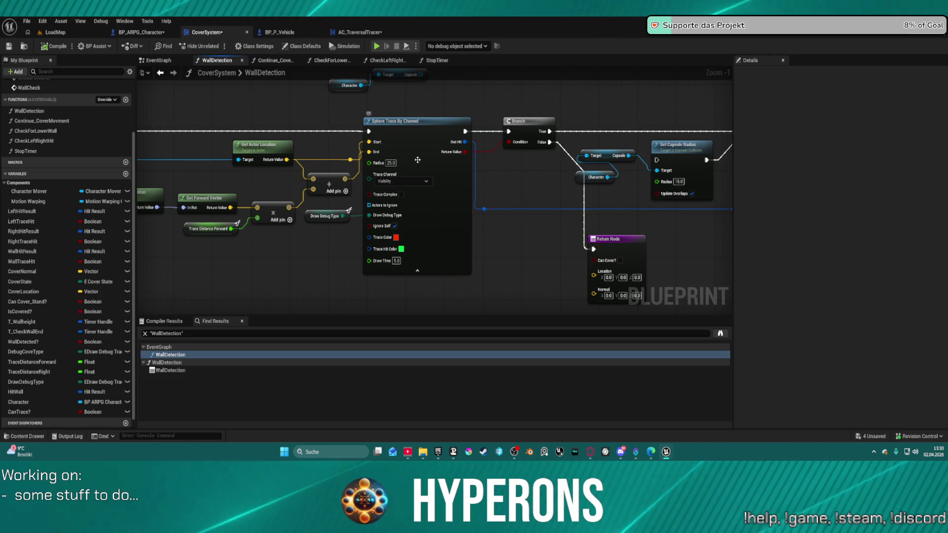
click(390, 163)
text(50)
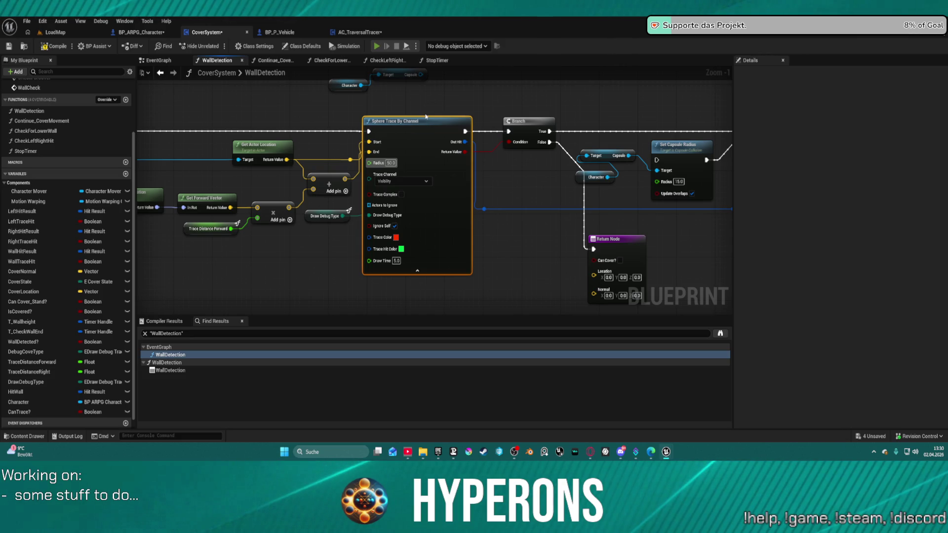
key(alt+p)
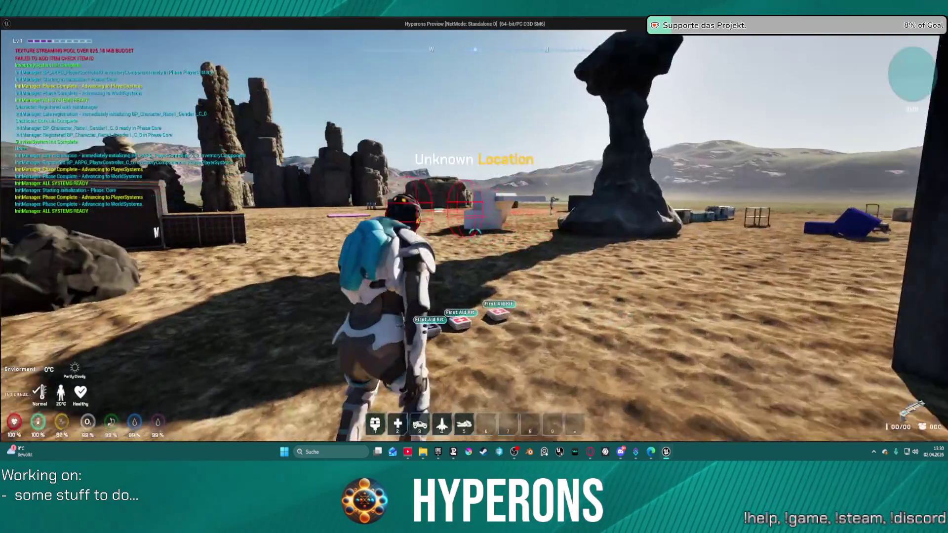
Run the character up to the dark wall, take cover against it, then stop play
key(w)
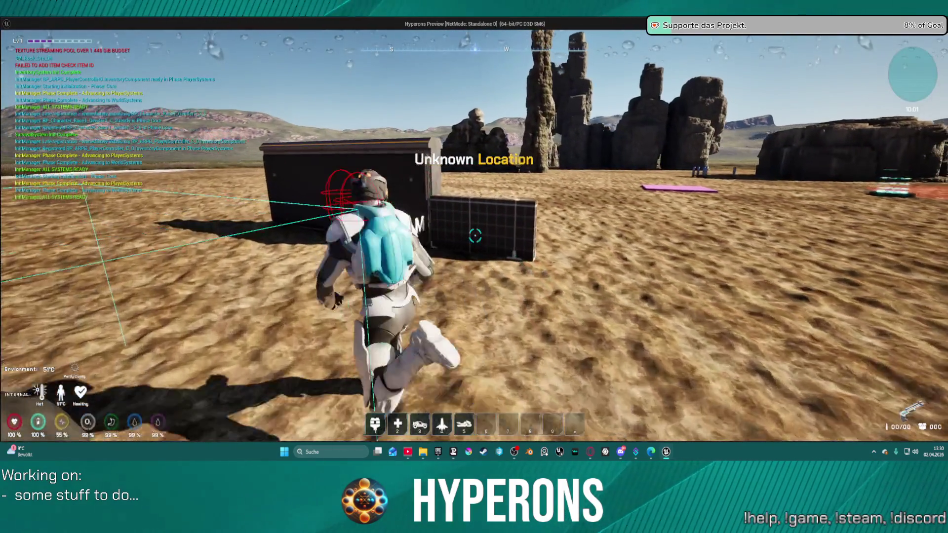
key(w)
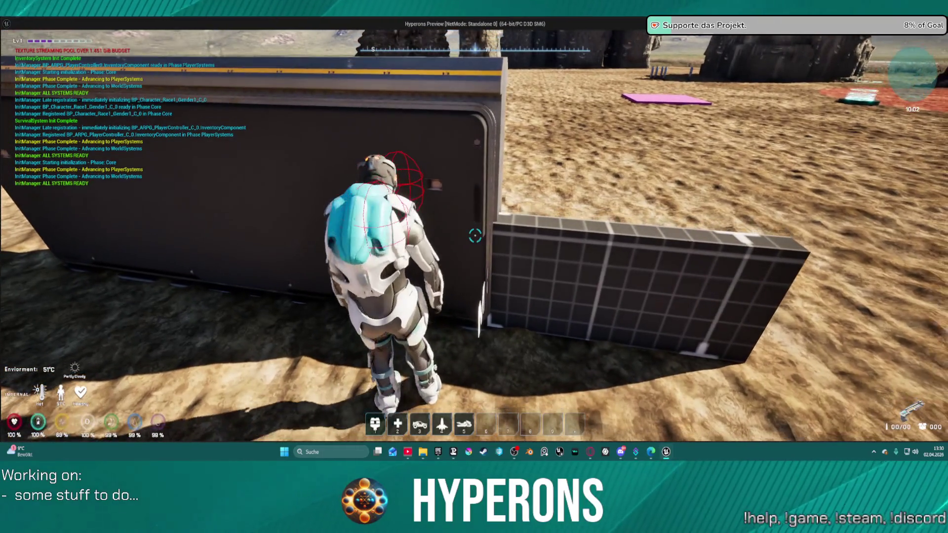
key(w)
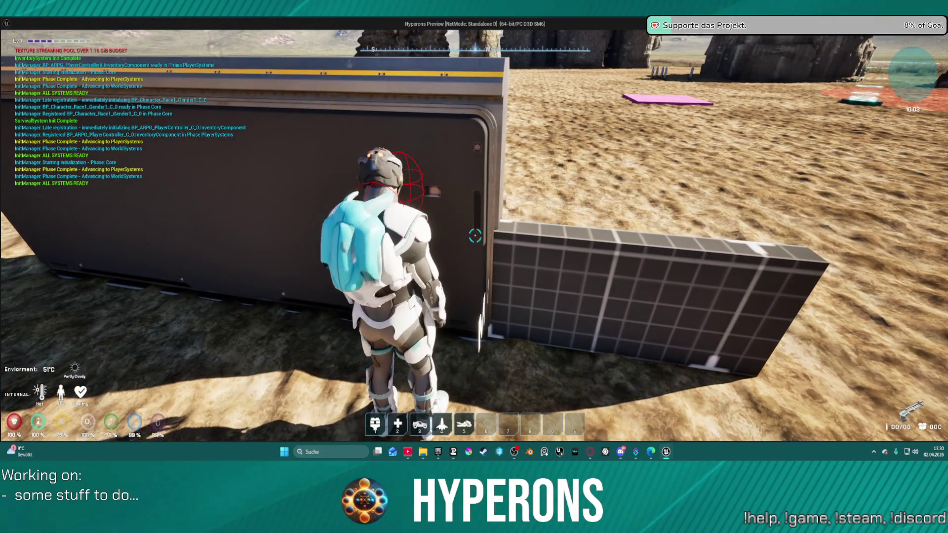
key(c)
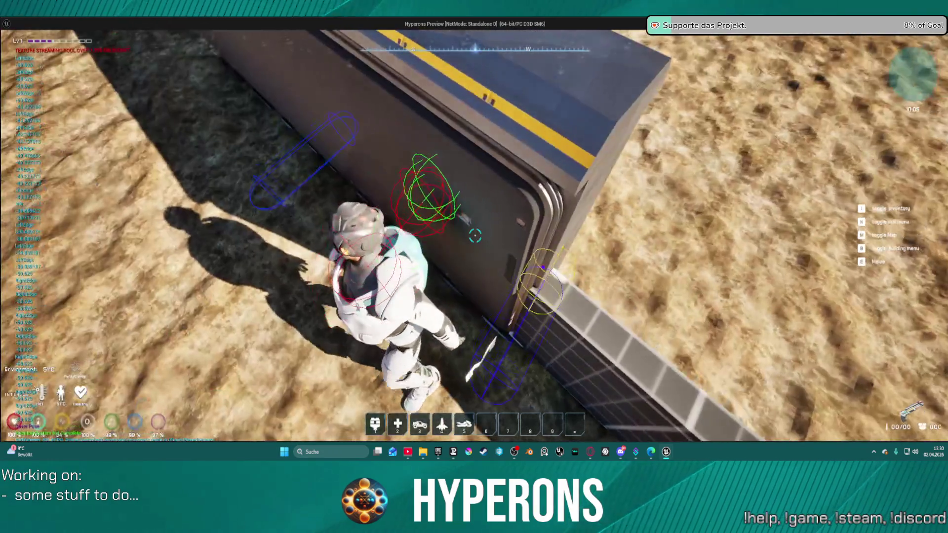
key(Escape)
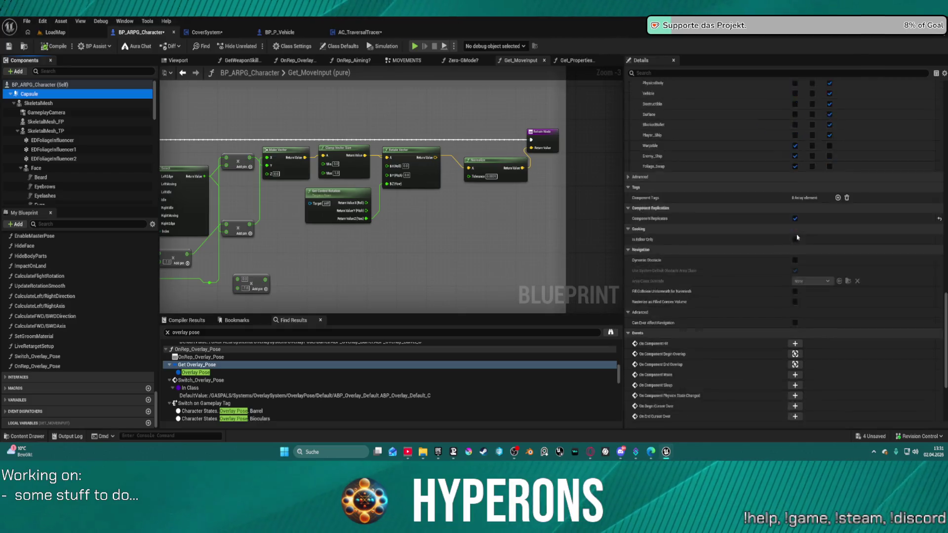
Untick the Capsule's Hidden in Game, compile the character blueprint, and start play despite compile errors
scroll(811, 191, down, 1)
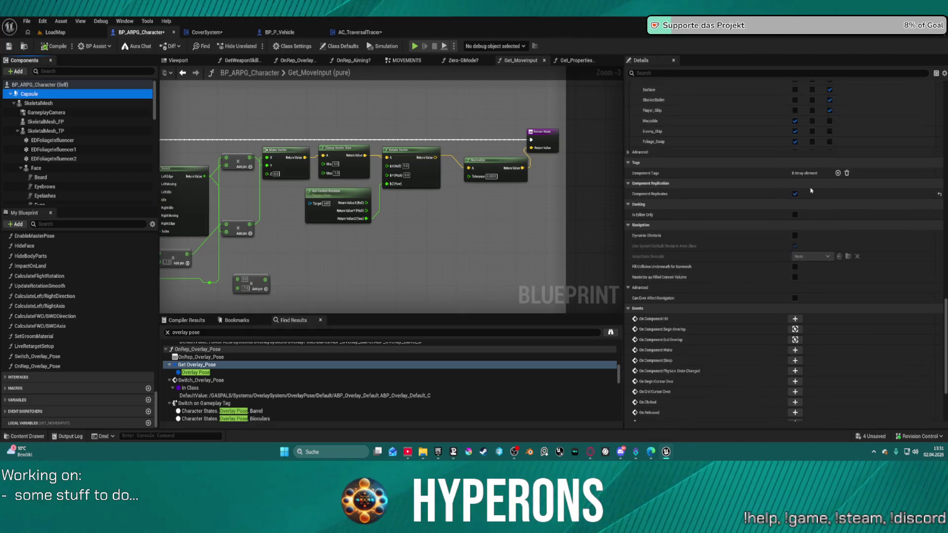
scroll(810, 190, up, 15)
scroll(794, 188, up, 8)
click(795, 145)
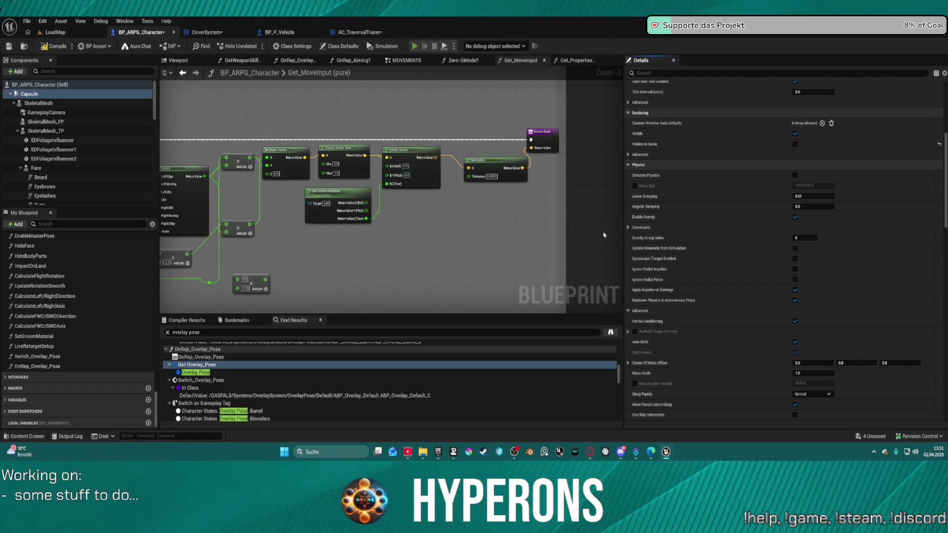
key(F7)
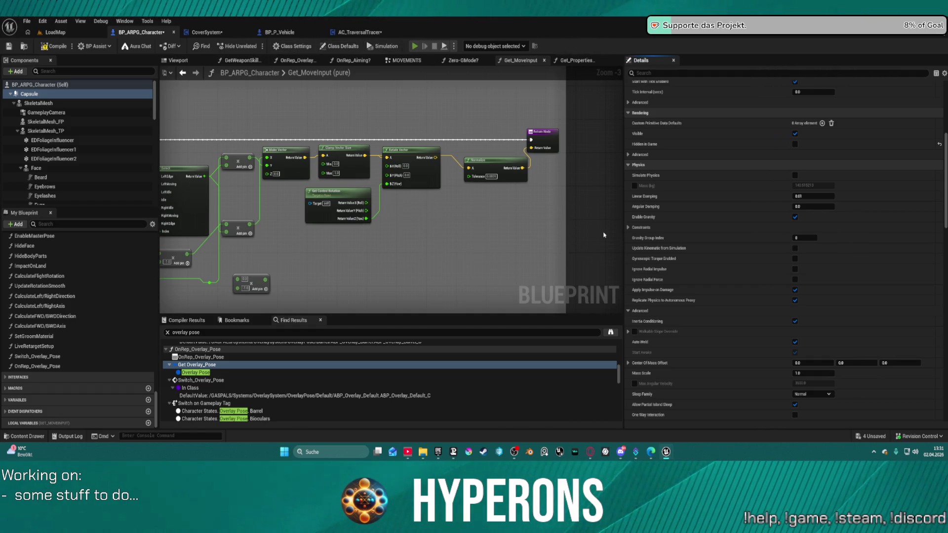
key(alt+p)
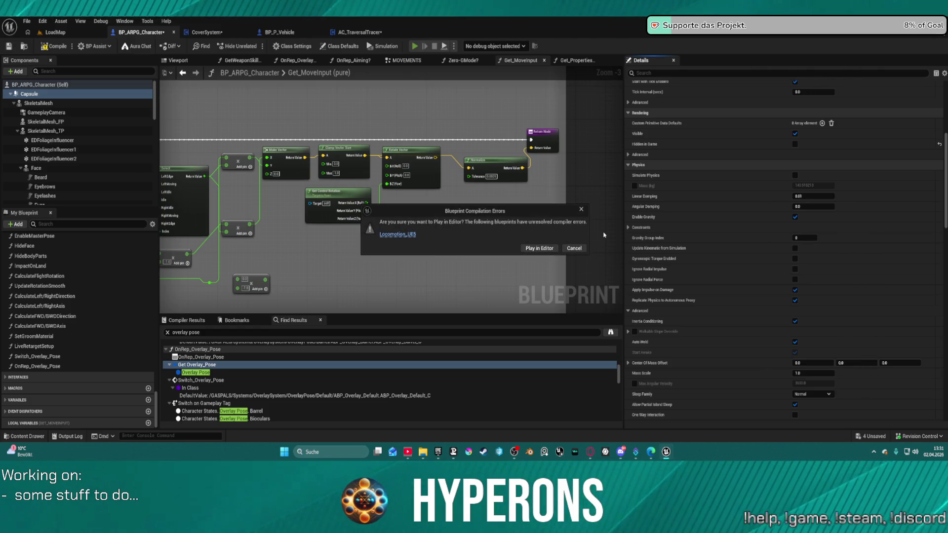
click(554, 251)
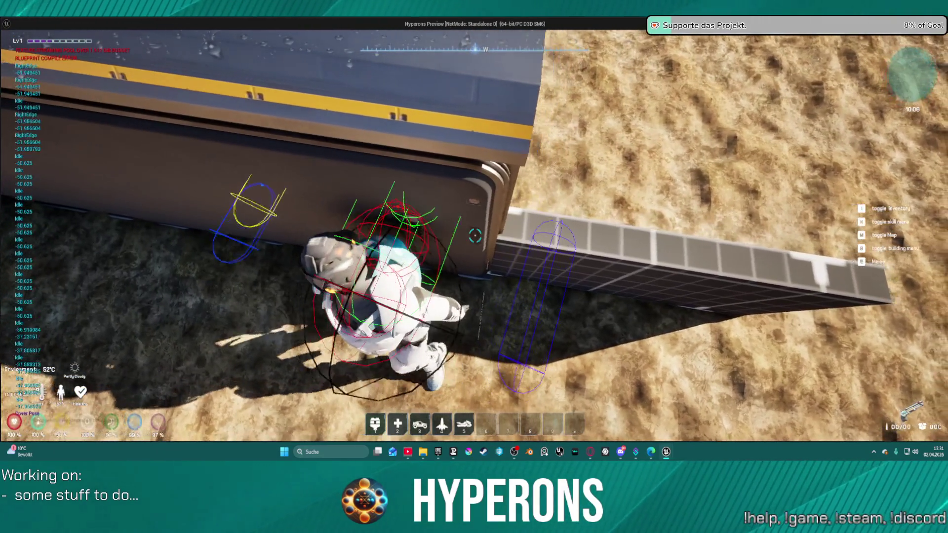
End the capsule-visible cover test and return to the editor
key(Escape)
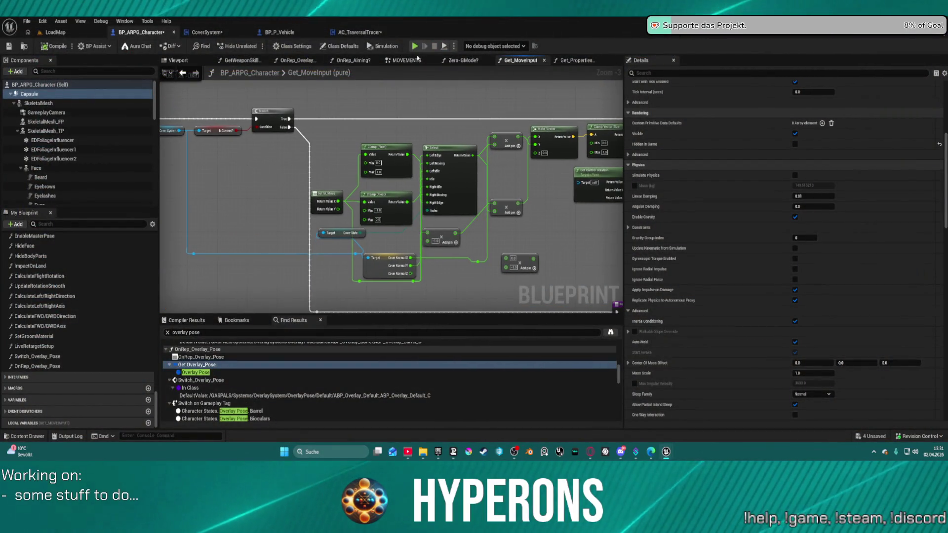
Set the Capsule Radius to 80.0, recompile BP_ARPG_Character, and launch another play test
click(31, 94)
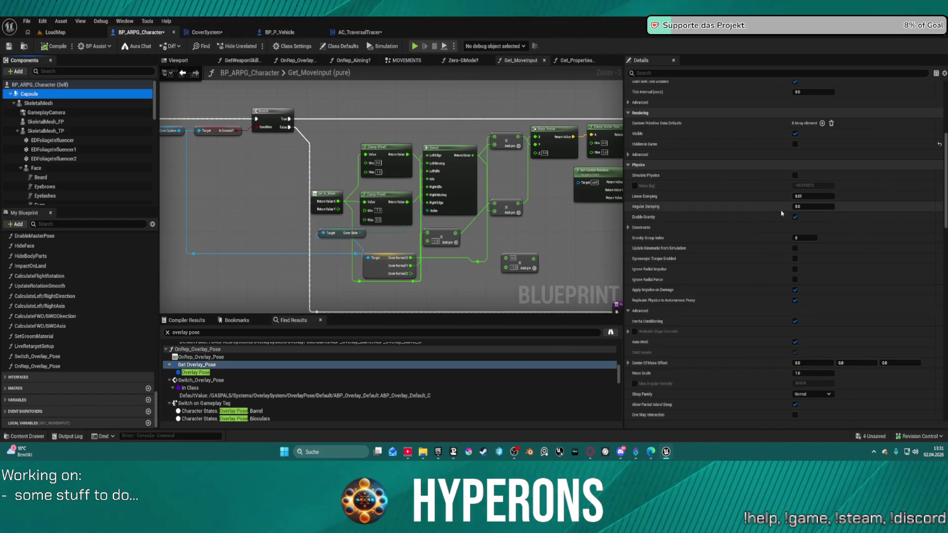
scroll(875, 114, up, 5)
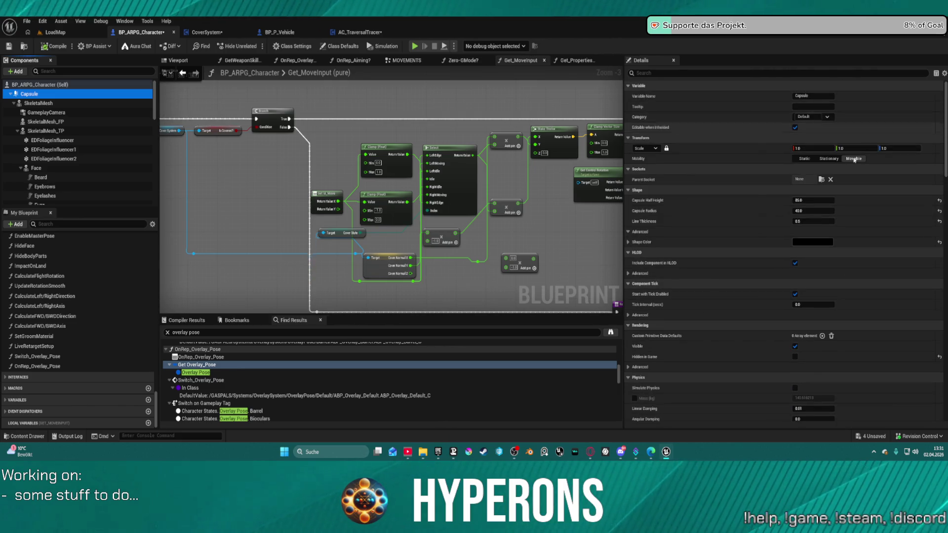
click(808, 211)
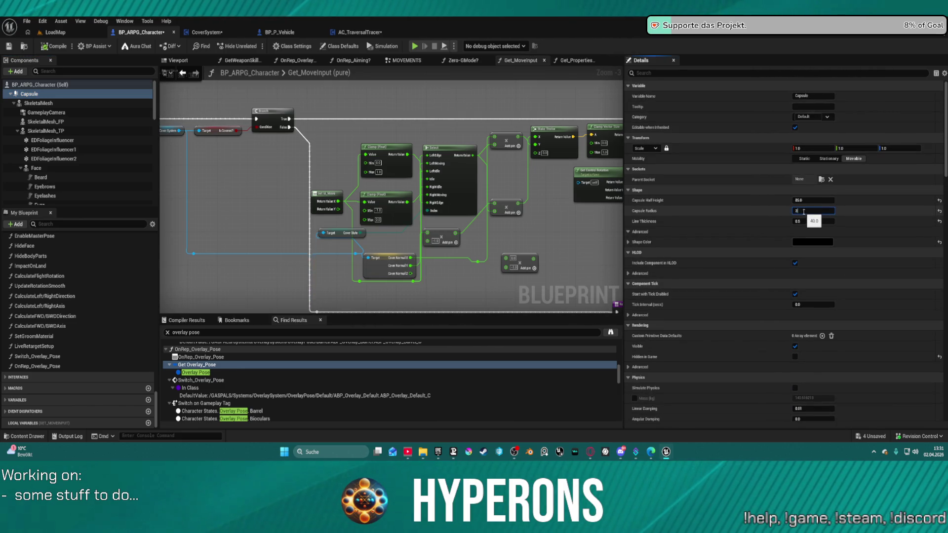
key(Return)
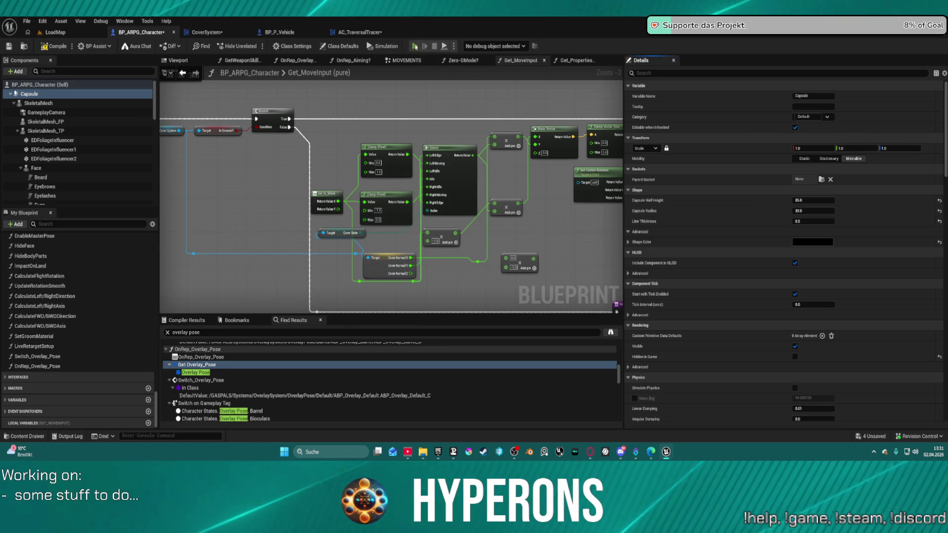
key(F7)
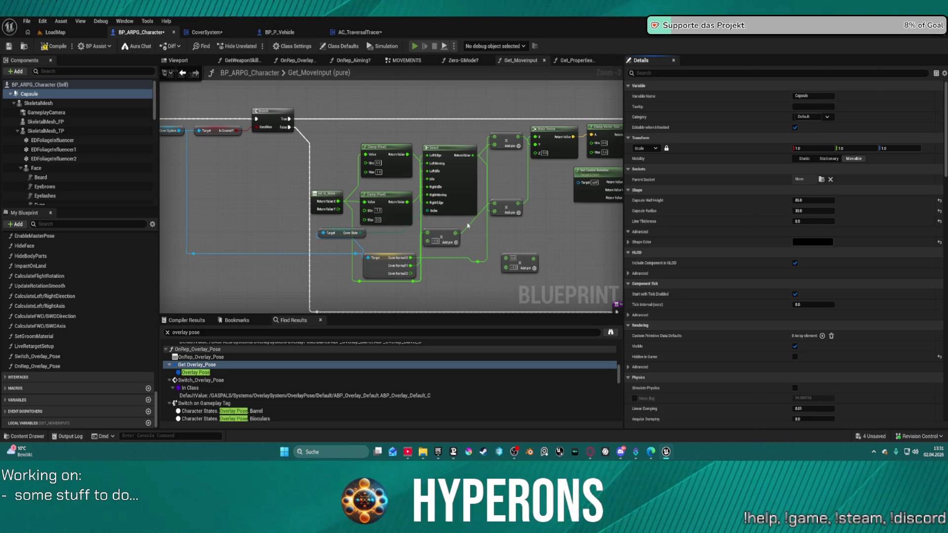
key(alt+p)
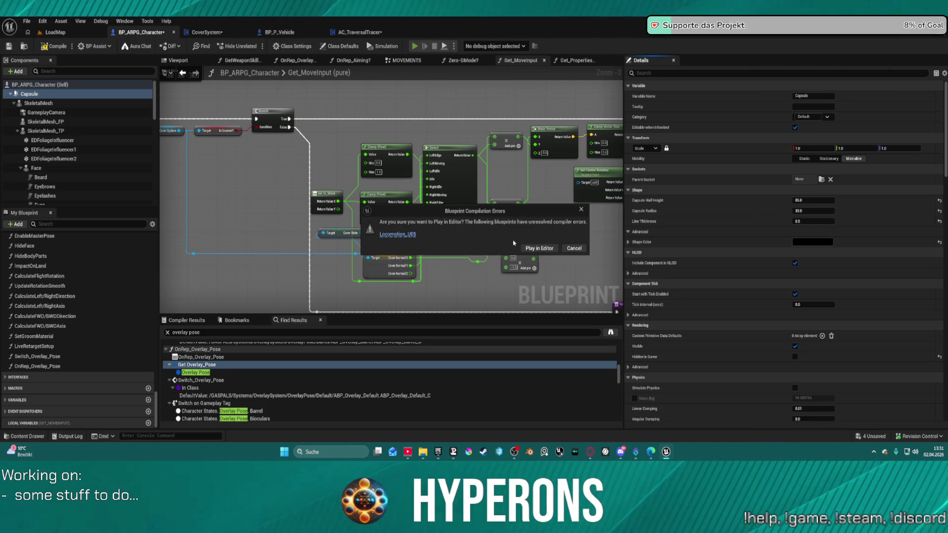
Continue past the compile errors and put the character into cover at the dark wall
click(526, 247)
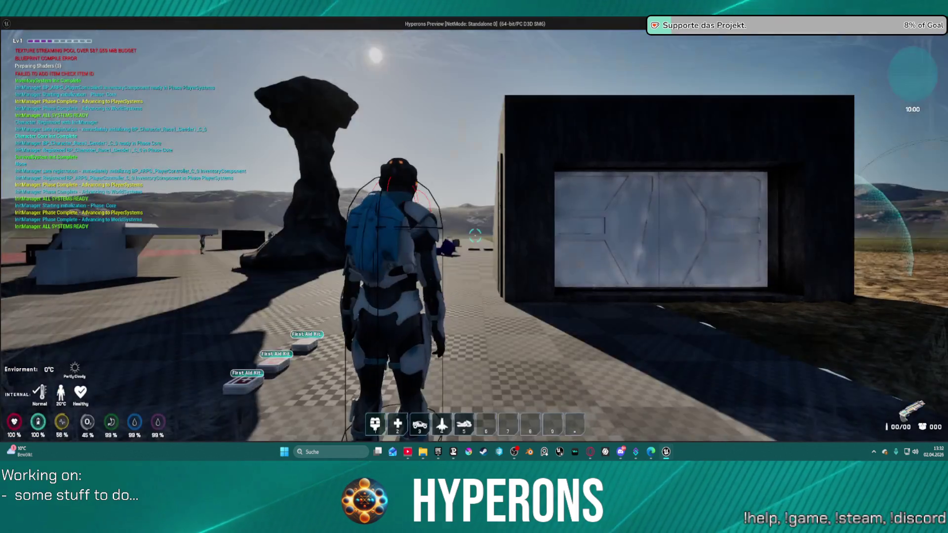
key(w)
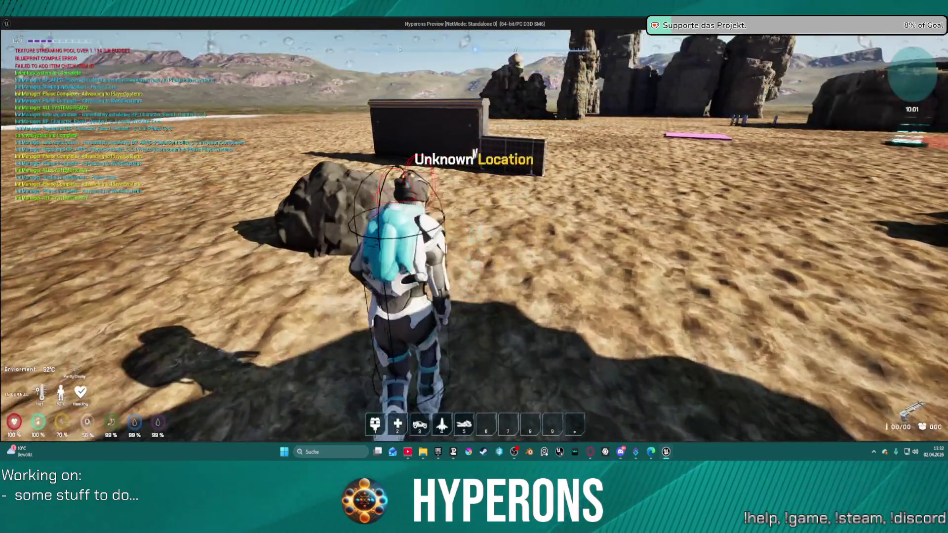
key(w)
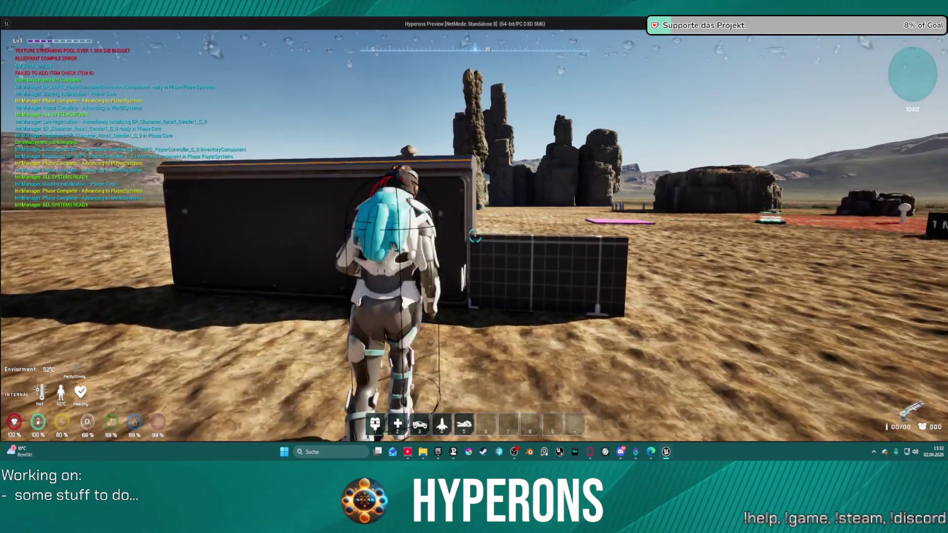
key(d)
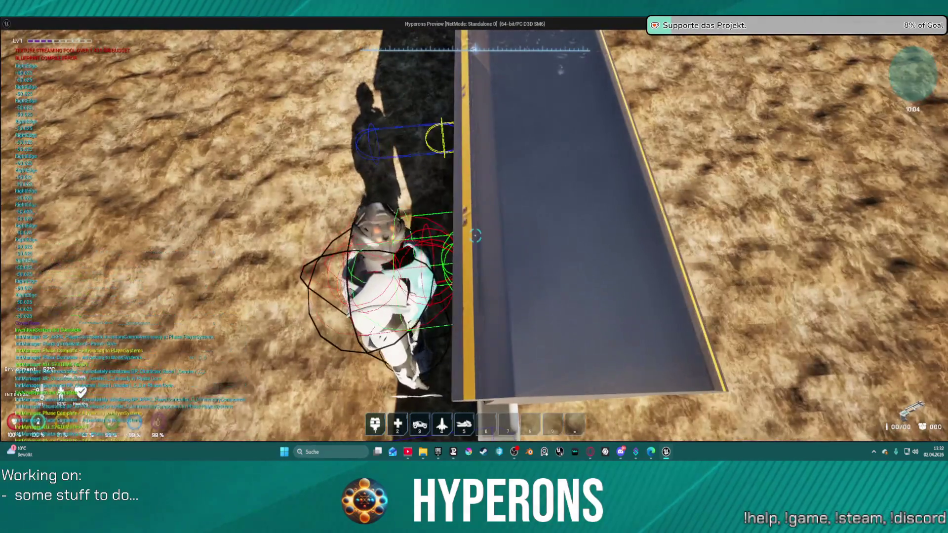
key(d)
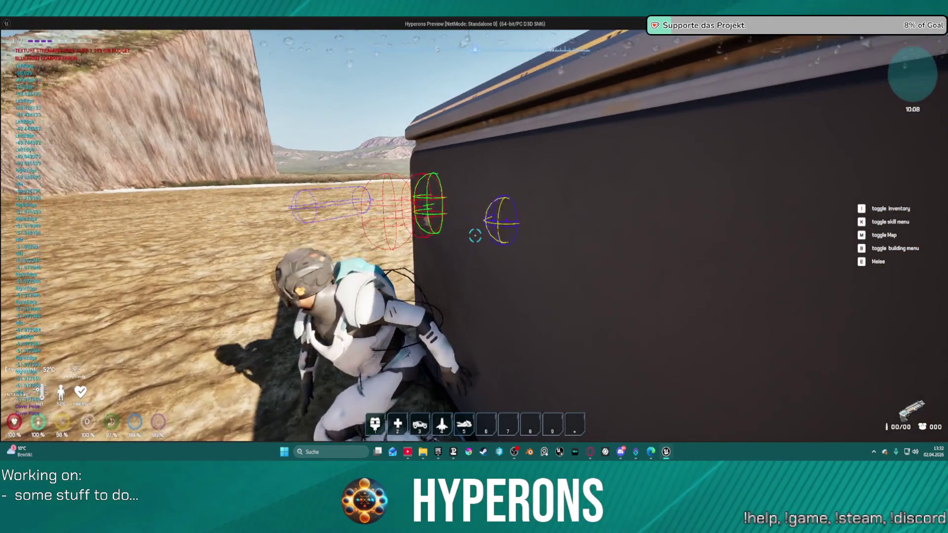
Slide left and right along the wall repeatedly to test edge detection, then stop play
key(a)
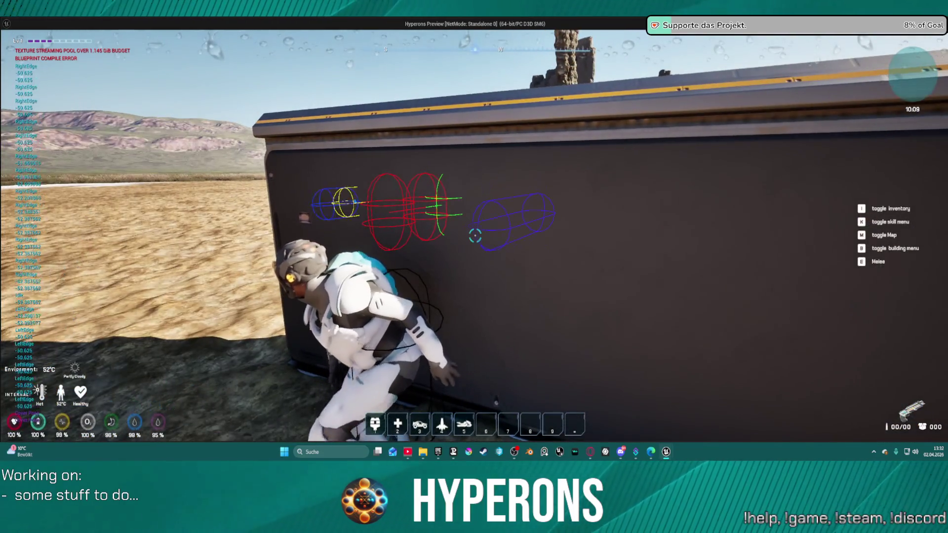
key(d)
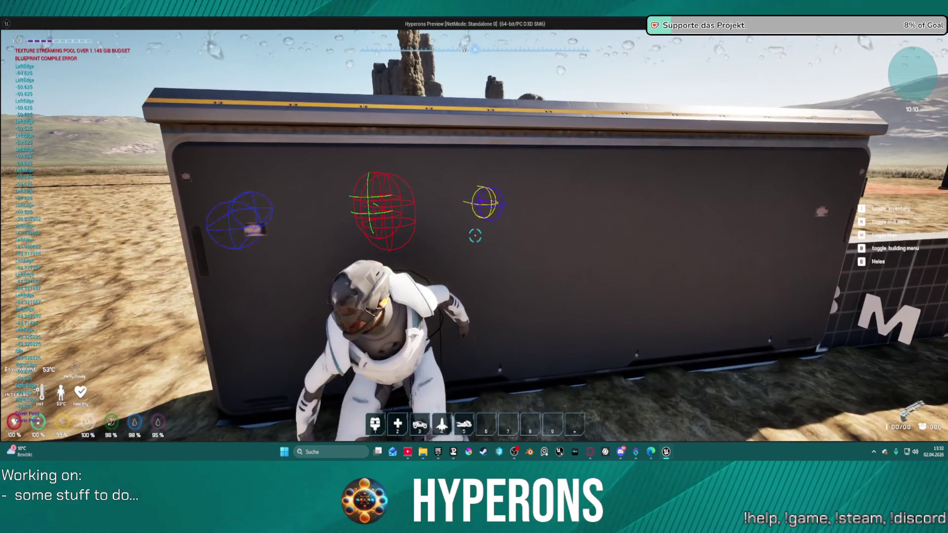
key(a)
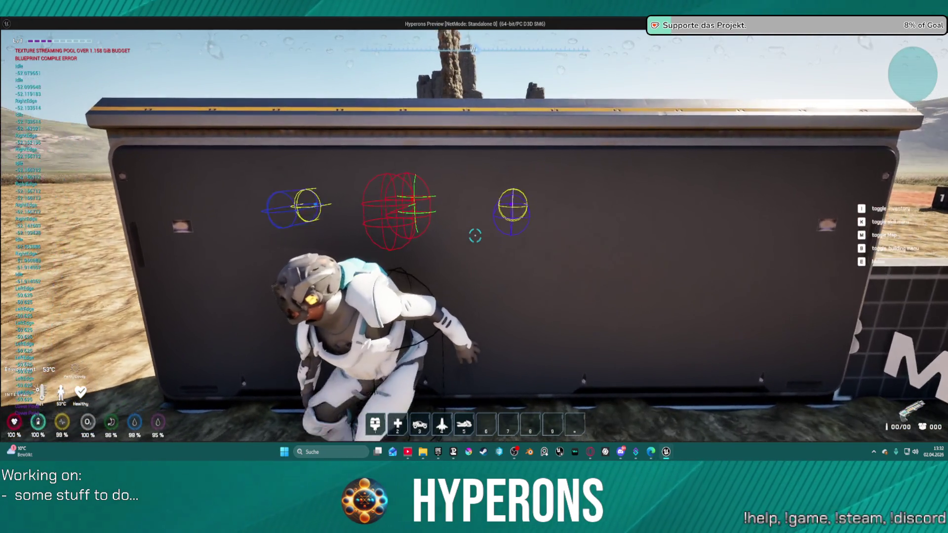
key(a)
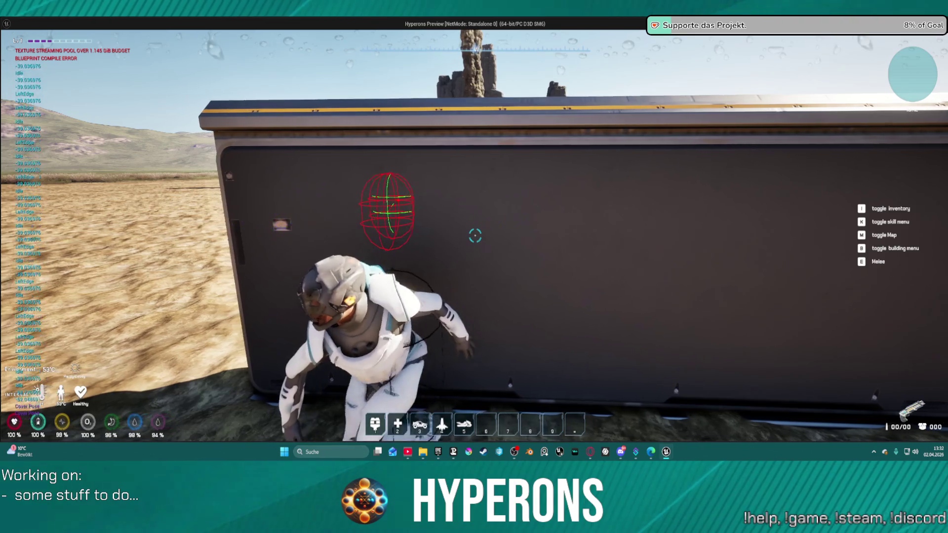
key(d)
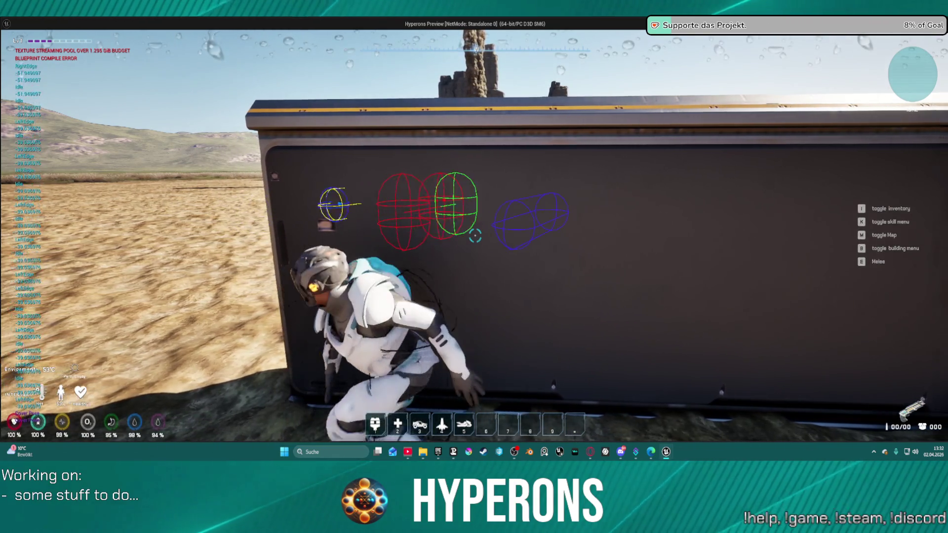
key(alt+Tab)
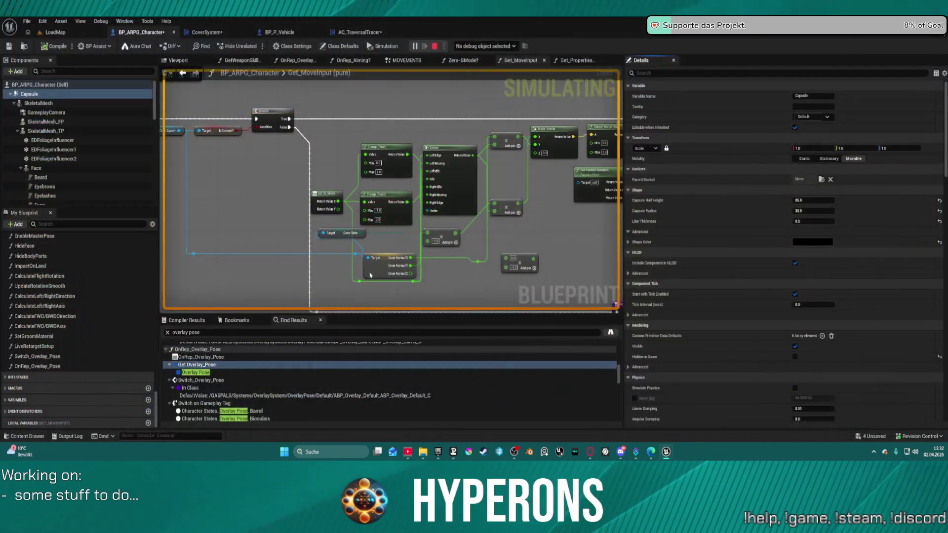
Leave Get_MoveInput and bring up the CoverSystem blueprint's WallDetection graph with its Sphere Trace By Channel
scroll(407, 202, down, 3)
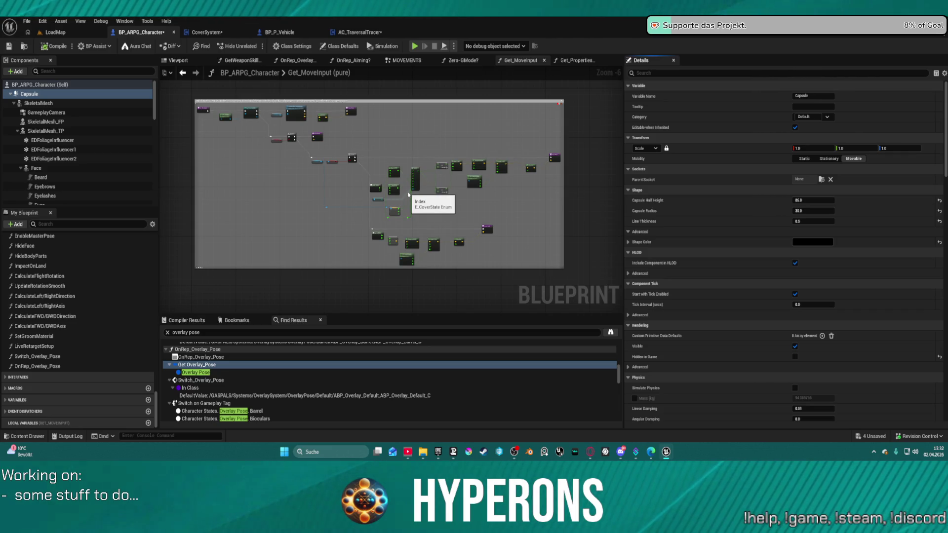
scroll(402, 212, up, 3)
scroll(400, 215, up, 1)
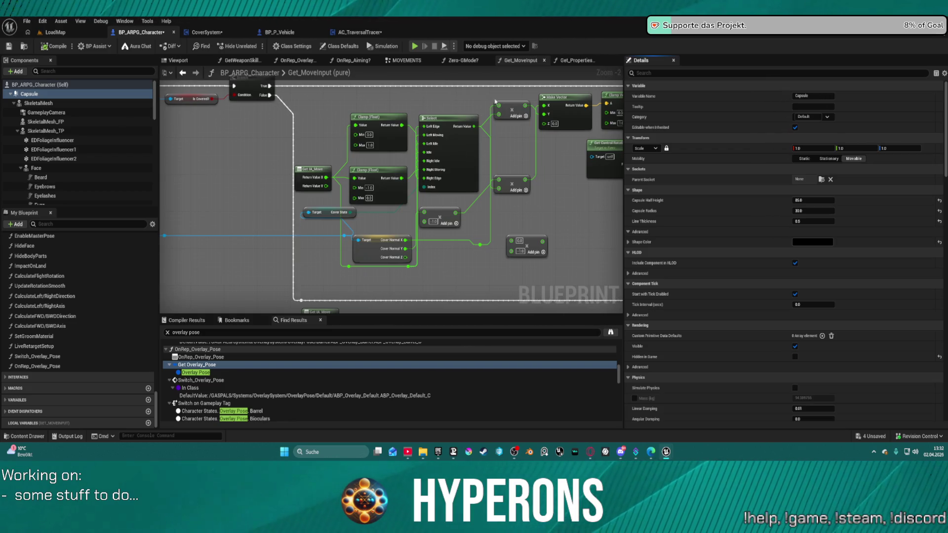
click(576, 60)
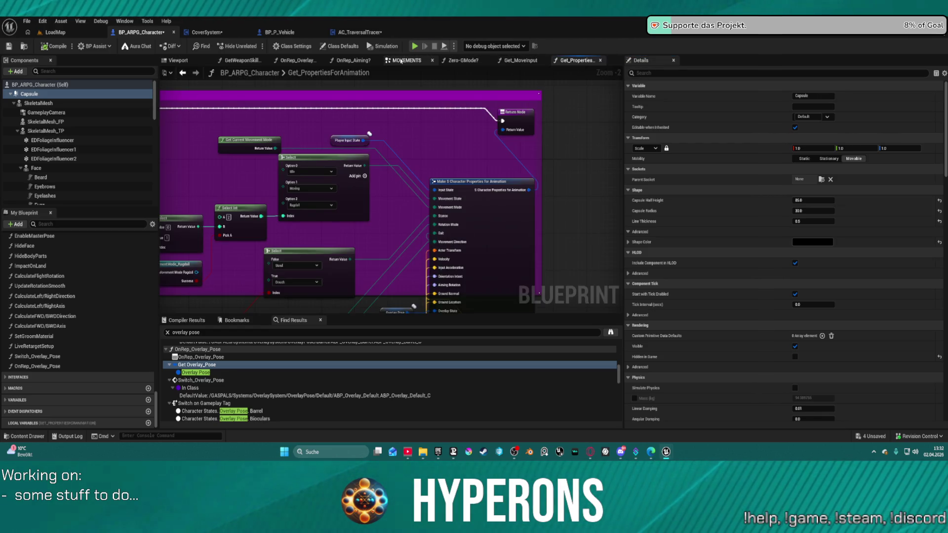
click(340, 60)
click(207, 32)
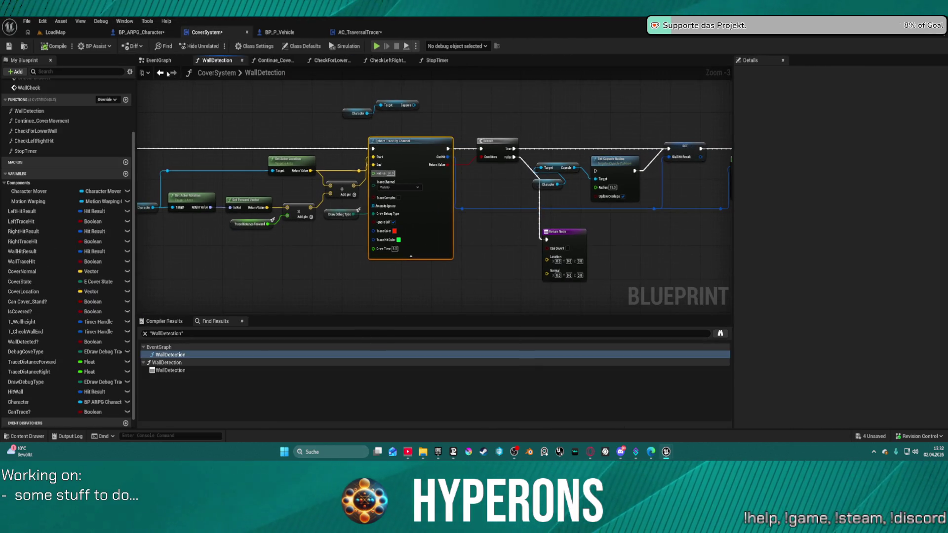
In the CoverSystem EventGraph, check the Time values of the wall-height and CheckWallEnd timers
key(alt+Left)
scroll(505, 157, down, 5)
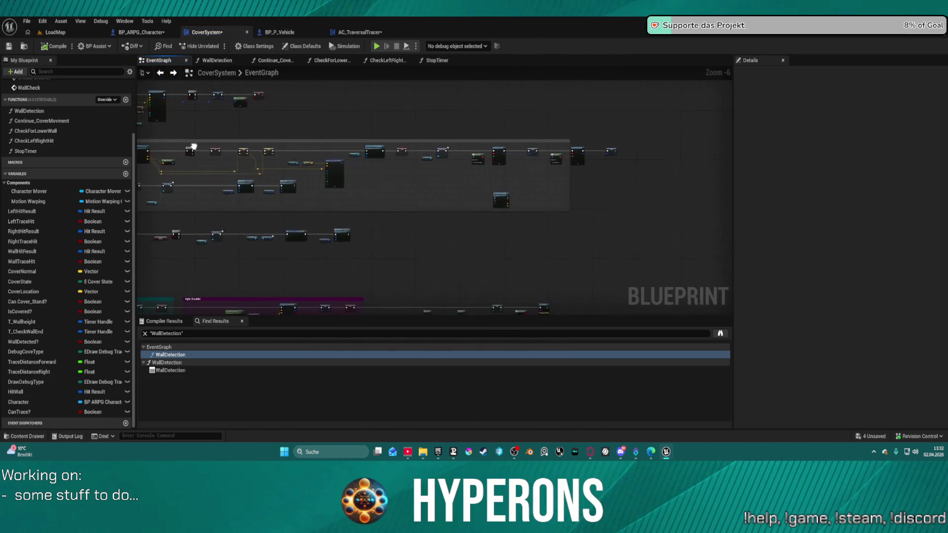
scroll(648, 220, up, 7)
drag(648, 220, 423, 251)
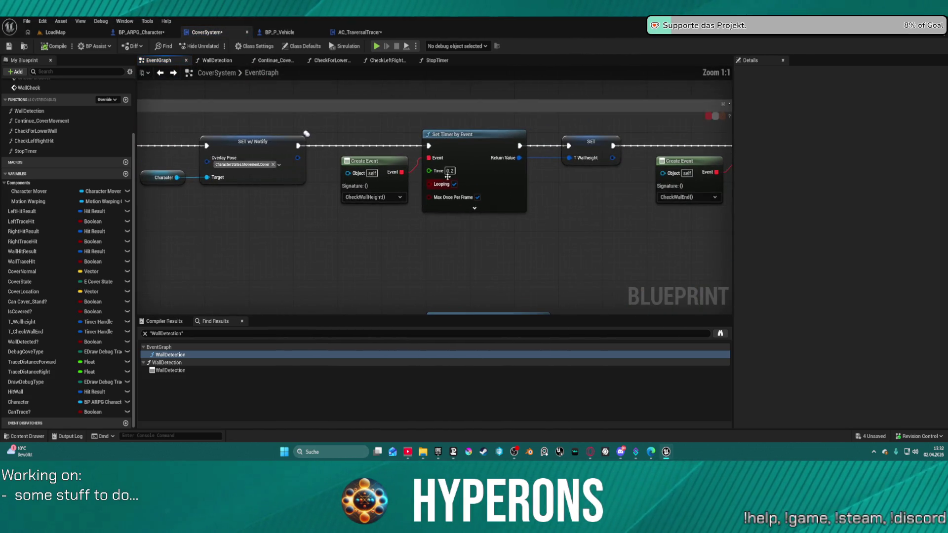
click(450, 170)
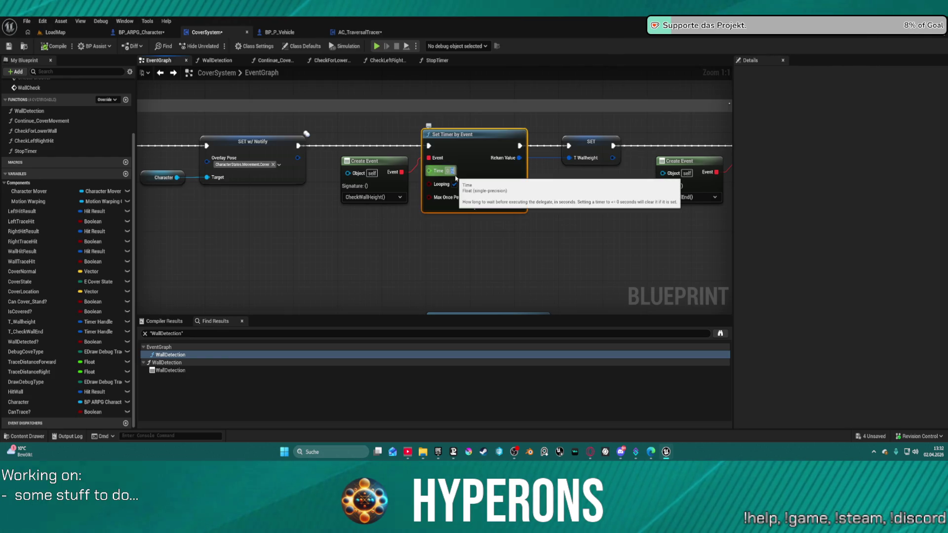
drag(657, 202, 258, 212)
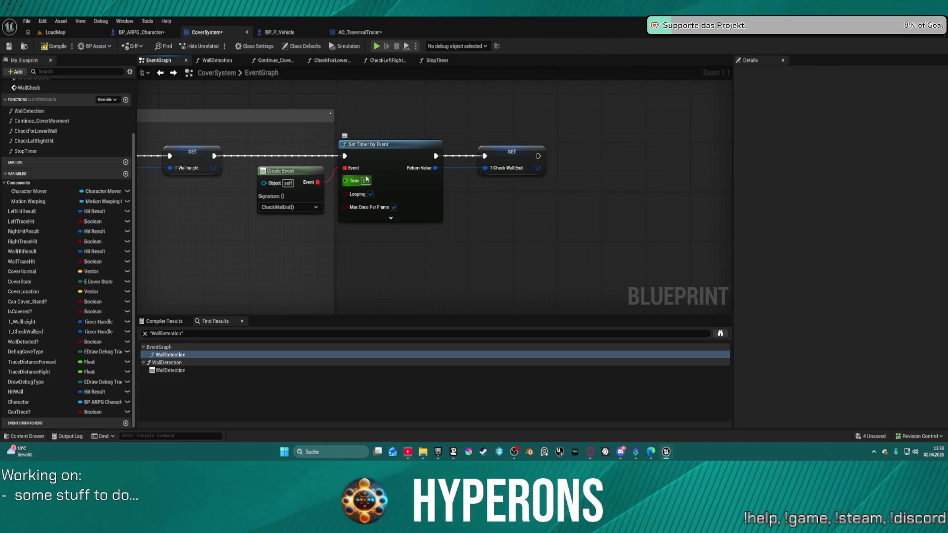
click(367, 180)
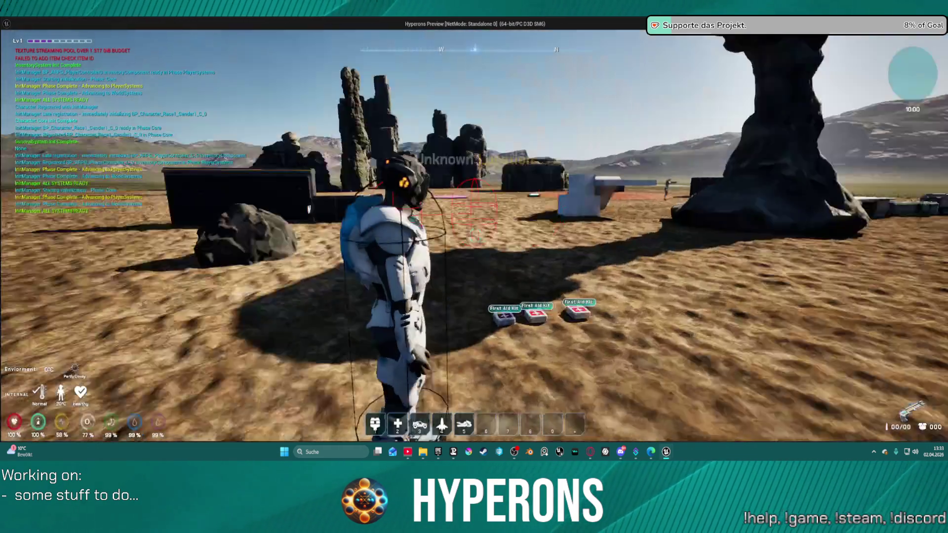
Walk the character up to the dark wall and take cover with C
key(w)
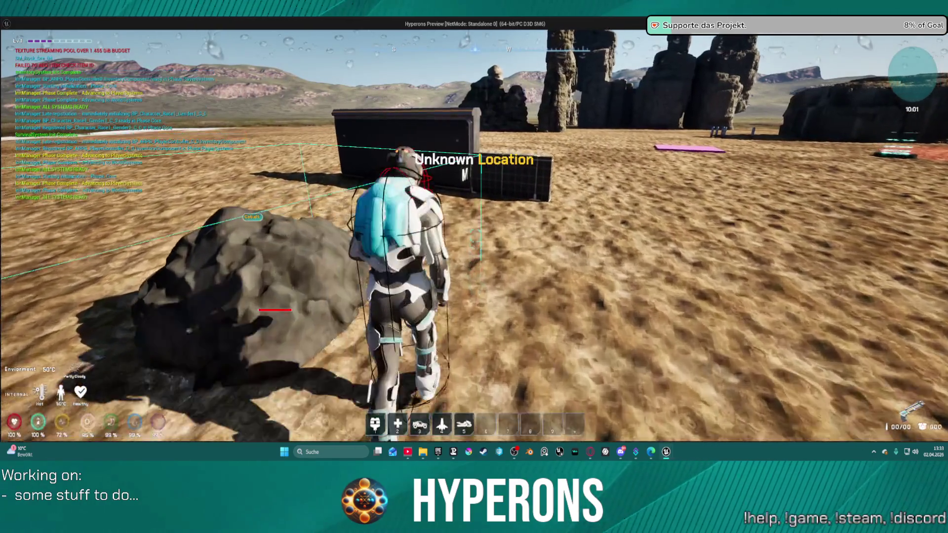
key(w)
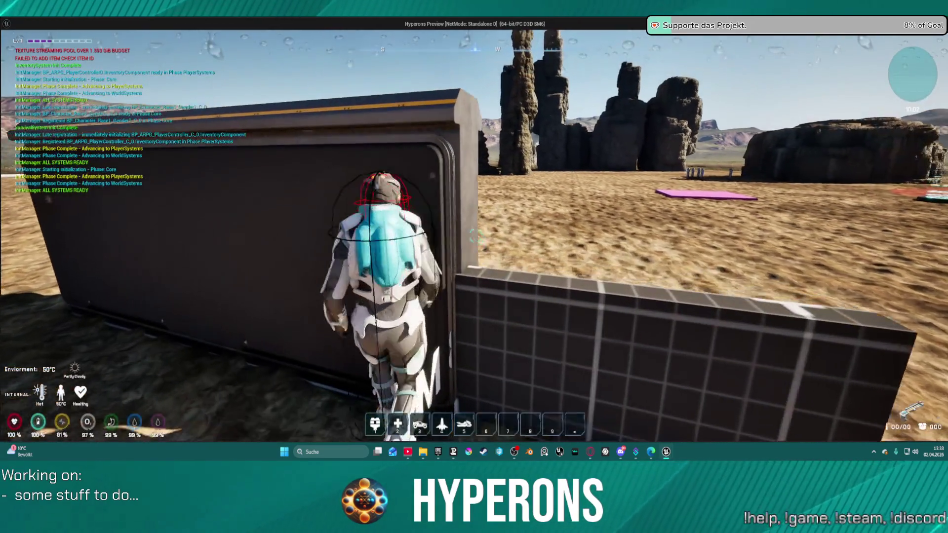
key(c)
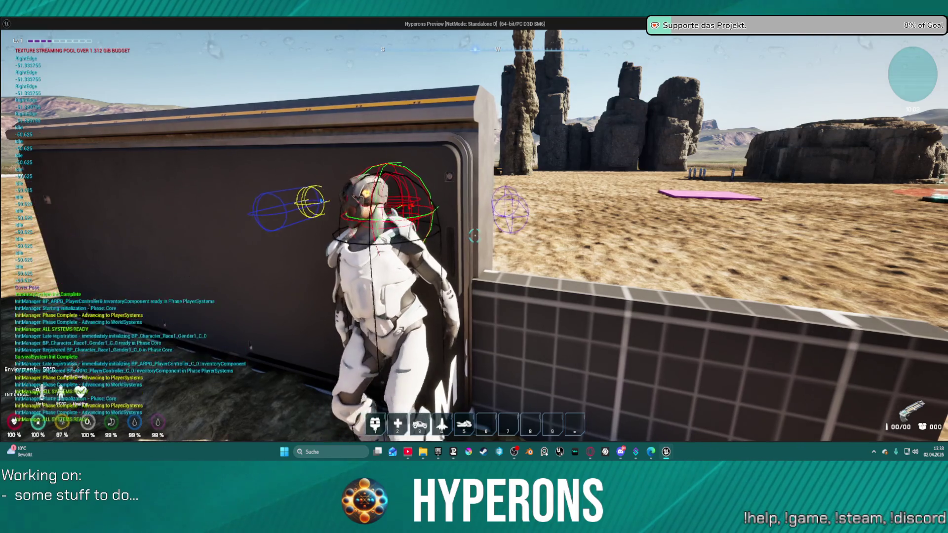
Move left and right along the wall in cover, then end the play session
key(a)
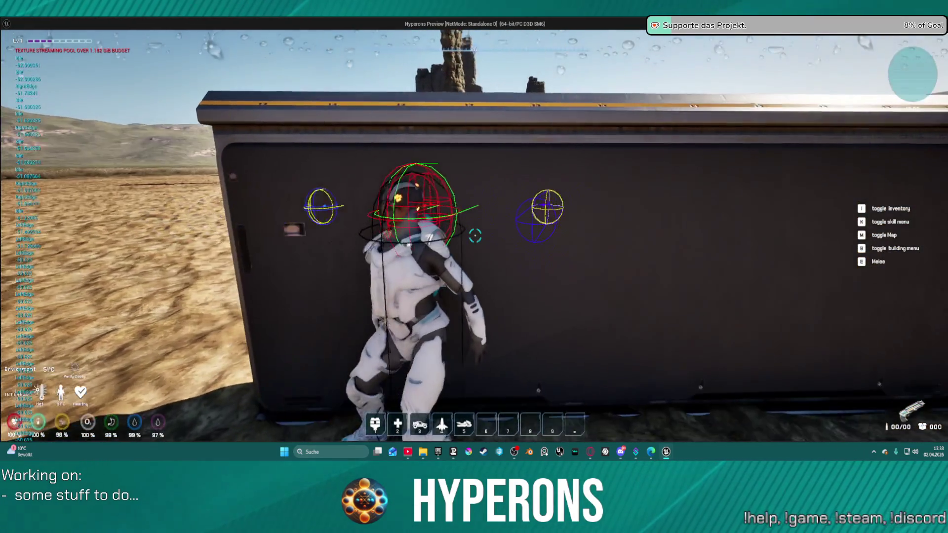
key(d)
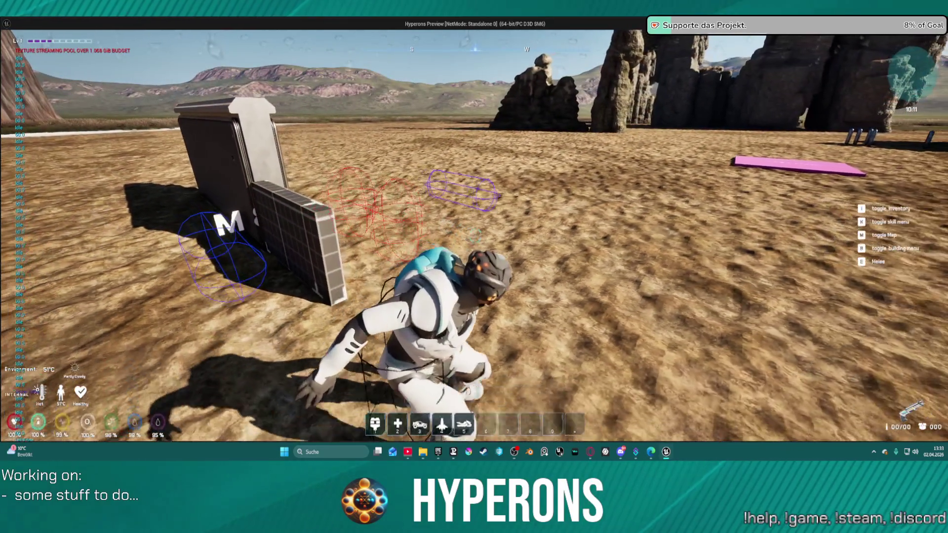
key(w)
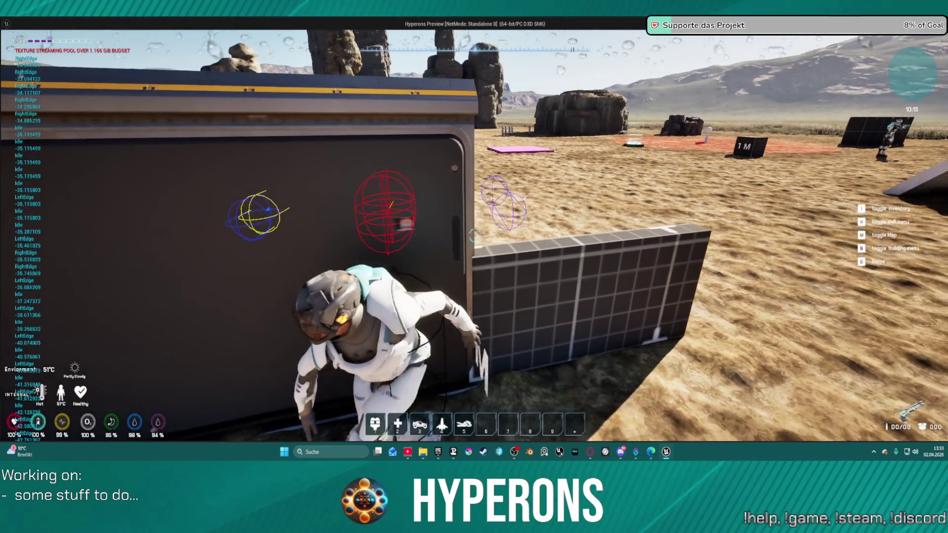
key(a)
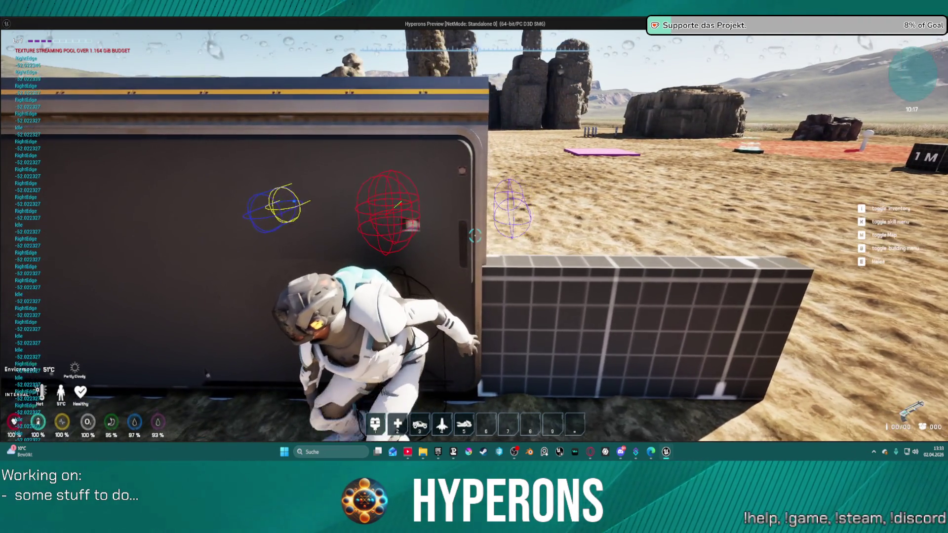
key(a)
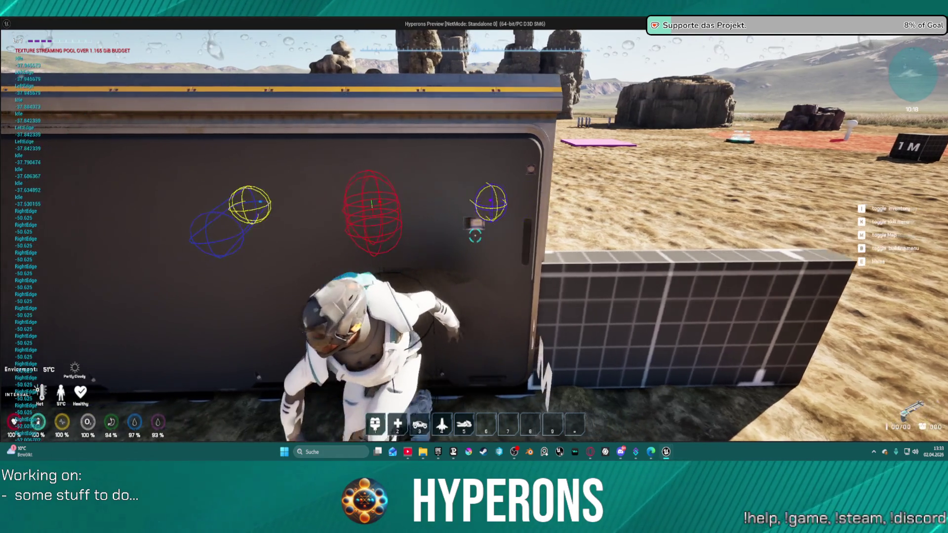
key(Escape)
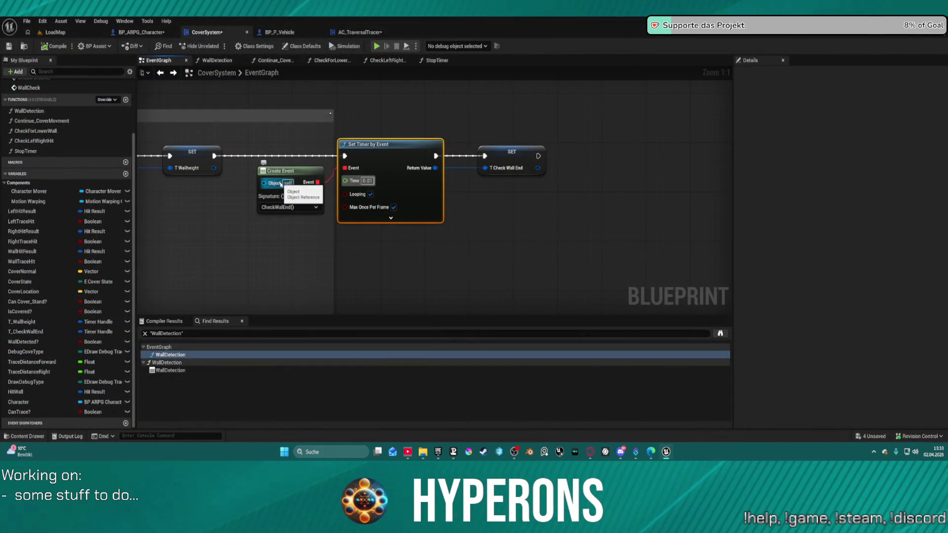
In BP_ARPG_Character's Get_MoveInput graph, rearrange the Multiply nodes and try wiring Cover Normal in
click(141, 32)
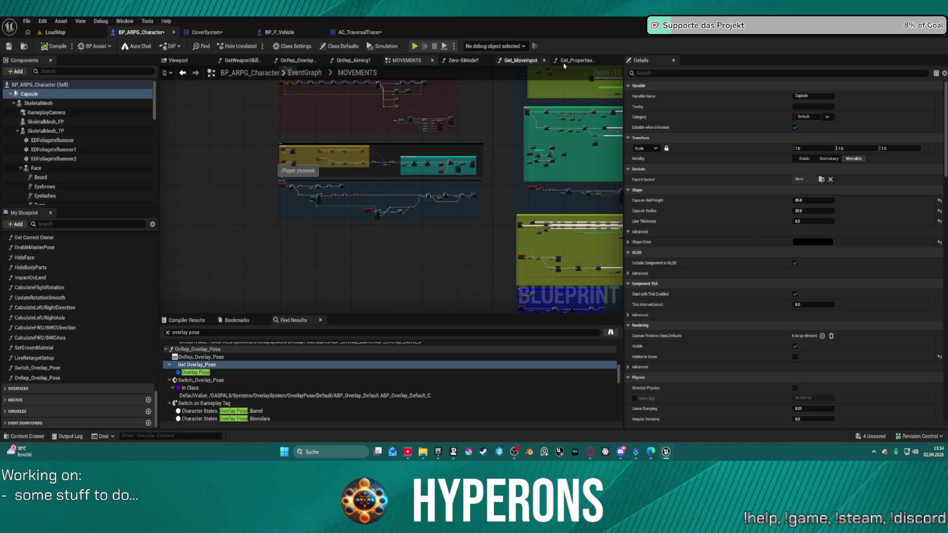
click(521, 60)
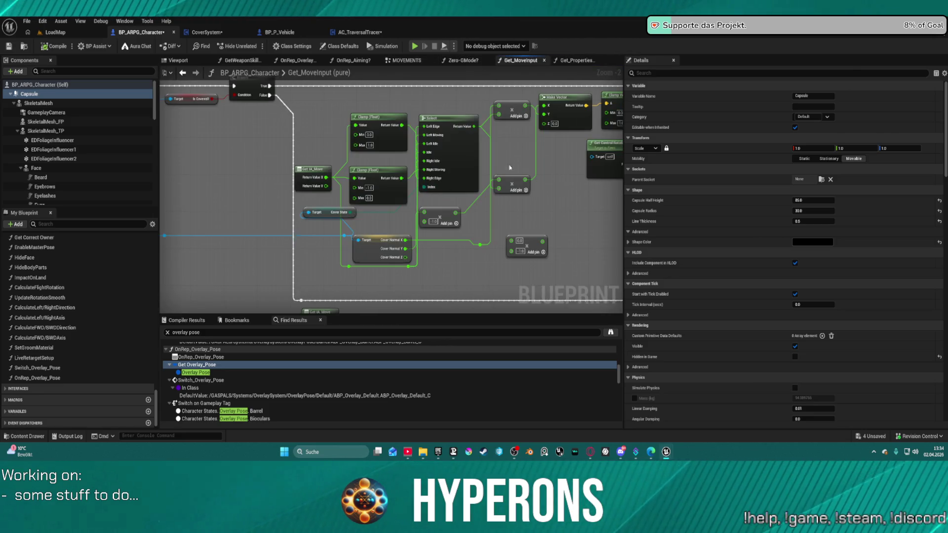
scroll(510, 167, up, 2)
drag(380, 126, 385, 133)
mouse_move(291, 266)
mouse_down()
mouse_move(306, 253)
mouse_move(301, 265)
mouse_up()
mouse_move(248, 307)
mouse_down()
mouse_move(310, 266)
mouse_move(260, 299)
mouse_move(276, 291)
mouse_move(293, 238)
mouse_move(296, 260)
mouse_move(277, 166)
mouse_move(316, 235)
mouse_up()
click(321, 242)
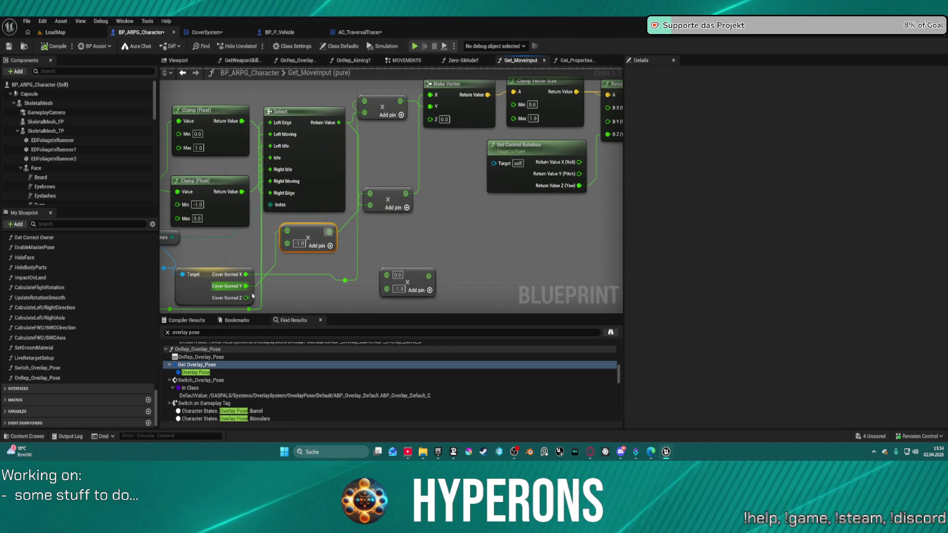
click(252, 295)
mouse_move(245, 285)
mouse_down()
mouse_move(397, 212)
mouse_move(322, 241)
mouse_up()
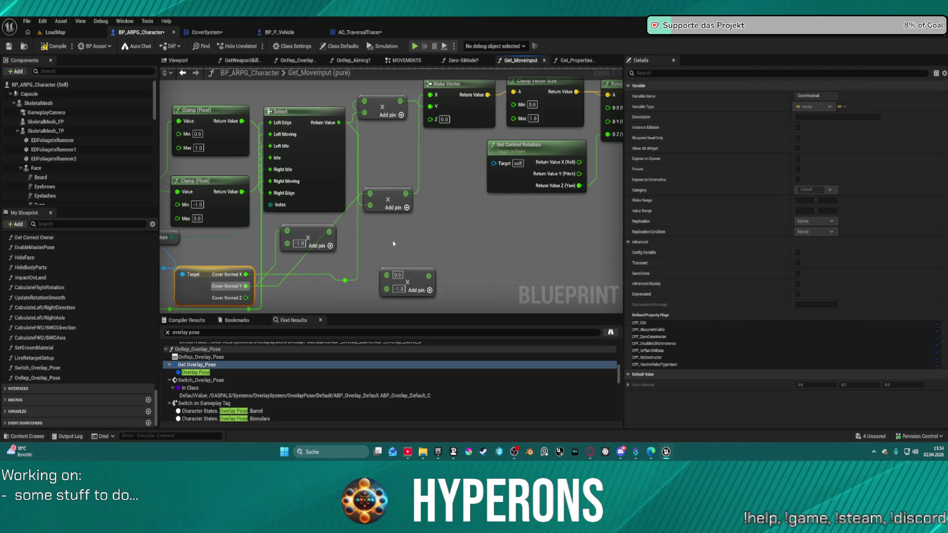
Undo that wire, reposition the Multiply nodes, connect Cover Normal to the right Multiply, then compile and play
key(ctrl+z)
mouse_move(301, 236)
mouse_down()
mouse_move(287, 242)
mouse_move(264, 220)
mouse_move(316, 143)
mouse_move(373, 141)
mouse_up()
drag(387, 199, 426, 230)
mouse_move(371, 151)
mouse_down()
mouse_move(335, 257)
mouse_move(309, 255)
mouse_move(304, 241)
mouse_up()
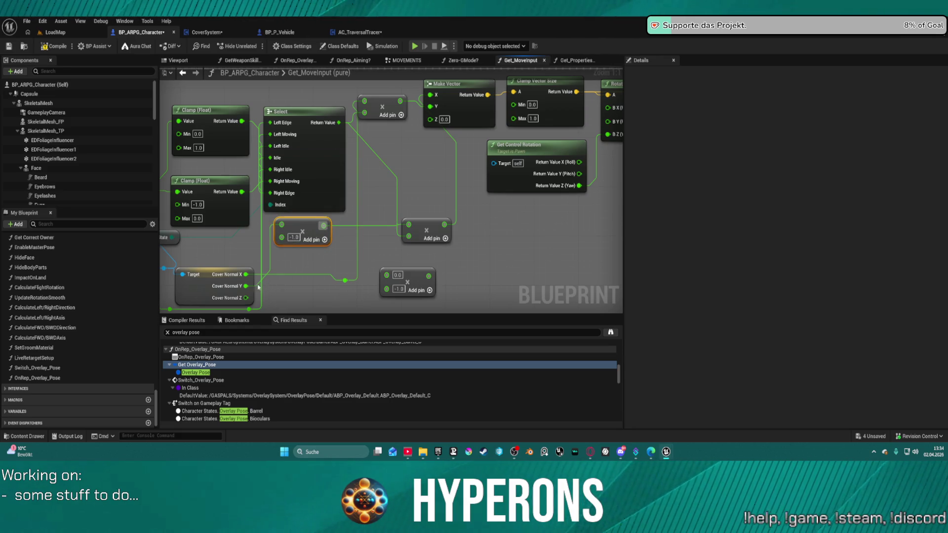
click(259, 287)
drag(344, 280, 408, 238)
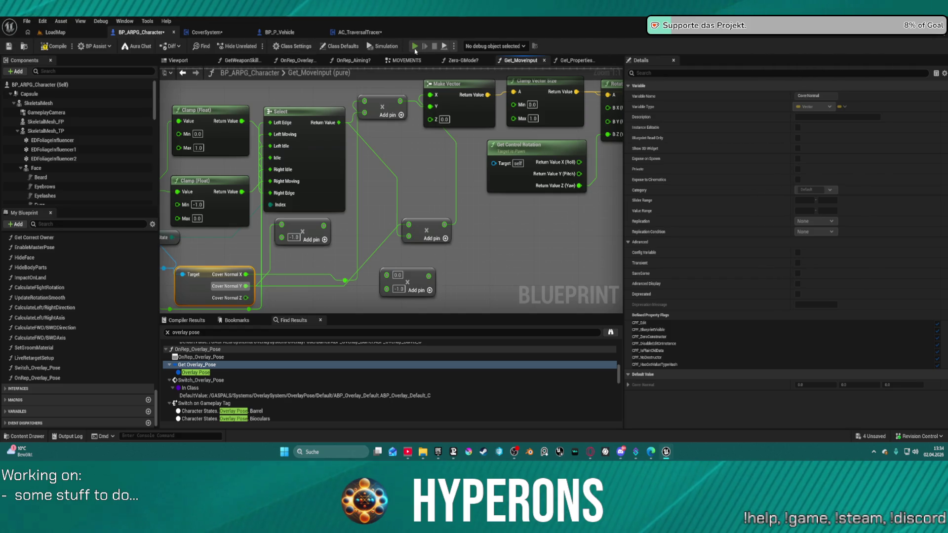
key(F7)
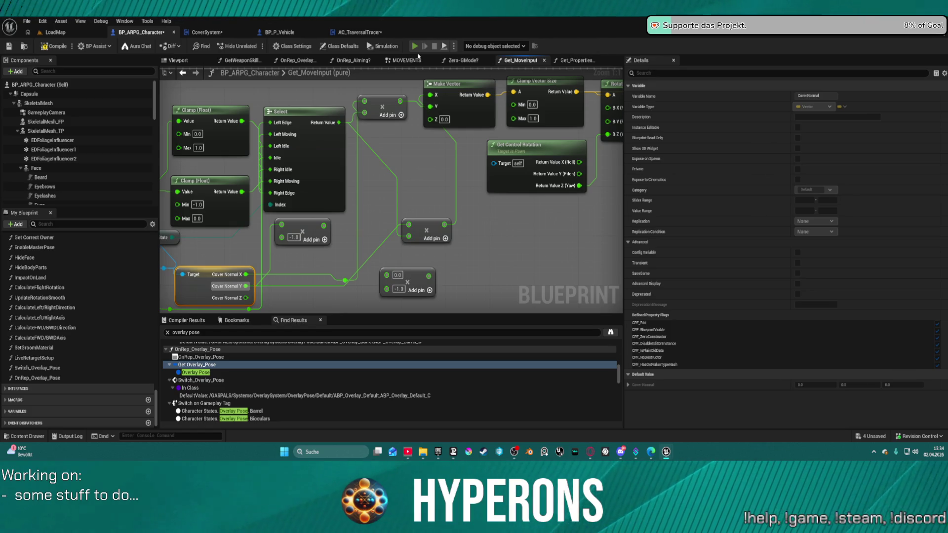
key(alt+p)
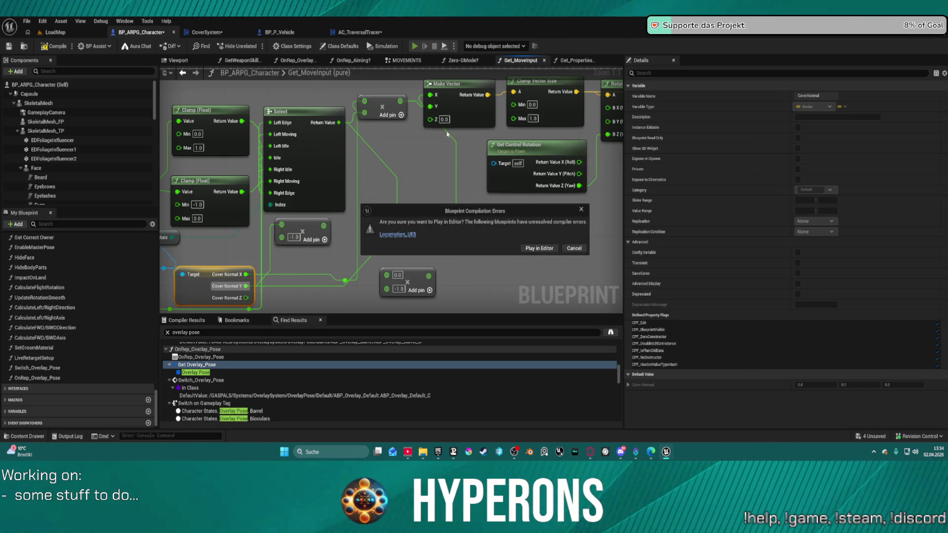
Play despite the compile-error warning, walk to the dark wall and move left to its edge
click(541, 250)
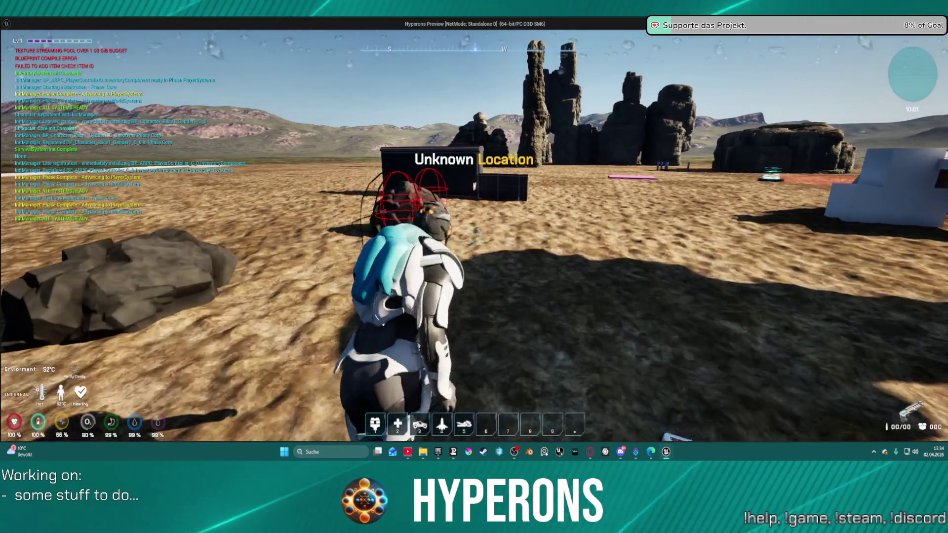
key(w)
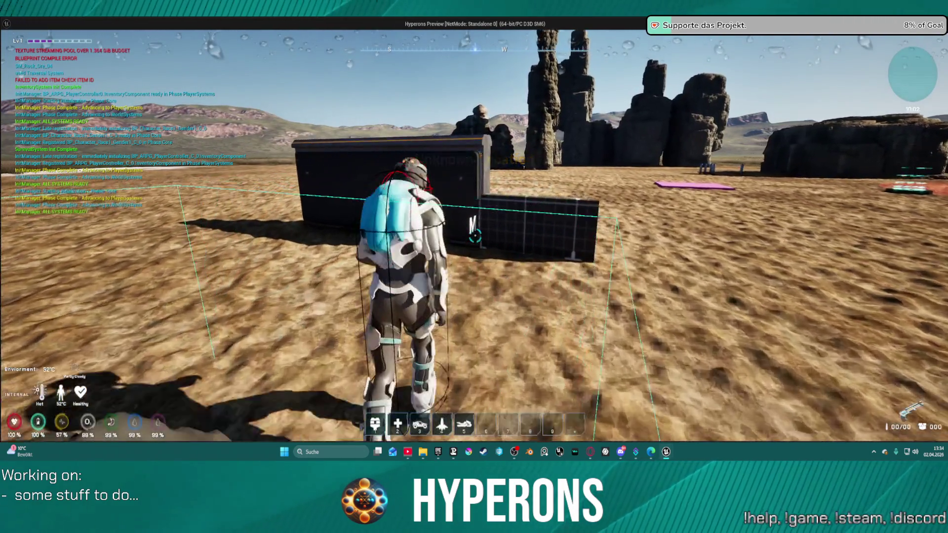
key(w)
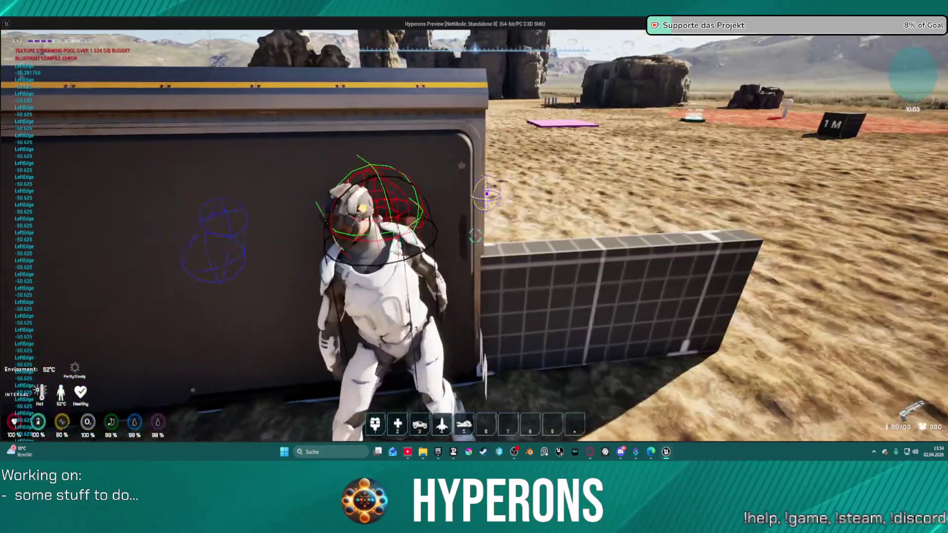
key(a)
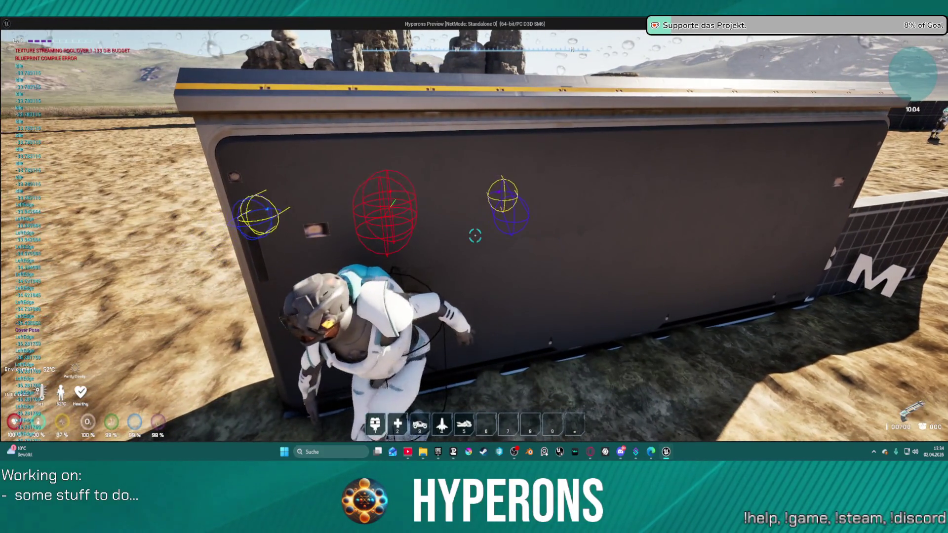
Slide right past the wall's edge, back left, around the corner, then stop the preview
key(d)
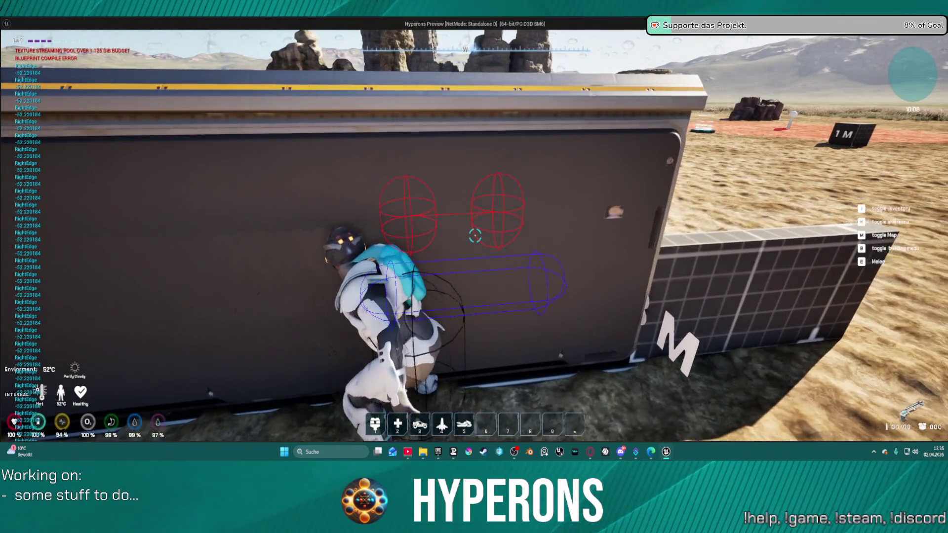
key(d)
key(d)
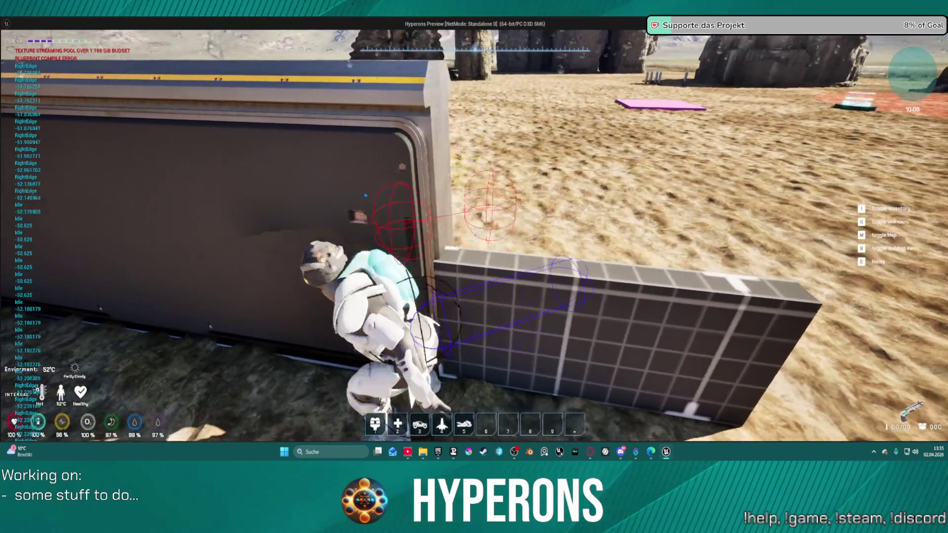
key(d)
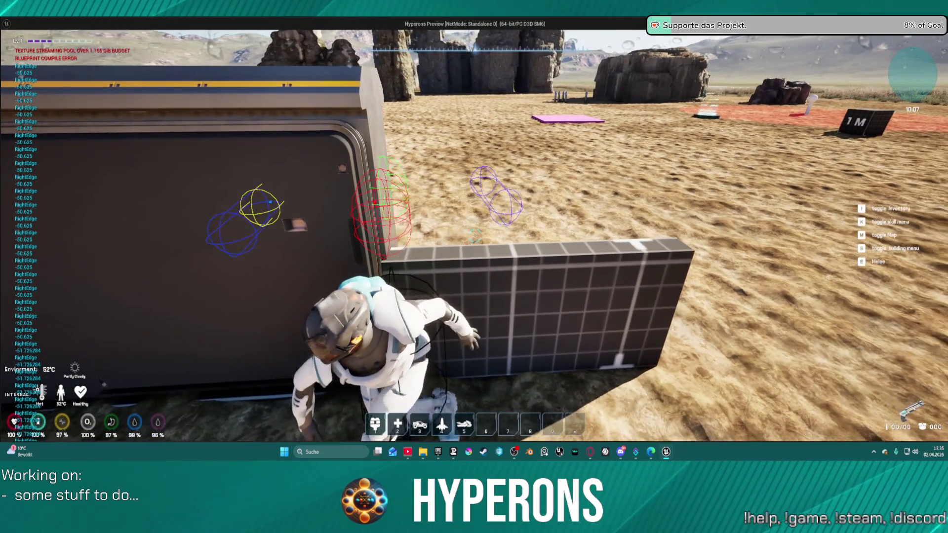
key(a)
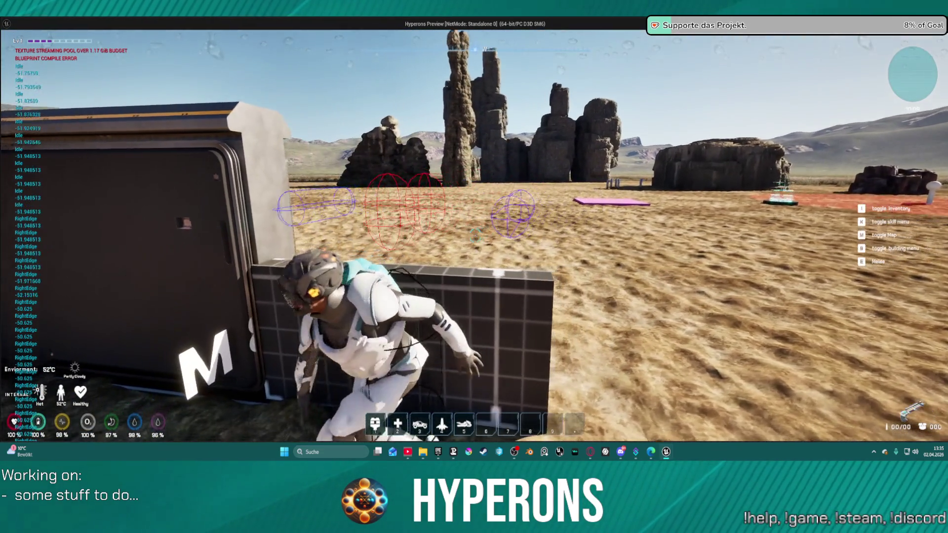
key(a)
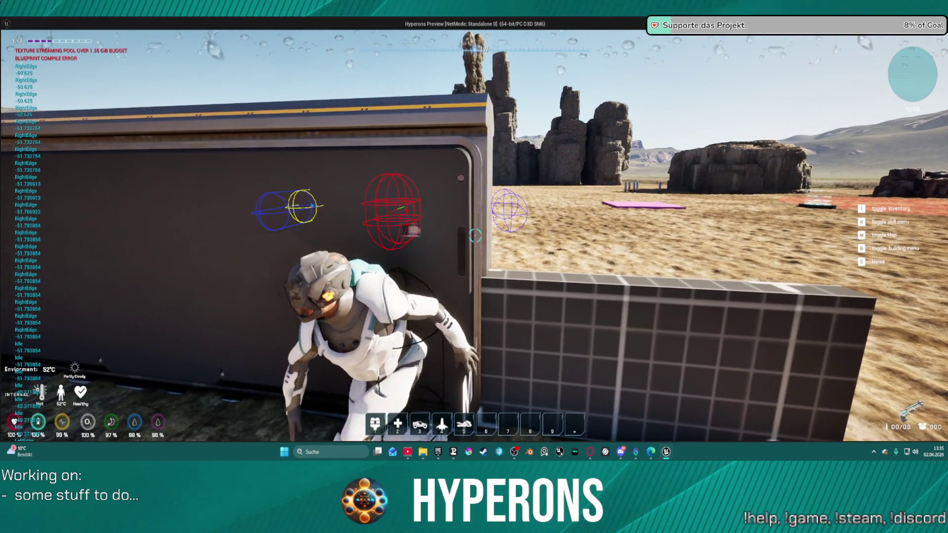
key(d)
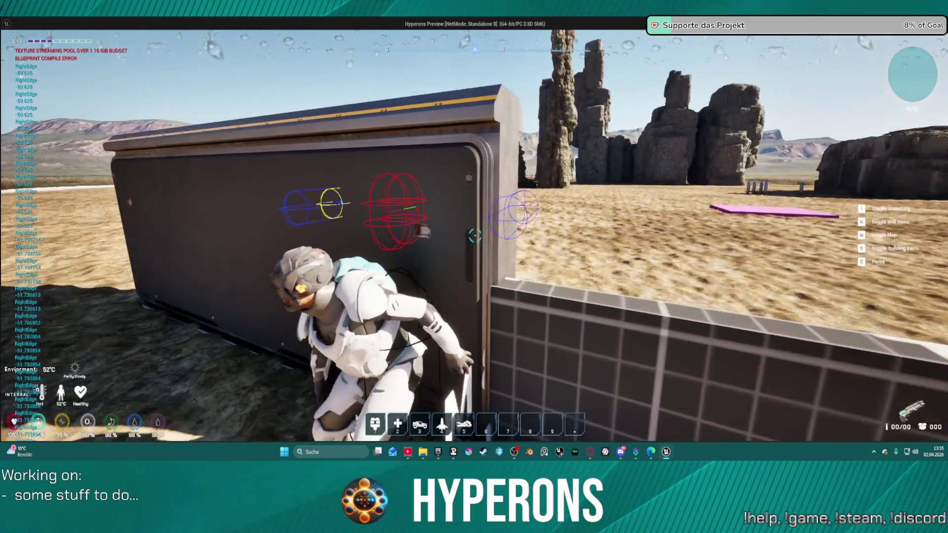
key(a)
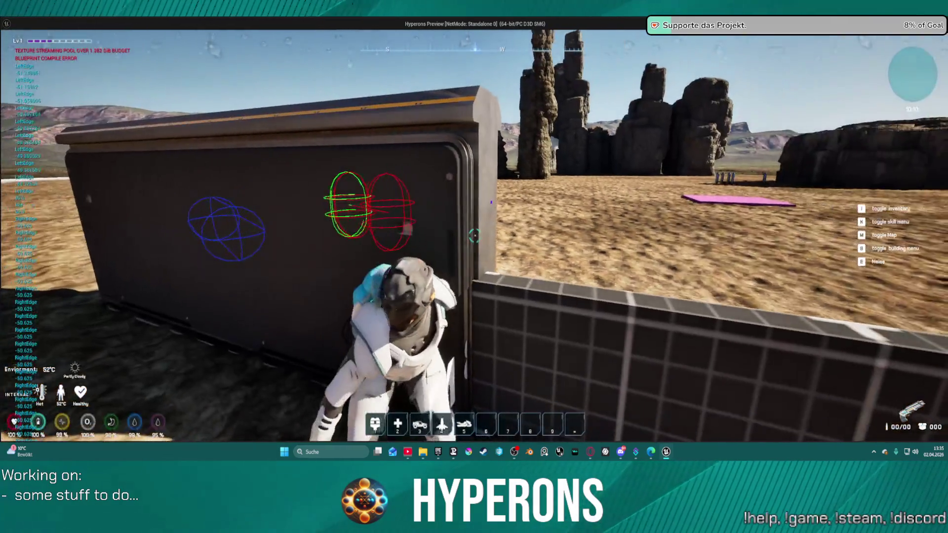
key(Escape)
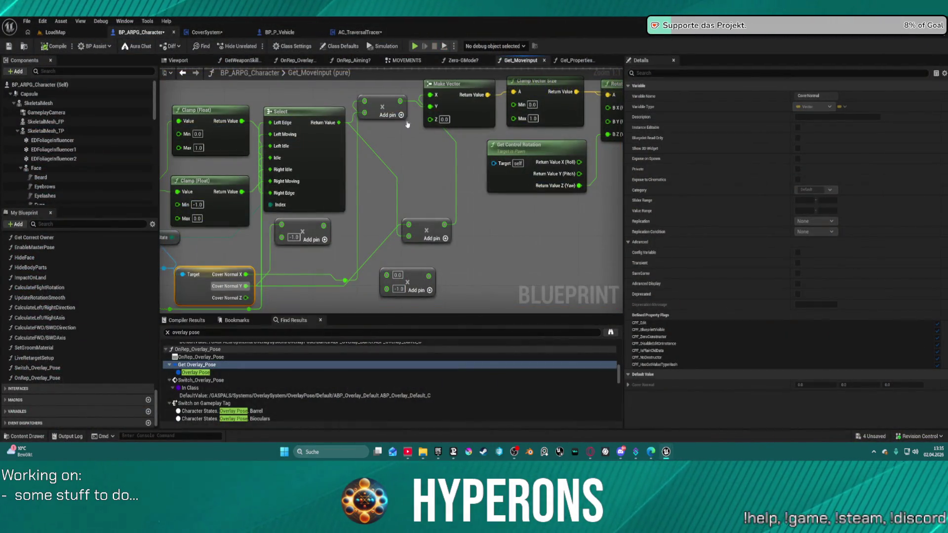
Nudge the Get Control Rotation node, recompile BP_ARPG_Character and start Play in Editor
mouse_move(438, 206)
mouse_down()
mouse_move(392, 176)
mouse_move(250, 187)
mouse_move(315, 228)
mouse_up()
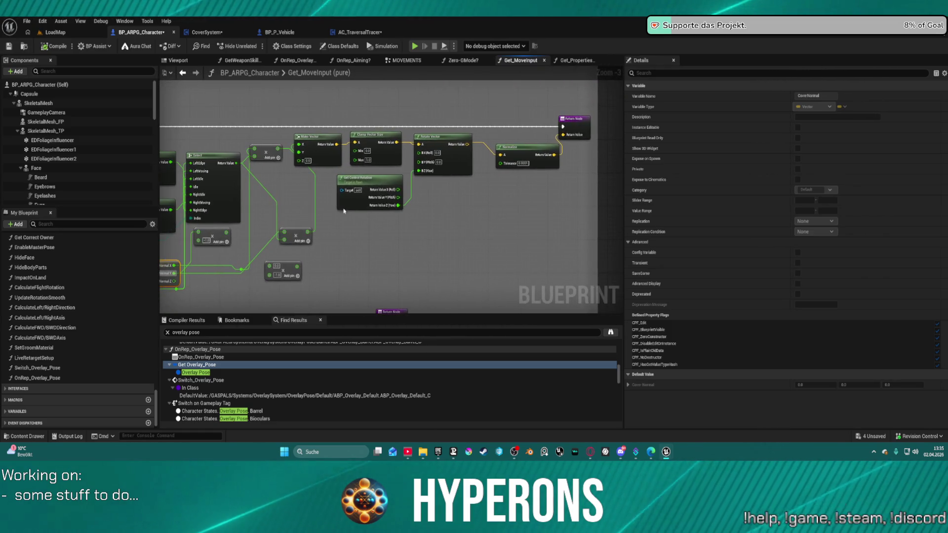
mouse_move(398, 178)
mouse_down()
mouse_move(385, 188)
mouse_move(408, 202)
mouse_up()
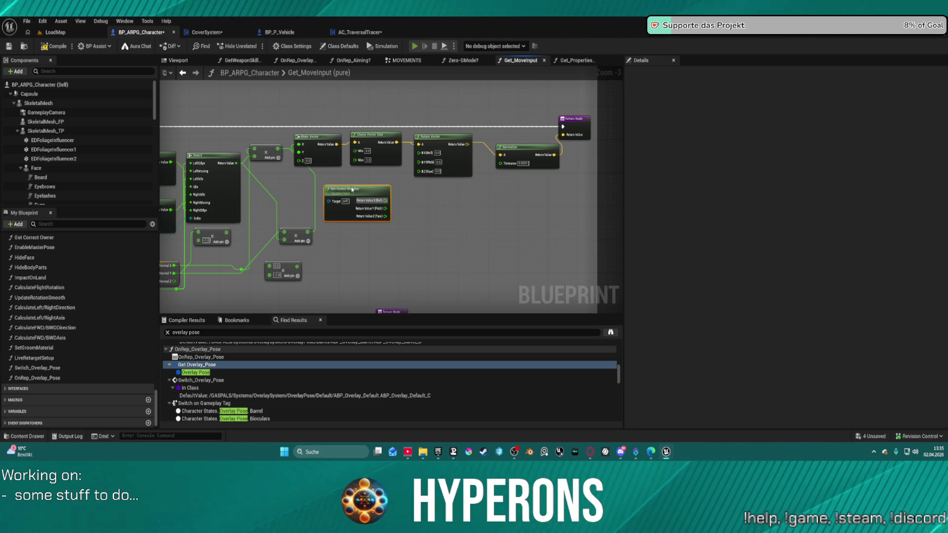
key(F7)
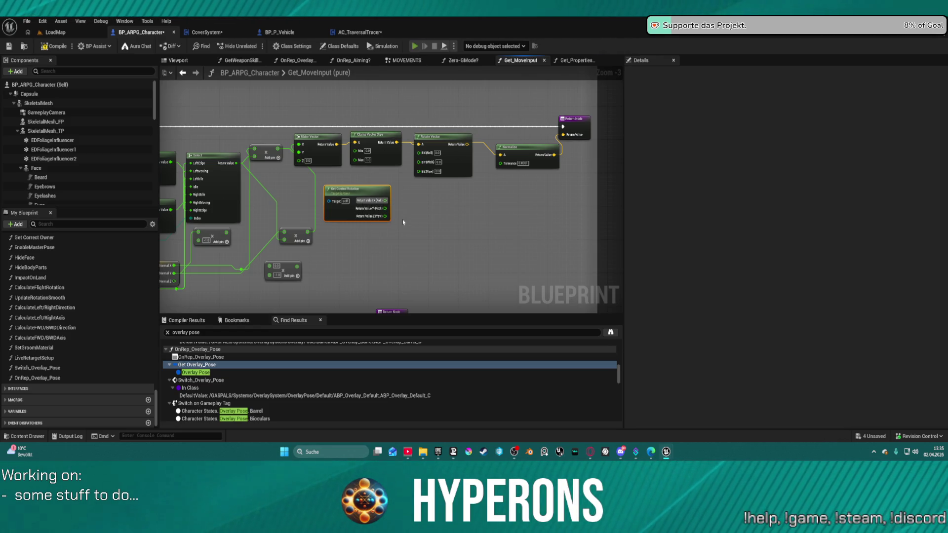
key(alt+p)
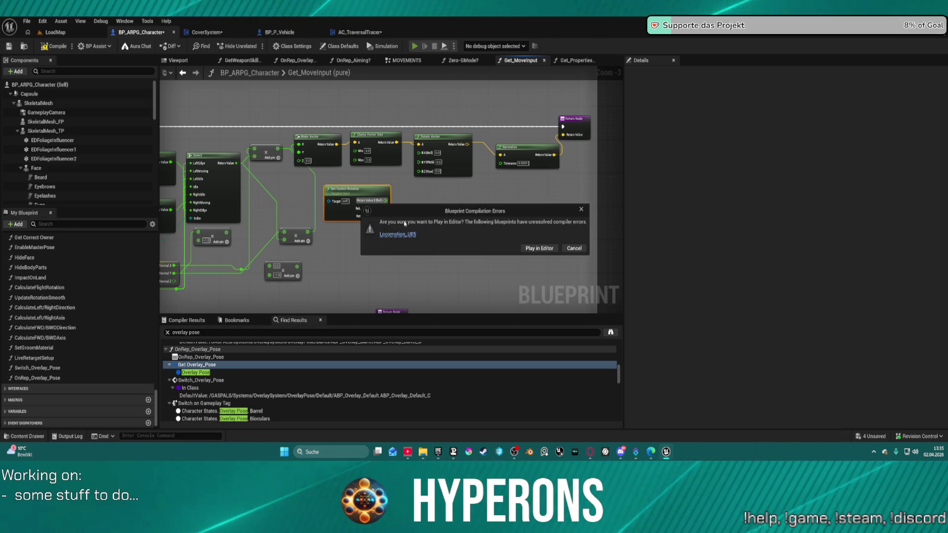
Play despite the compile errors and walk into cover beside the tall dark block
click(530, 249)
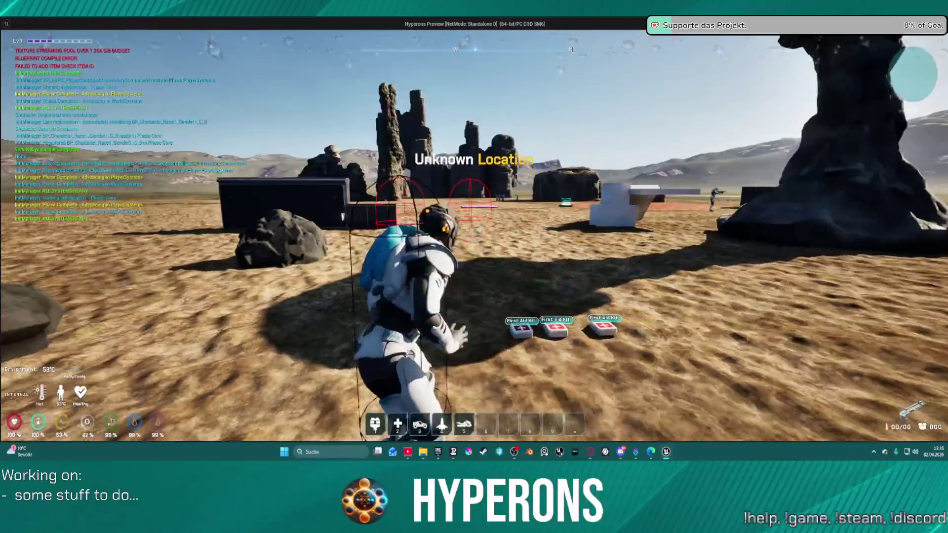
key(w)
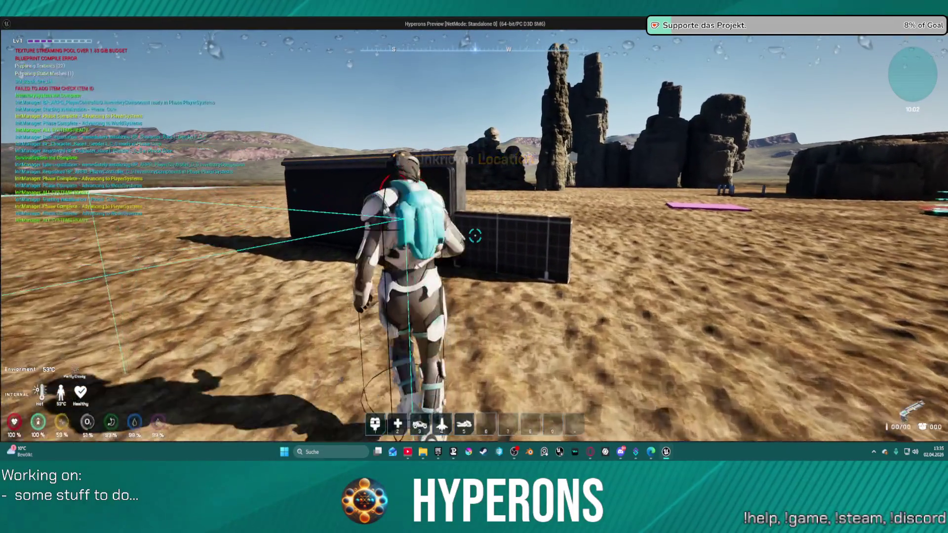
key(w)
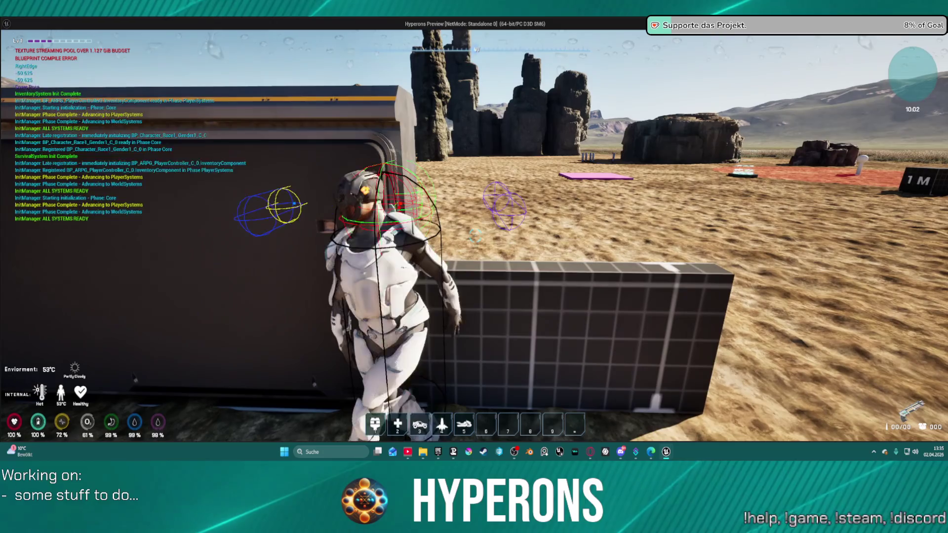
key(w)
key(w)
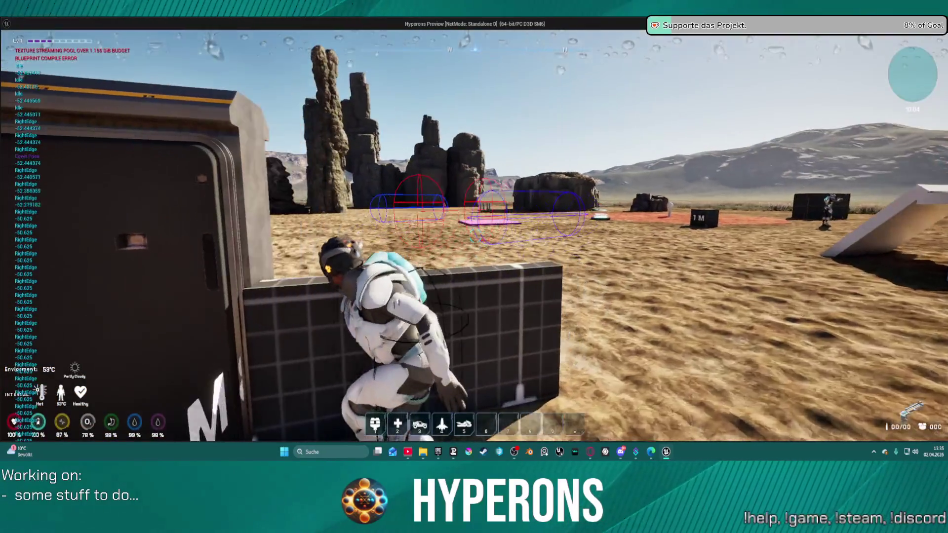
Slide to the grid wall's left and right edges, step out of cover and stop
key(a)
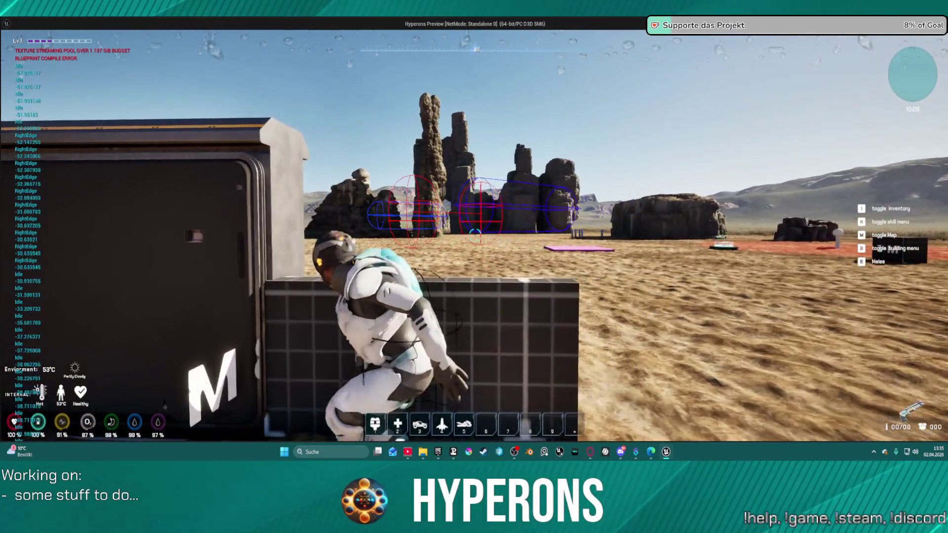
key(a)
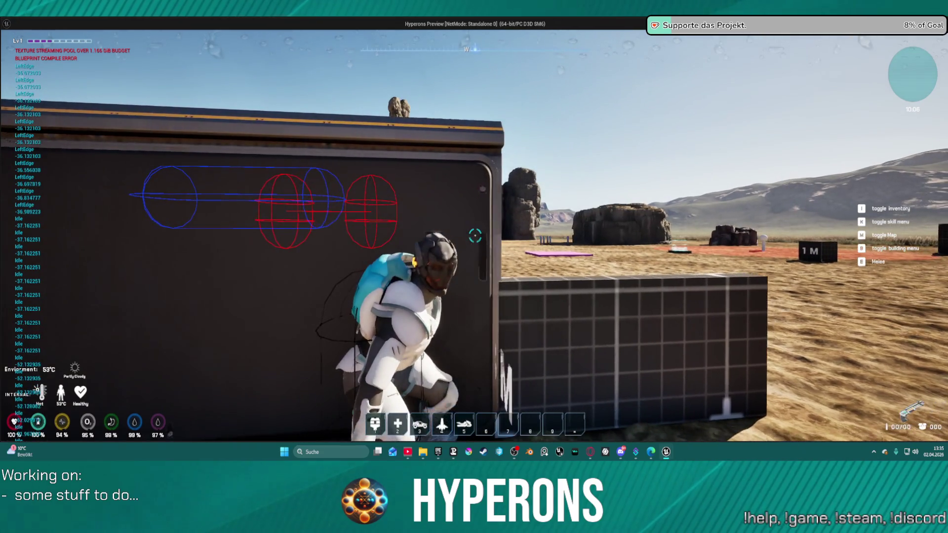
key(d)
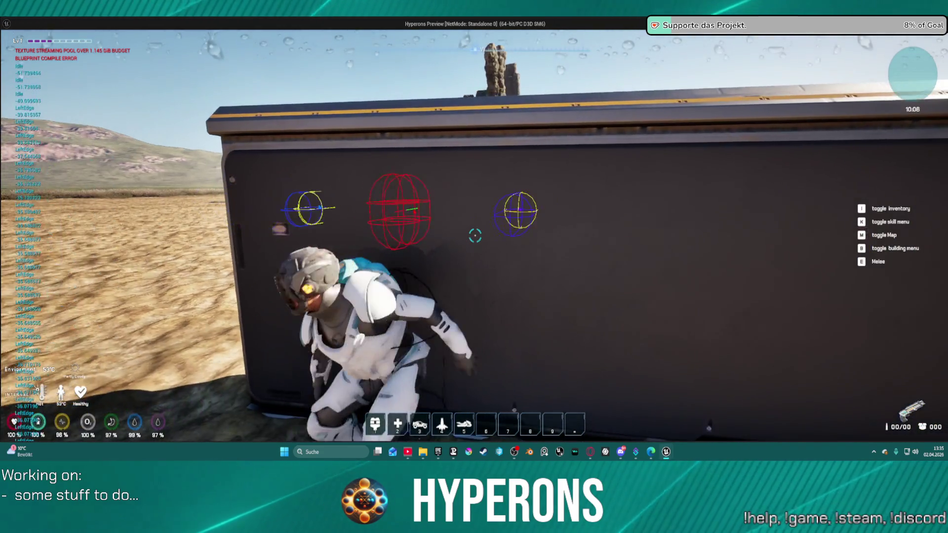
key(s)
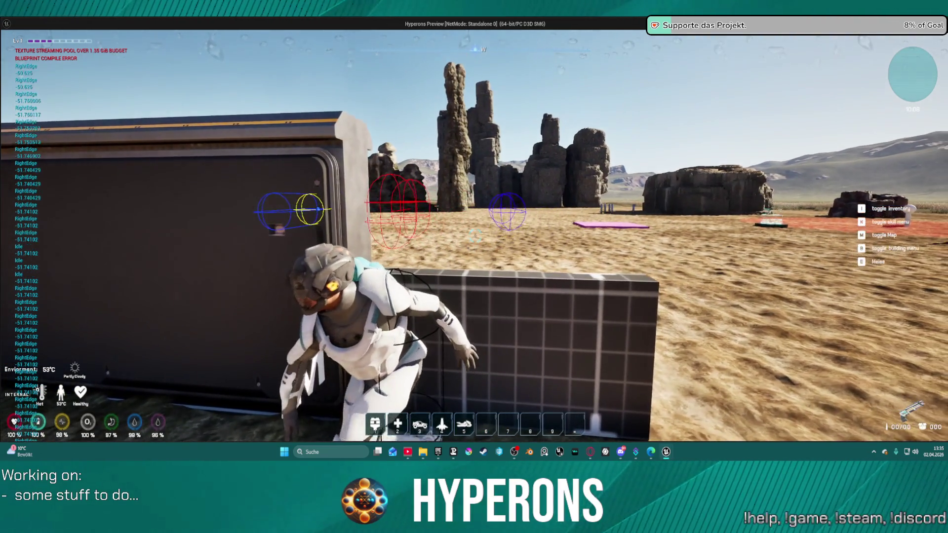
key(Escape)
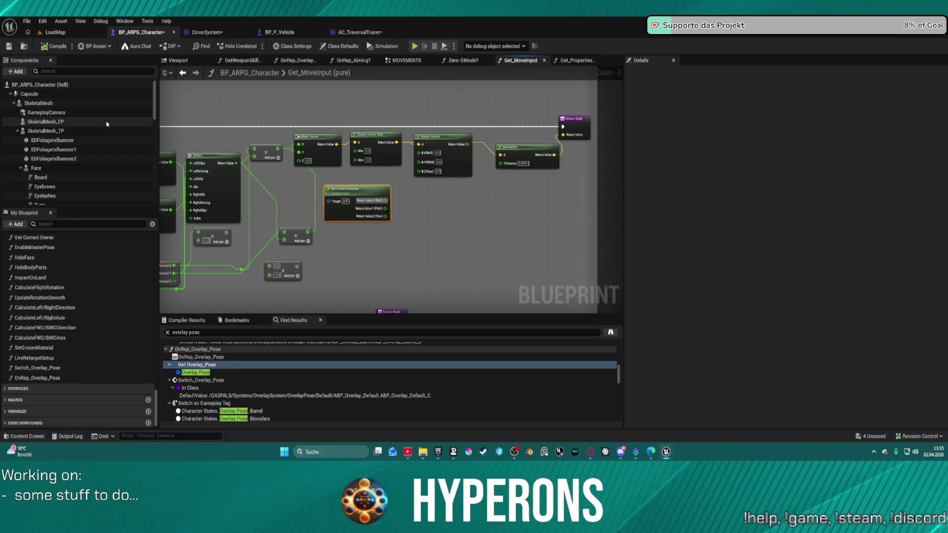
Attach CheckCoverPoint under the Capsule component, then play-test from the LoadMap level
scroll(108, 132, down, 5)
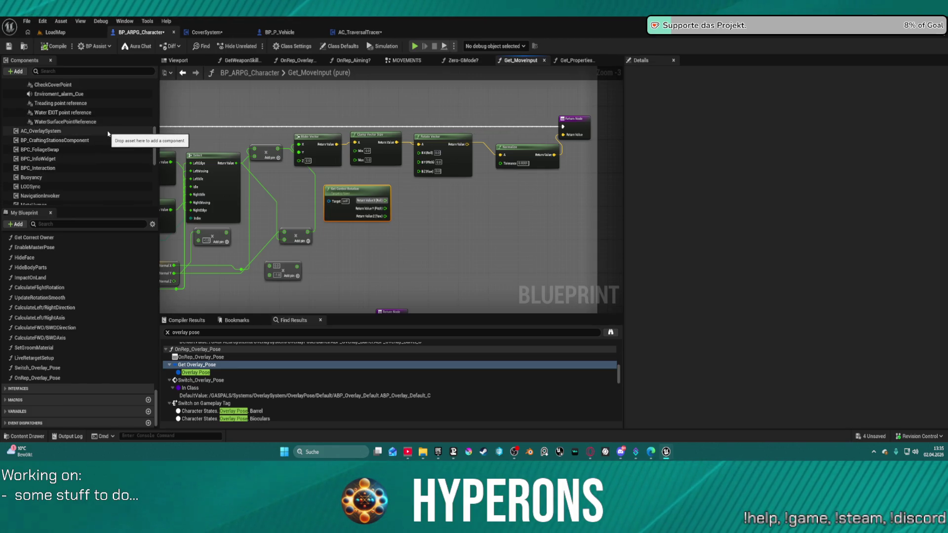
scroll(107, 133, up, 3)
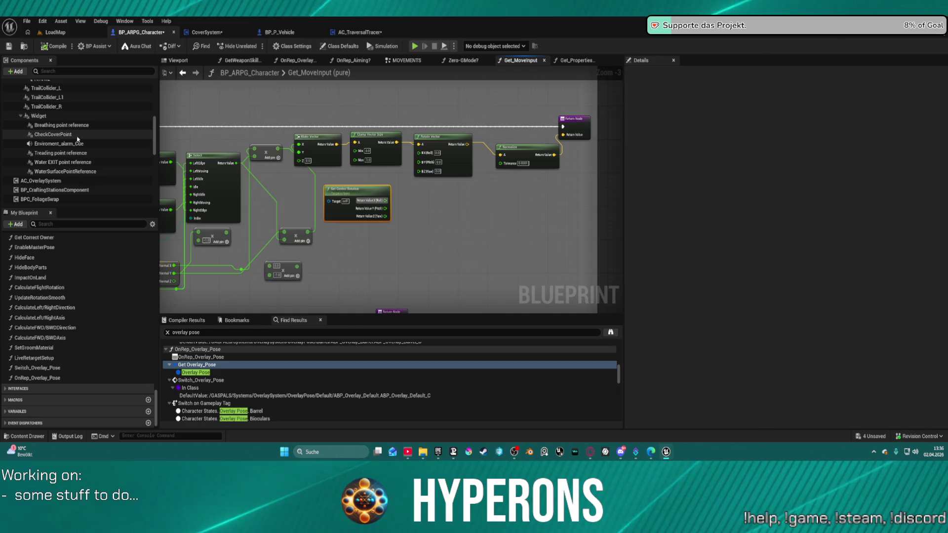
mouse_move(59, 138)
mouse_down()
mouse_move(57, 98)
mouse_move(52, 92)
mouse_move(50, 118)
mouse_move(49, 94)
mouse_move(26, 94)
mouse_up()
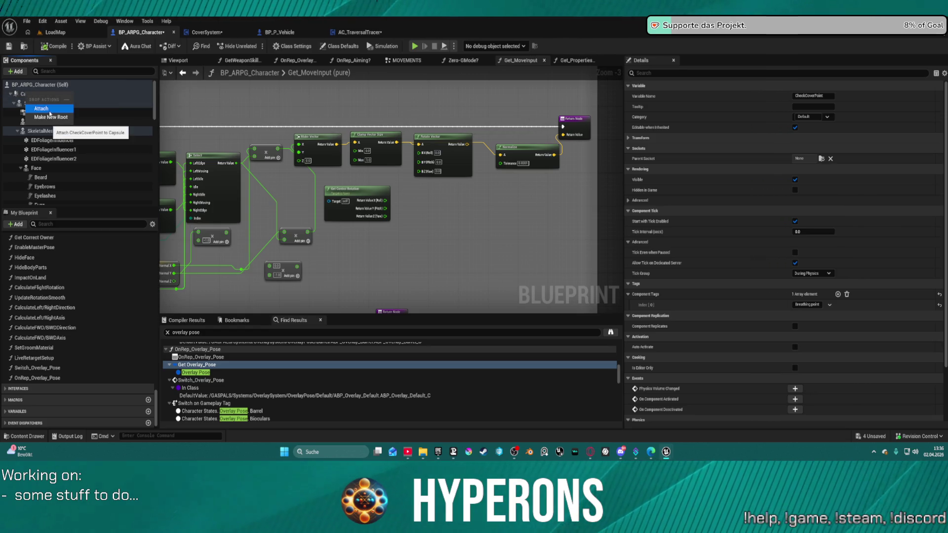
click(48, 110)
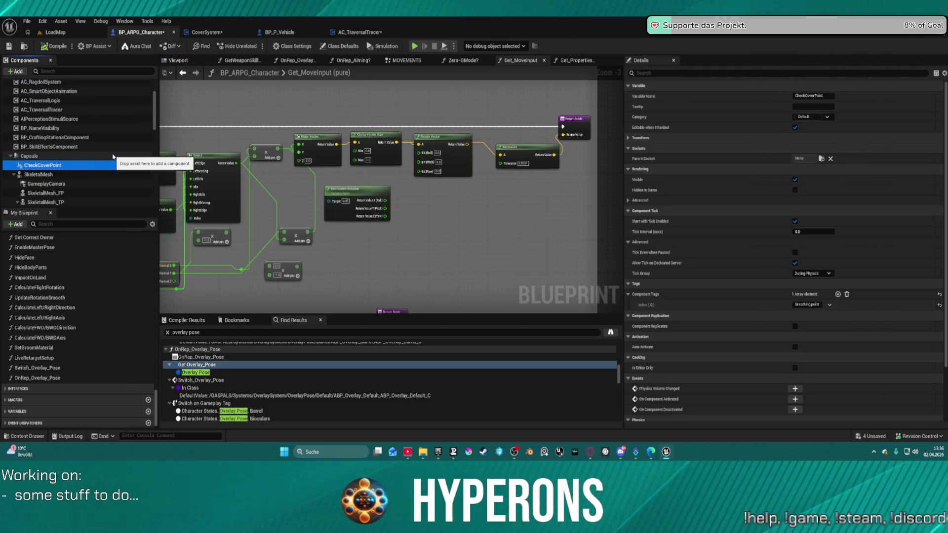
click(55, 32)
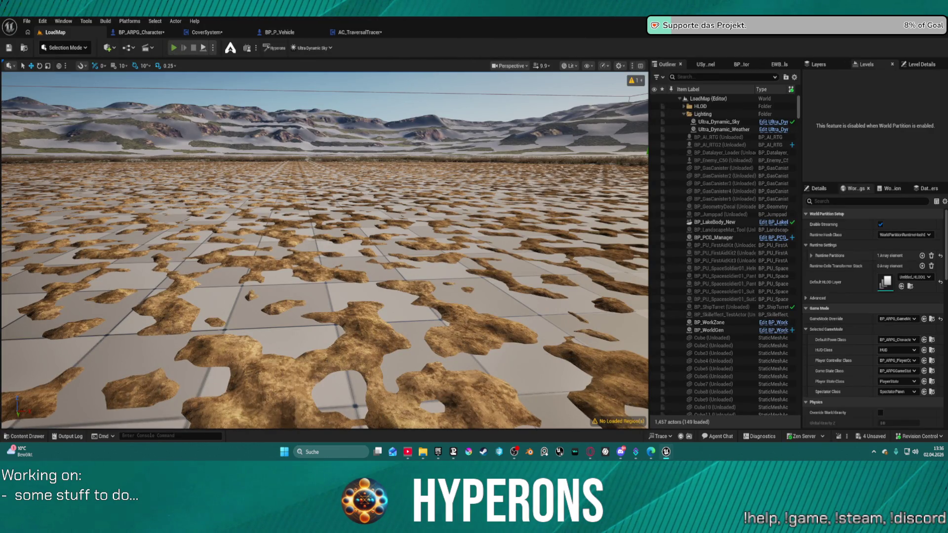
key(alt+p)
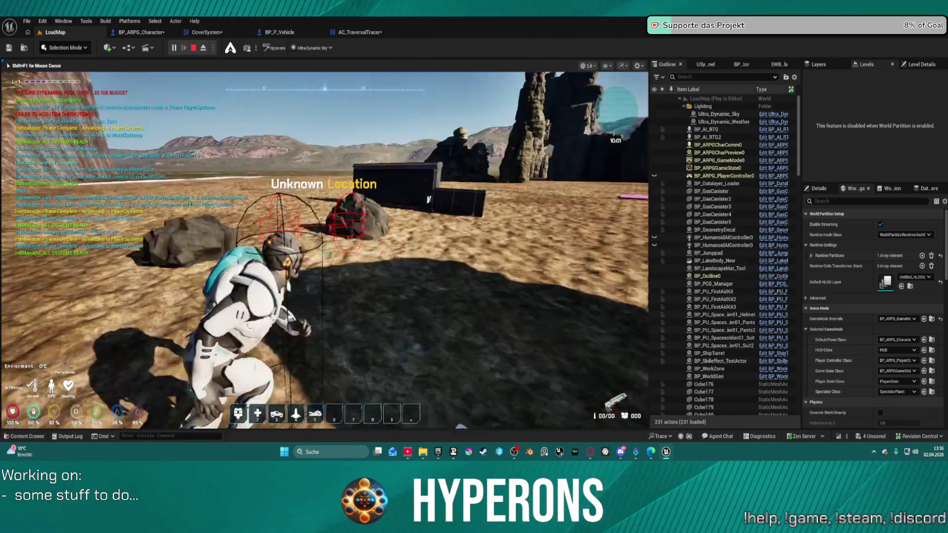
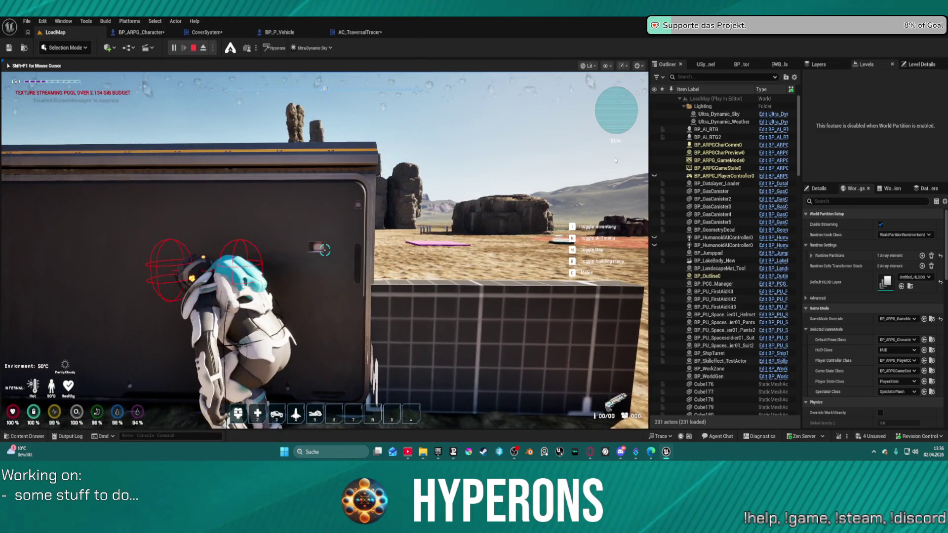
Stop the play session and switch to the BP_ARPG_Character blueprint
key(Escape)
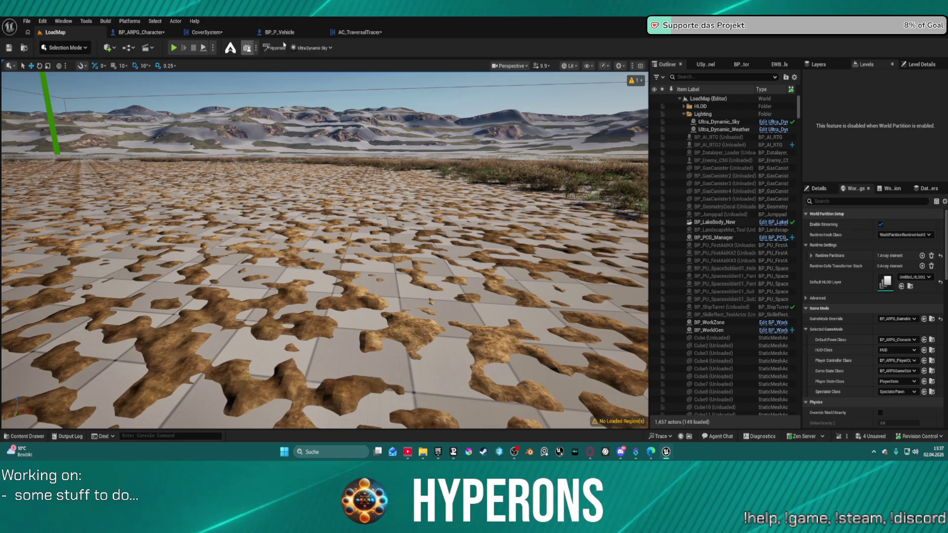
click(357, 33)
click(142, 32)
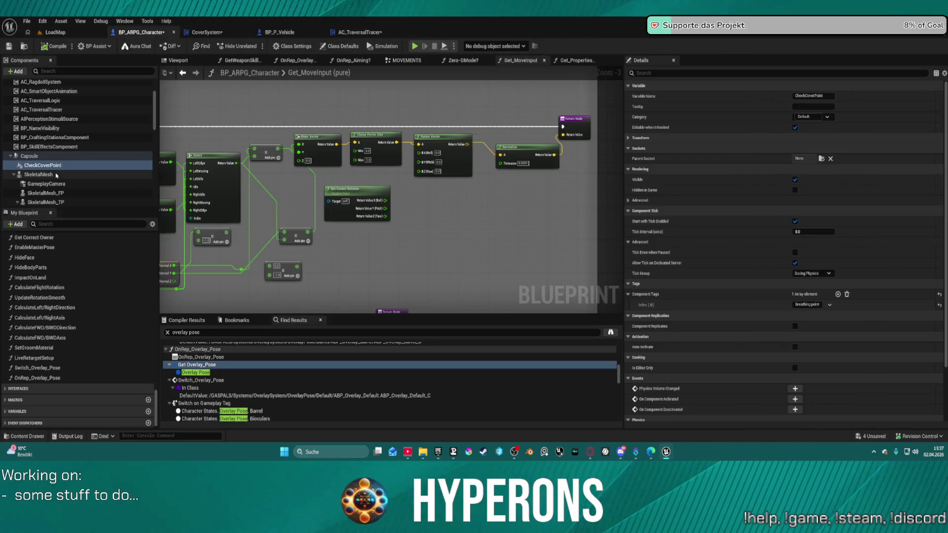
Parent CheckCoverPoint under SkeletalMesh at the spine_05 bone and compile the blueprint
scroll(56, 175, down, 1)
click(47, 153)
drag(47, 156, 44, 162)
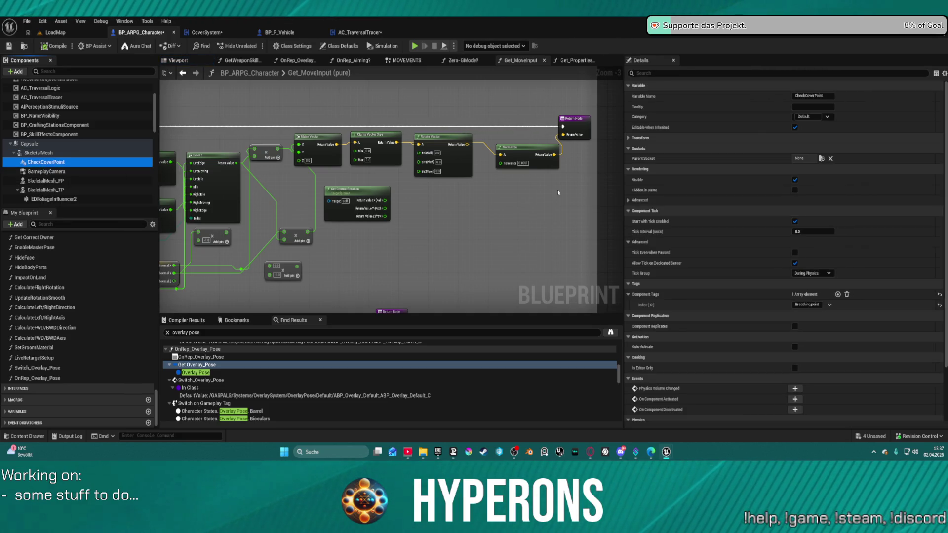
click(820, 158)
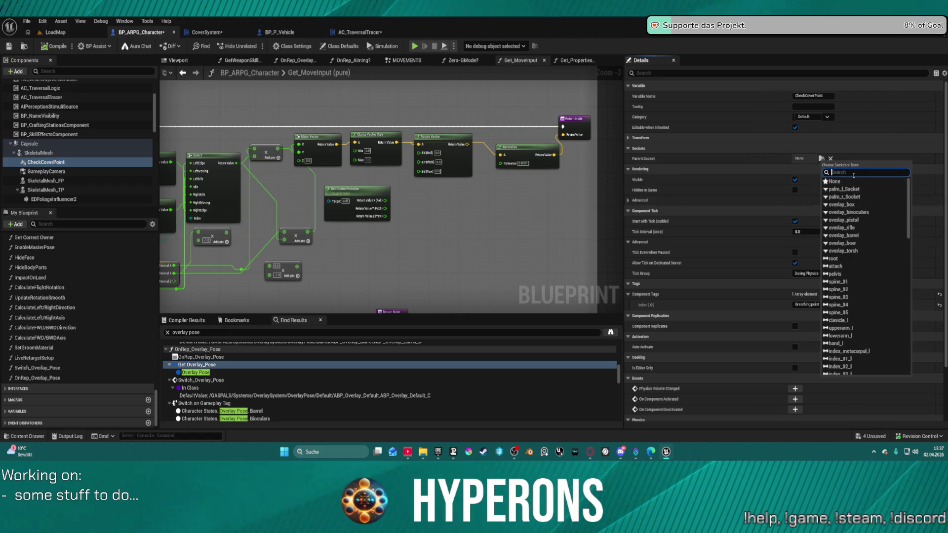
text(pine_)
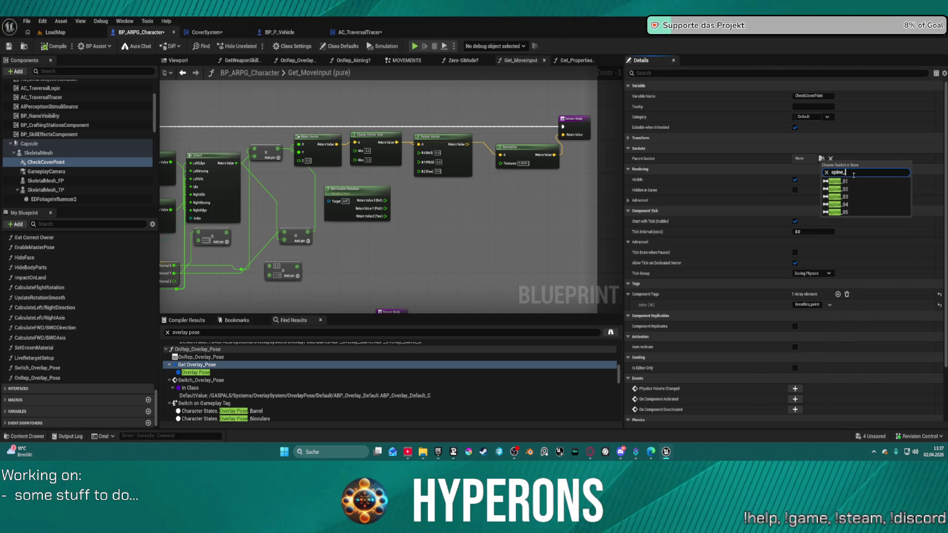
click(850, 213)
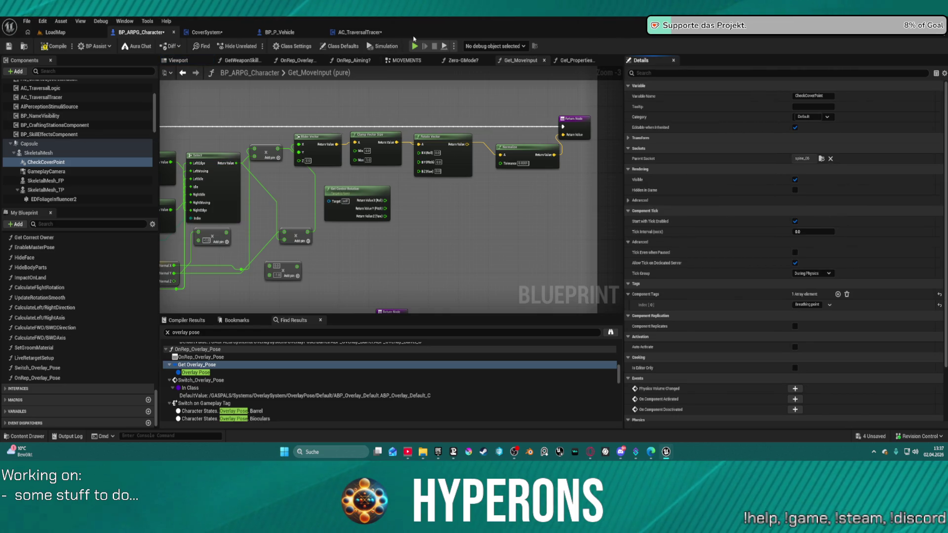
key(F7)
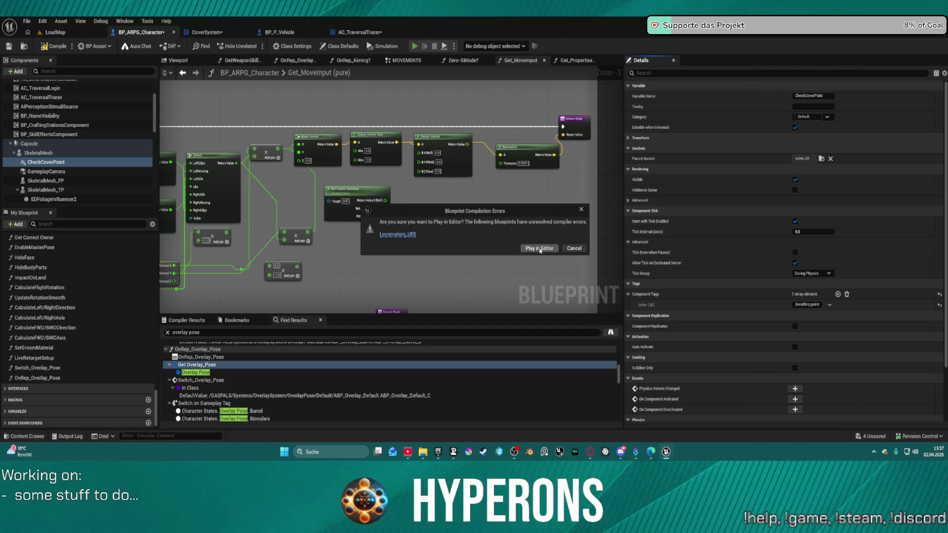
Play-test despite the compile errors, walking the character forward briefly, then stop
click(540, 249)
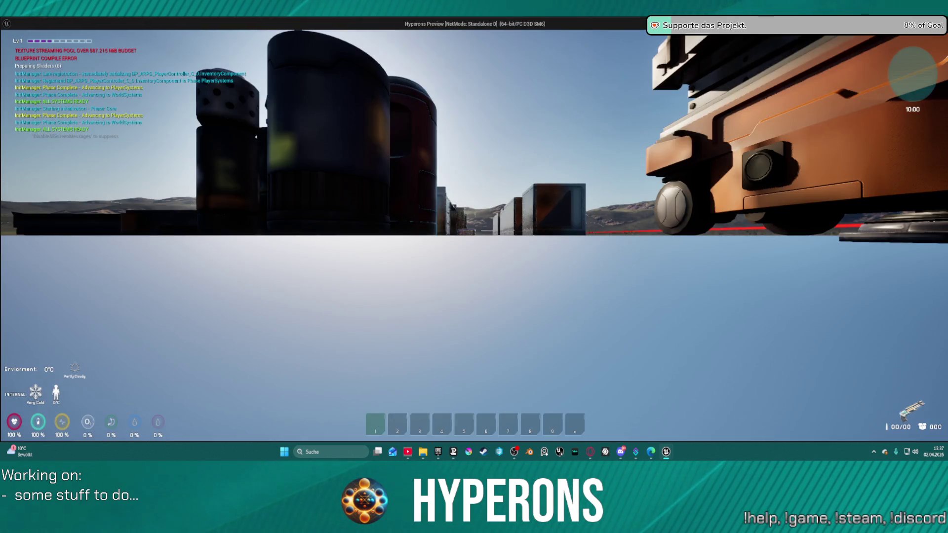
key(w)
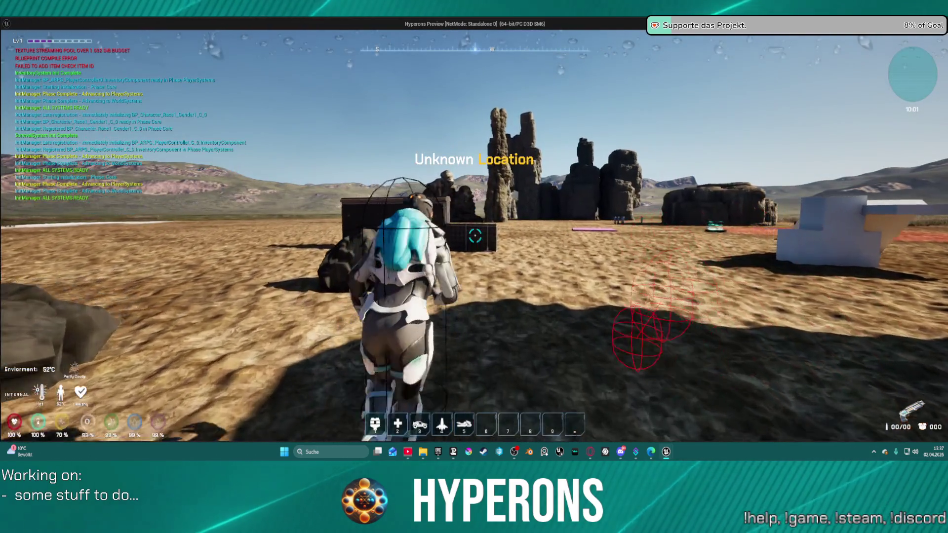
key(Escape)
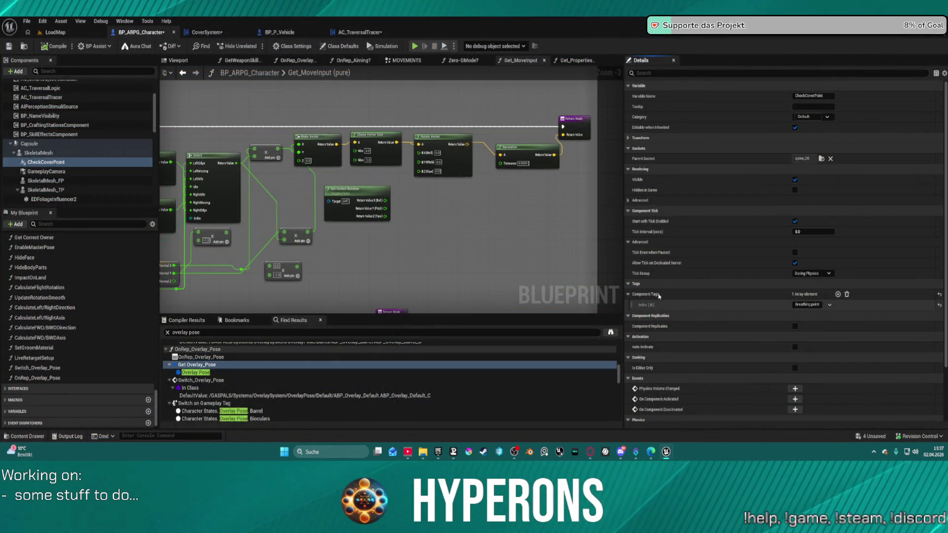
scroll(707, 215, down, 1)
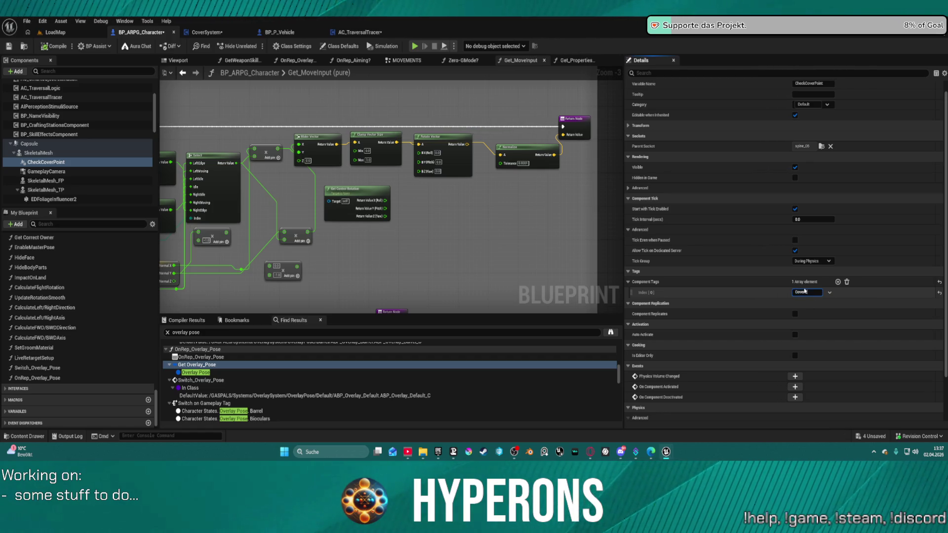
Reset CheckCoverPoint's Z rotation to 0 and show the character in the viewport
scroll(715, 219, up, 1)
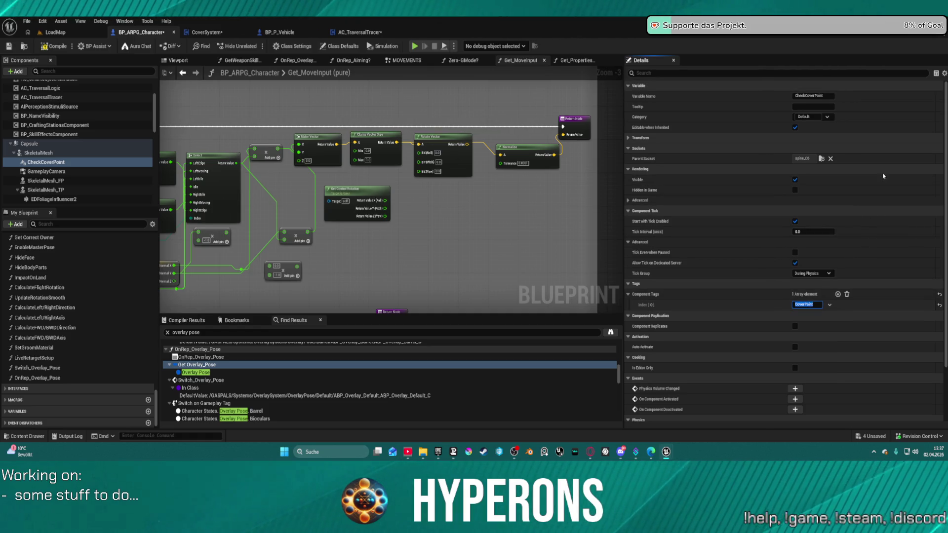
click(629, 138)
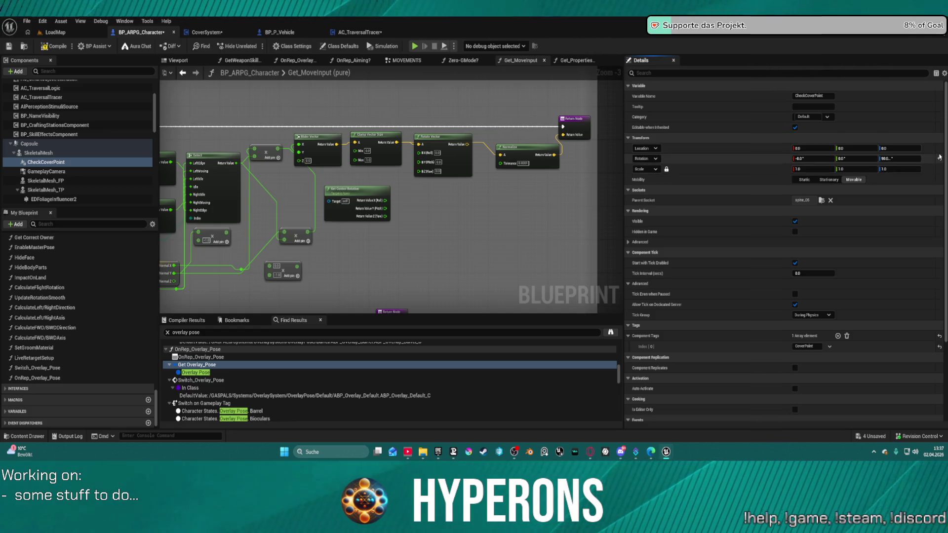
click(939, 159)
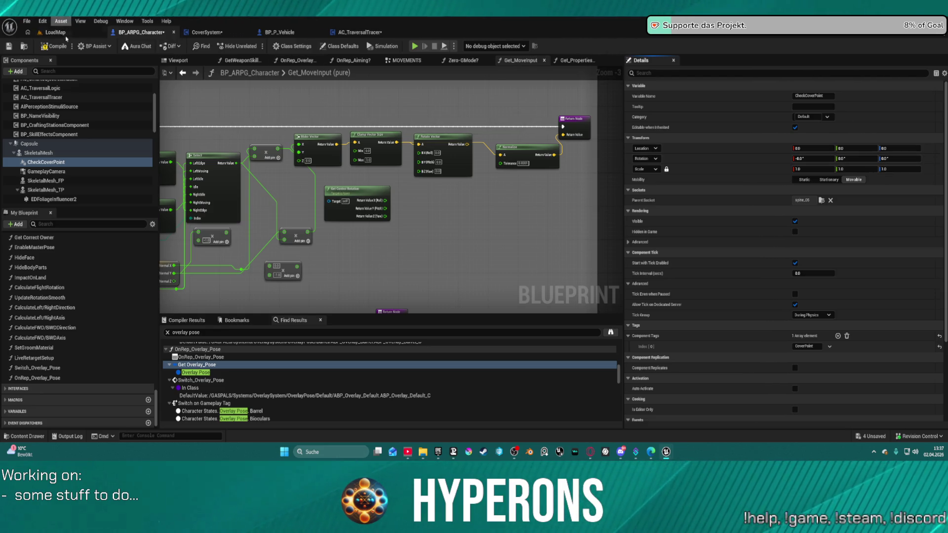
click(170, 63)
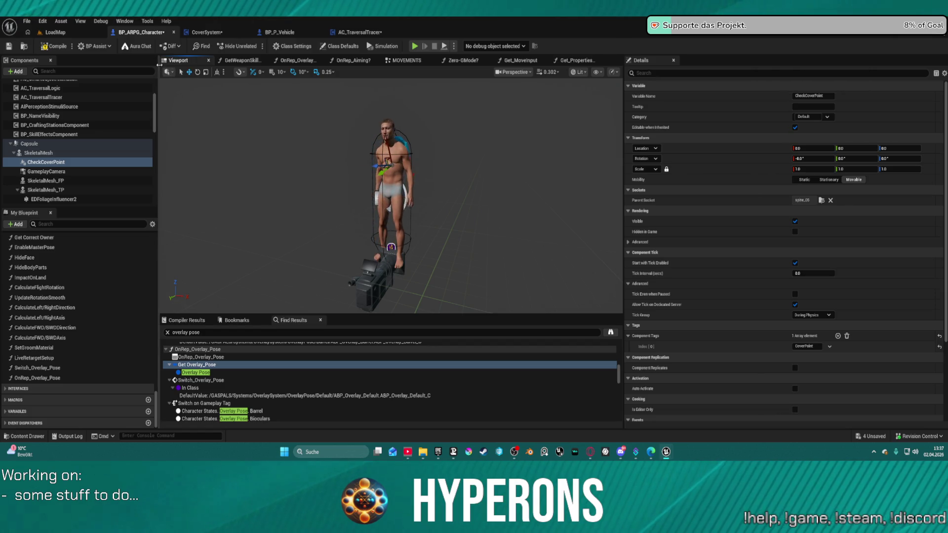
Attach CheckCoverPoint to the character's head bone
click(810, 158)
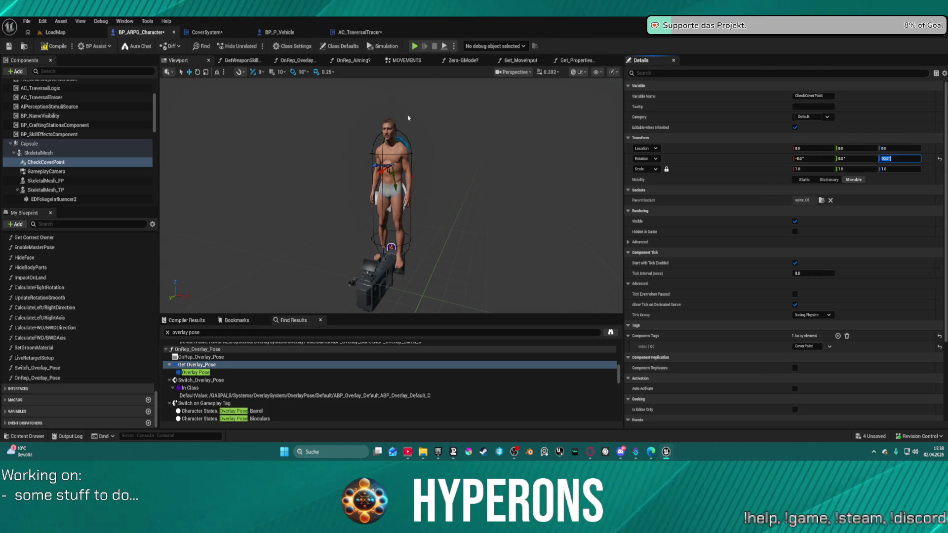
click(899, 158)
text(90)
click(821, 200)
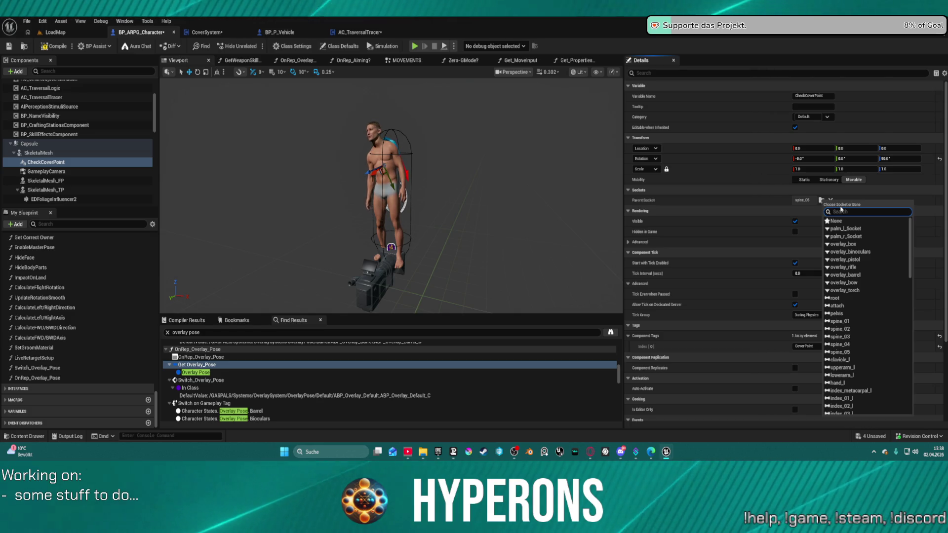
text(head)
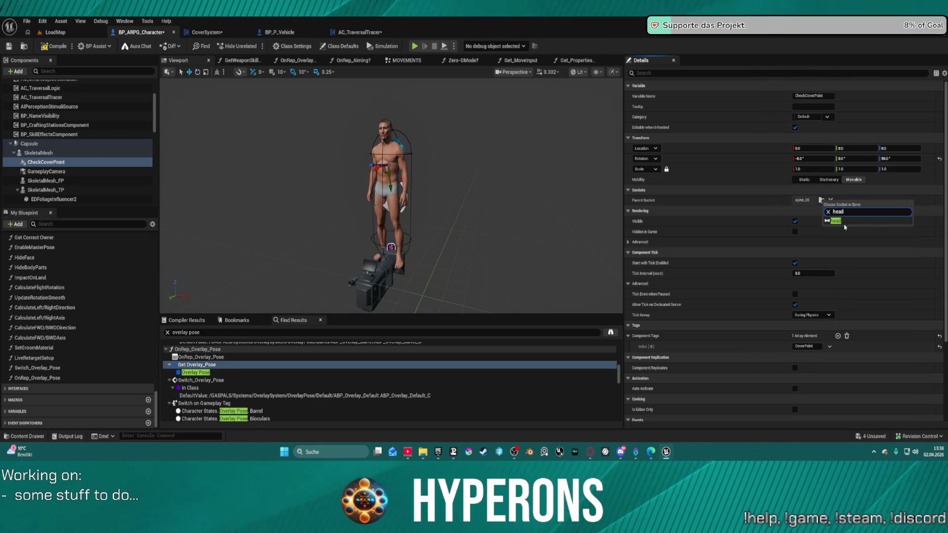
click(838, 221)
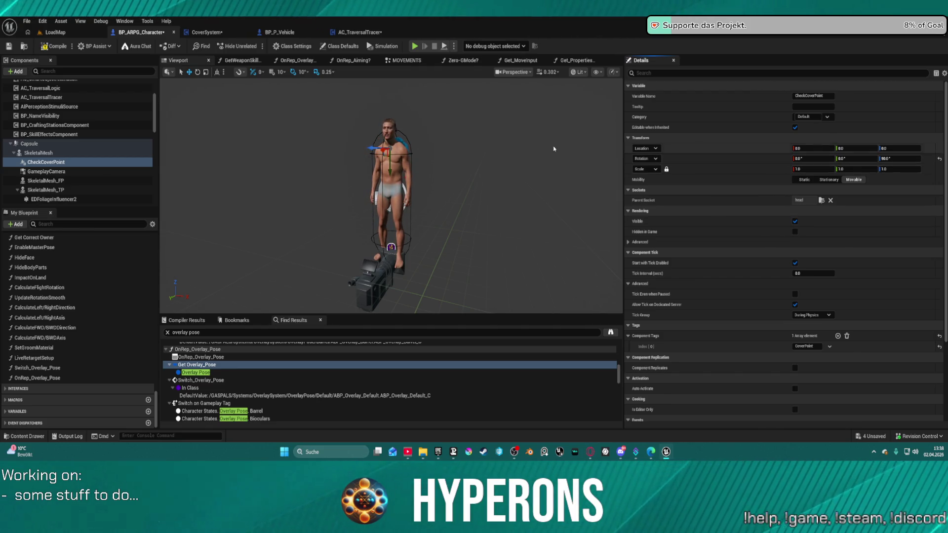
Reattach CheckCoverPoint to the neck_02 bone instead, found by searching 'nec'
click(58, 163)
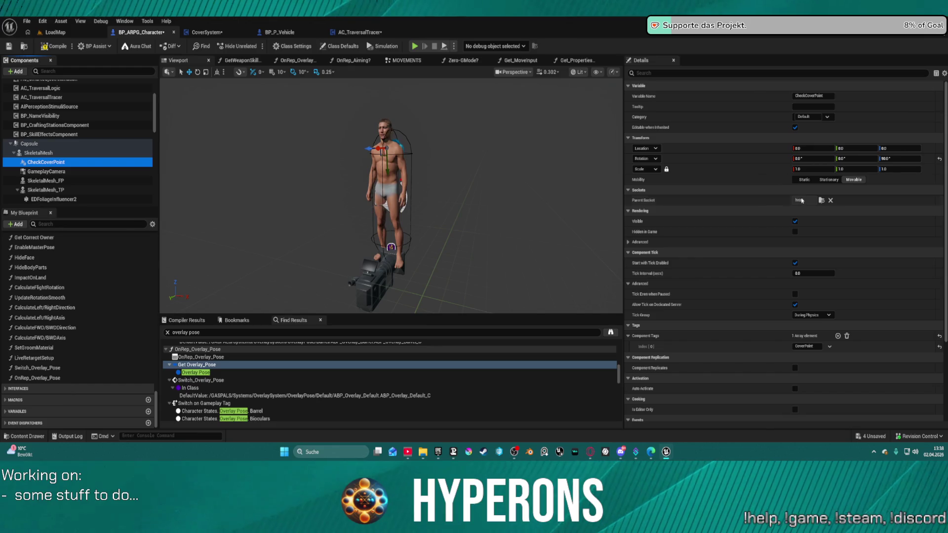
click(821, 200)
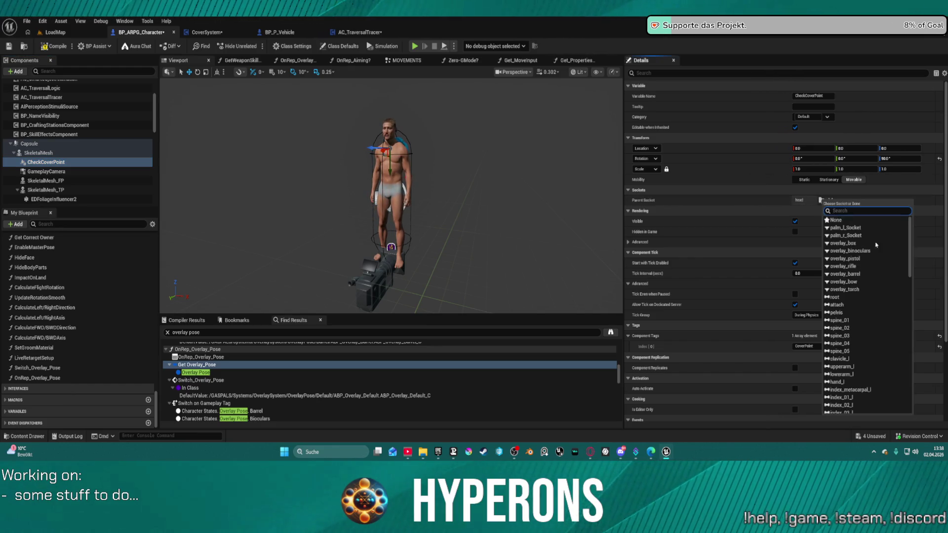
scroll(867, 325, down, 10)
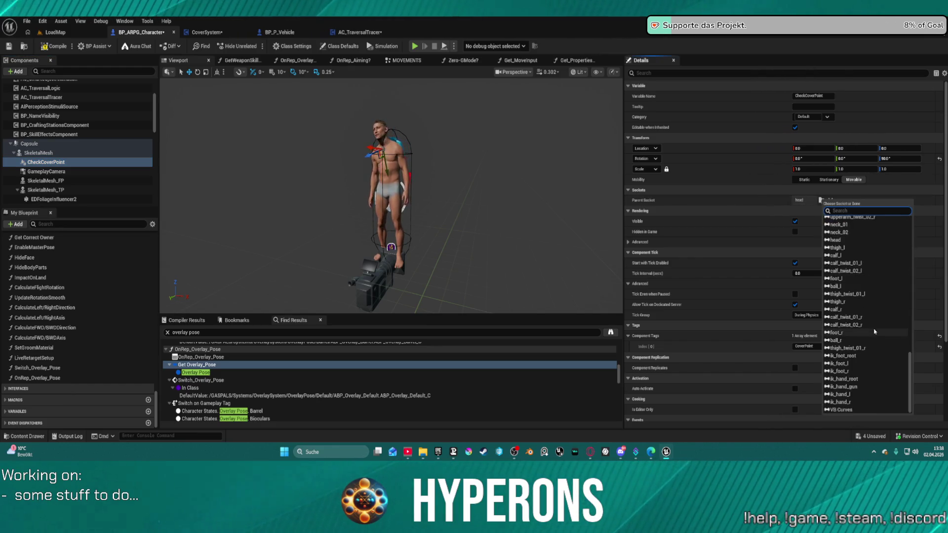
scroll(863, 321, up, 7)
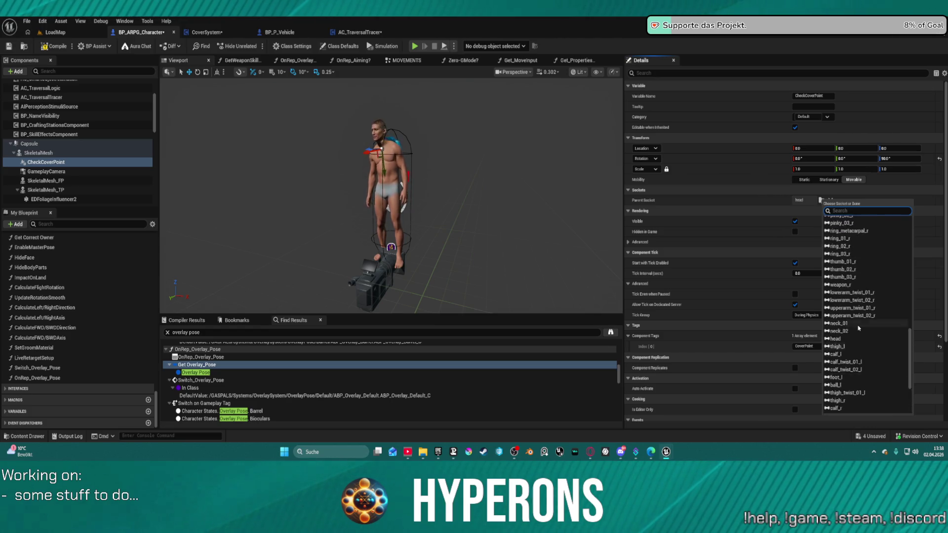
scroll(855, 314, up, 10)
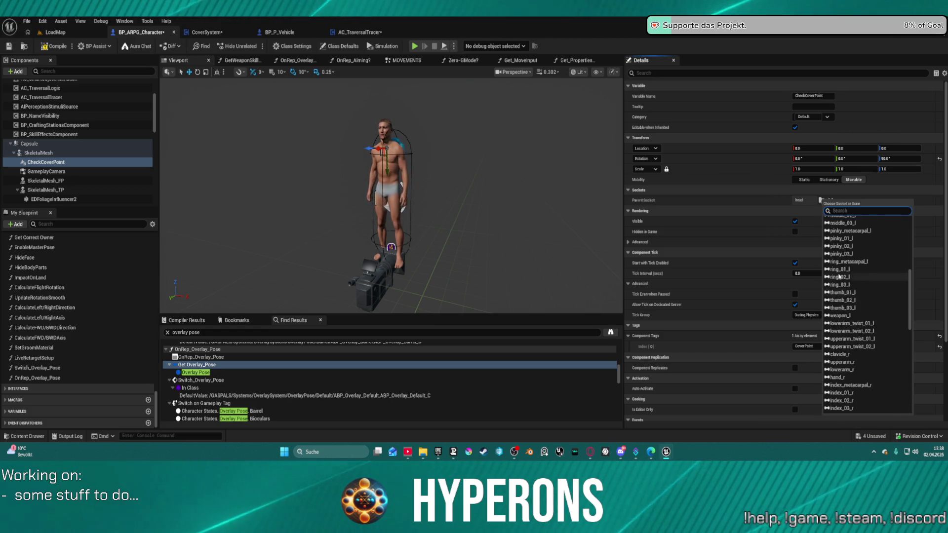
scroll(858, 262, up, 5)
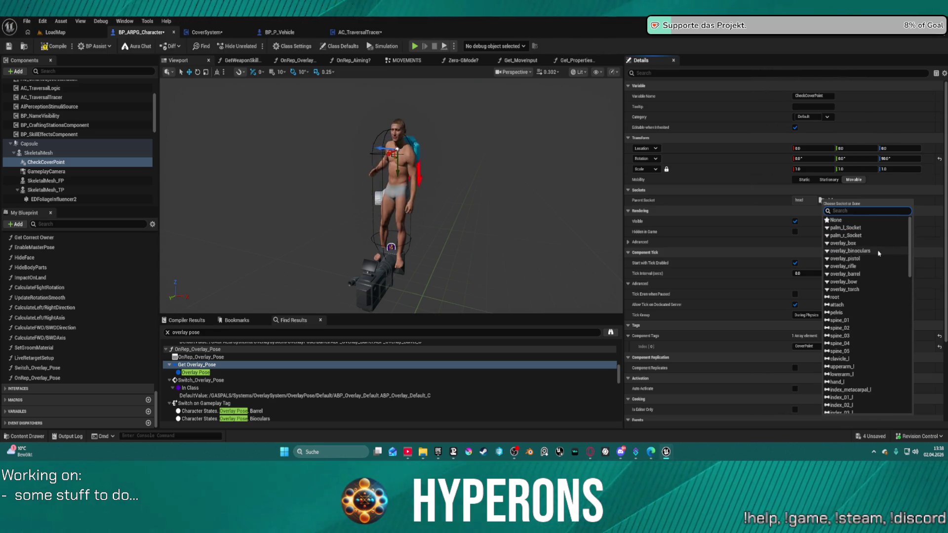
text(b)
key(BackSpace)
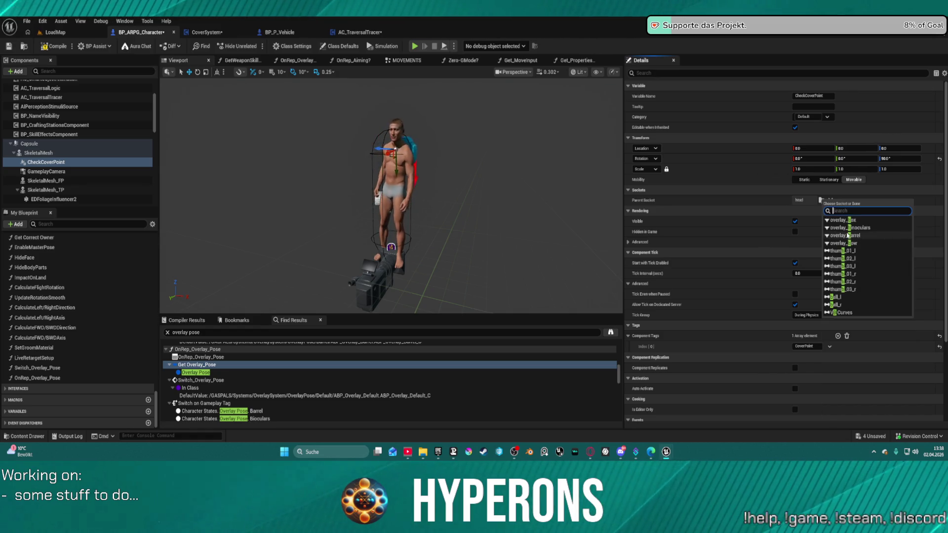
text(neck)
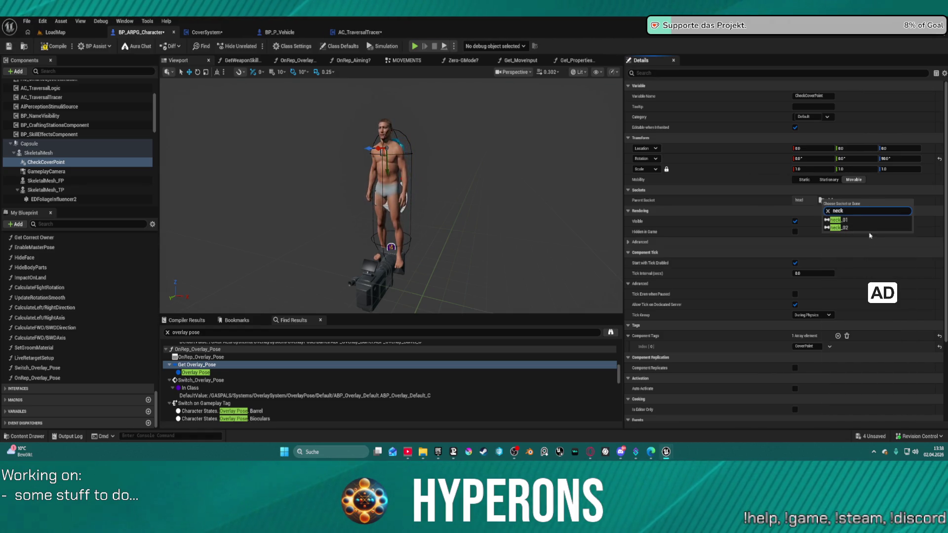
click(844, 227)
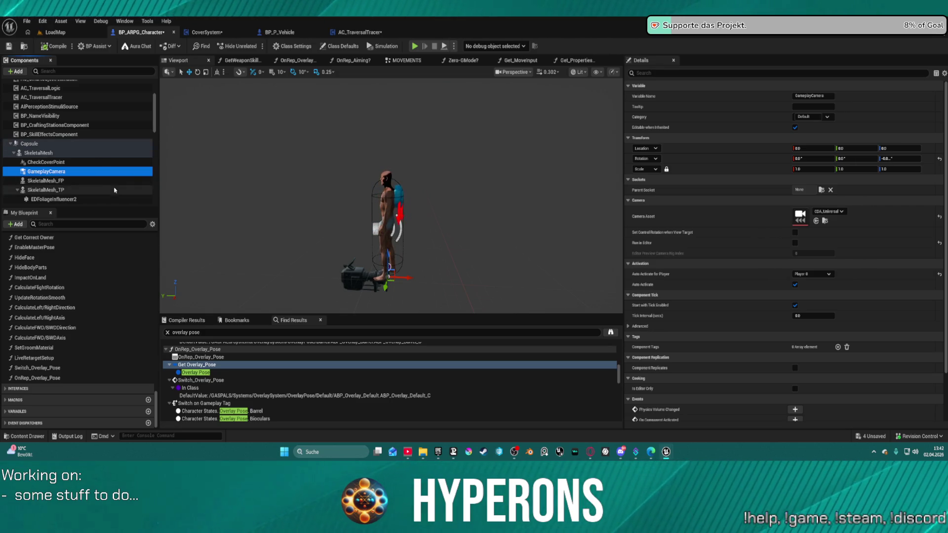
Return to the LoadMap level editor showing the desert landscape
click(65, 34)
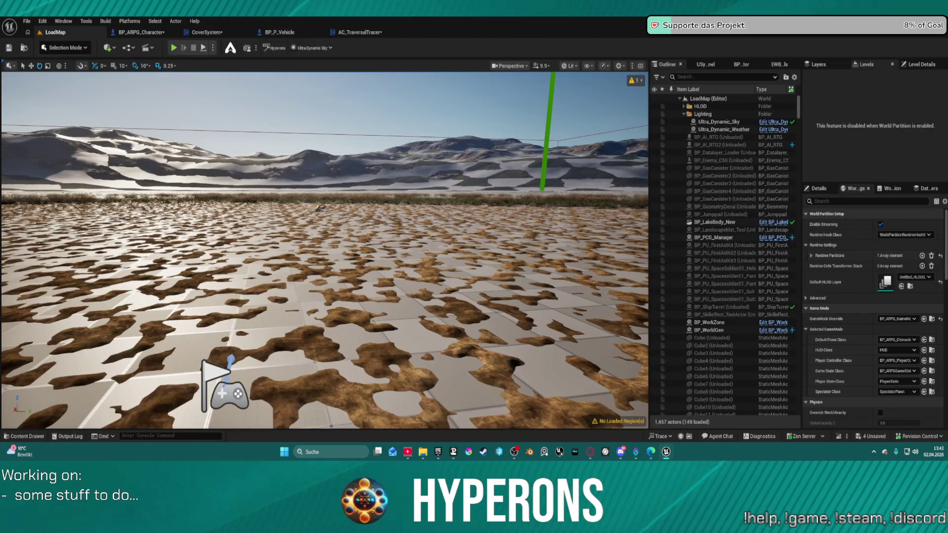
Bring up CoverSystem's EventGraph and select the WallDetection entry in Find Results
key(ctrl+space)
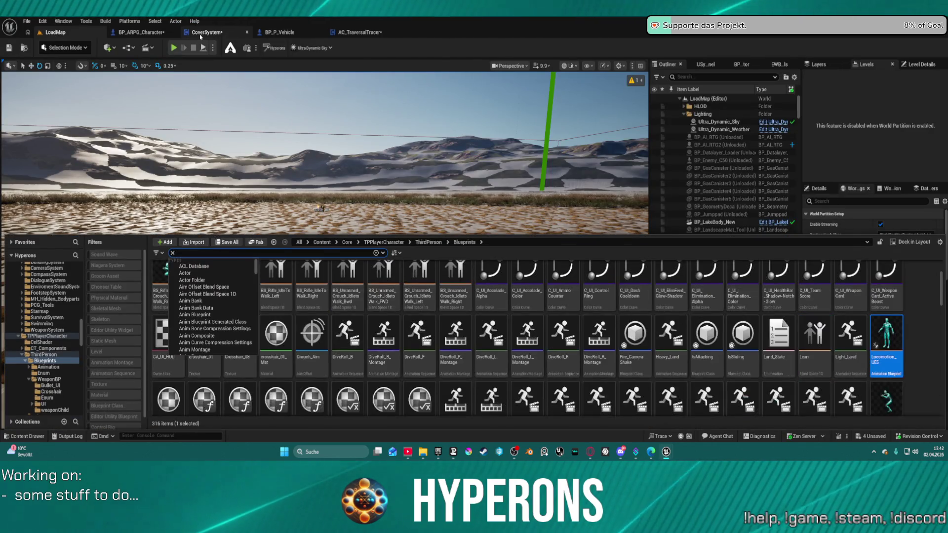
click(201, 33)
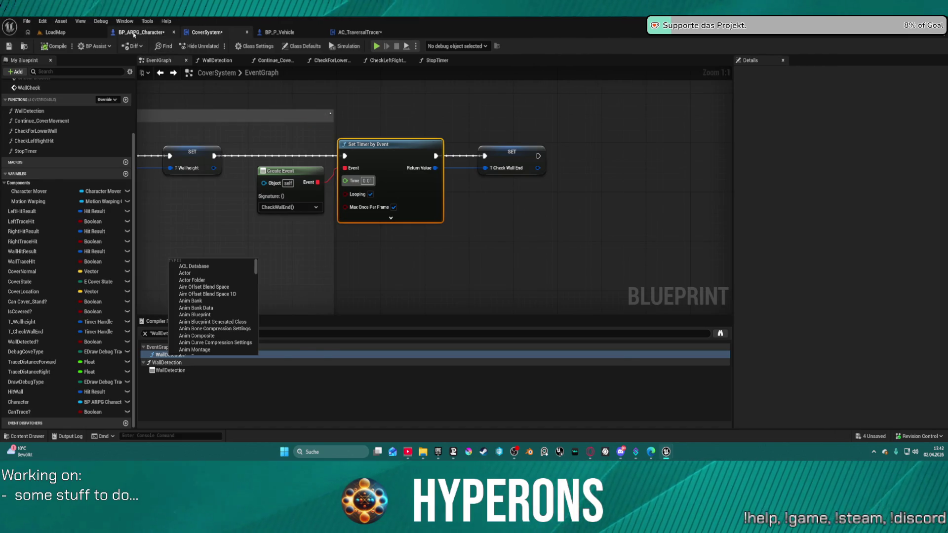
click(133, 34)
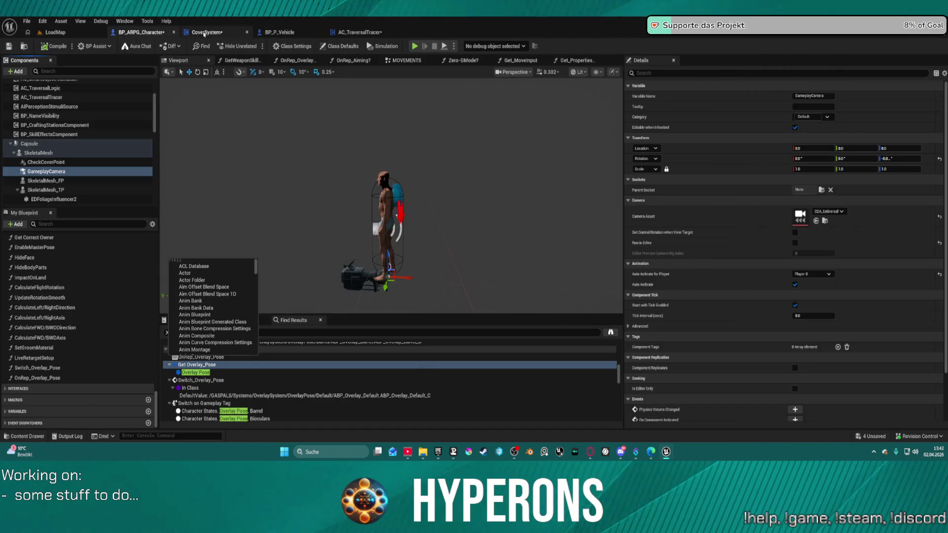
click(204, 34)
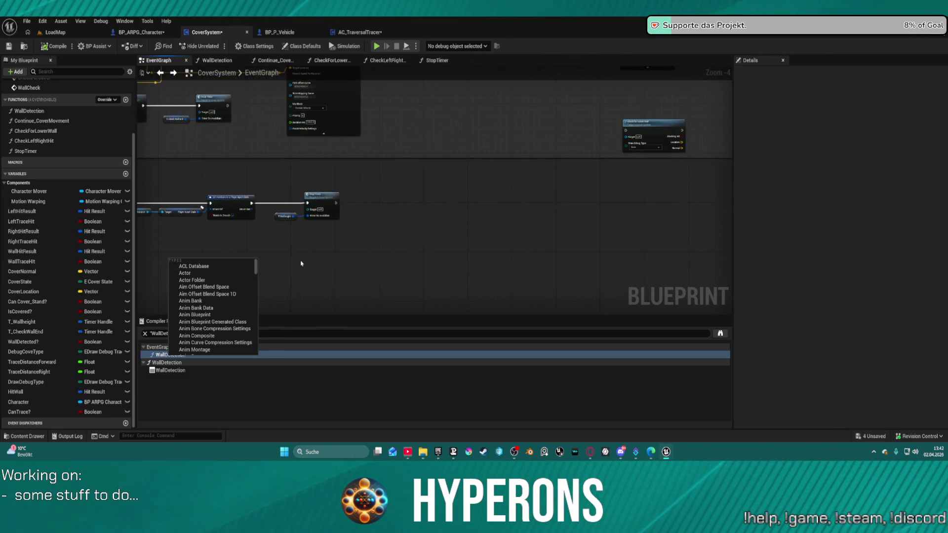
key(Down)
key(Down)
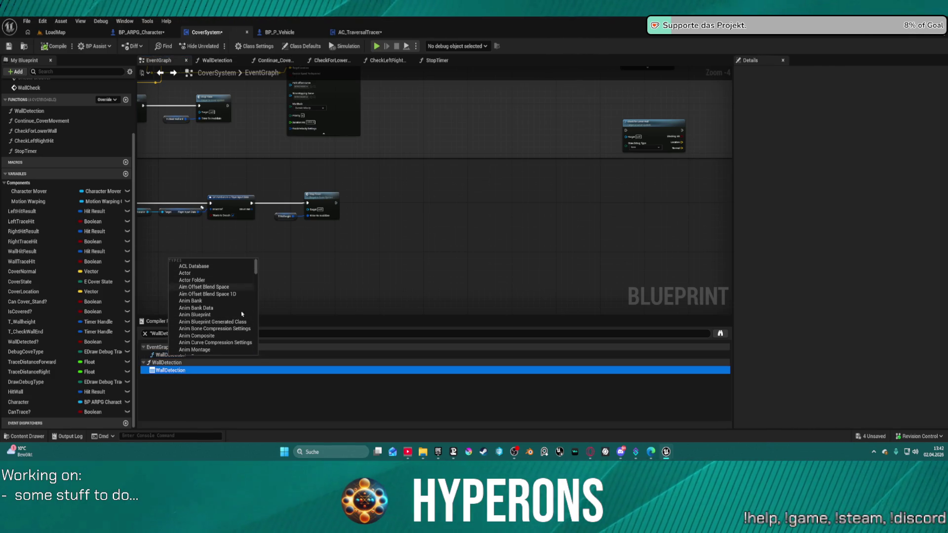
click(281, 307)
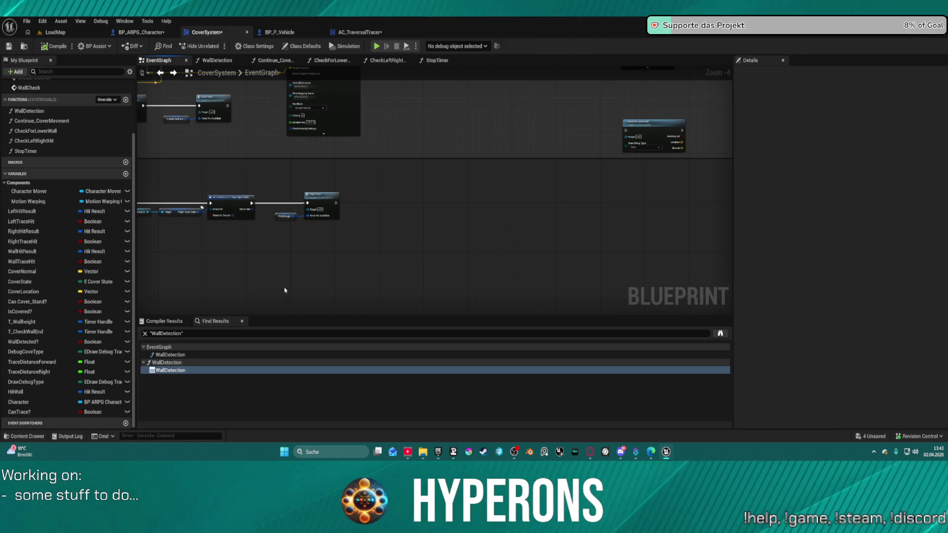
right_click(449, 226)
key(Escape)
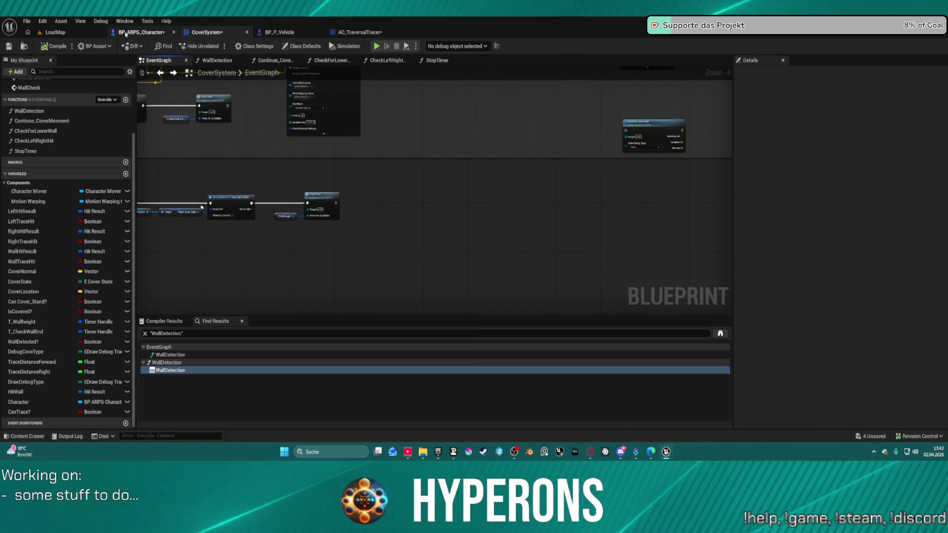
Inspect CheckCoverPoint in BP_ARPG_Character, clear the search, and return to CoverSystem's capsule trace
click(139, 32)
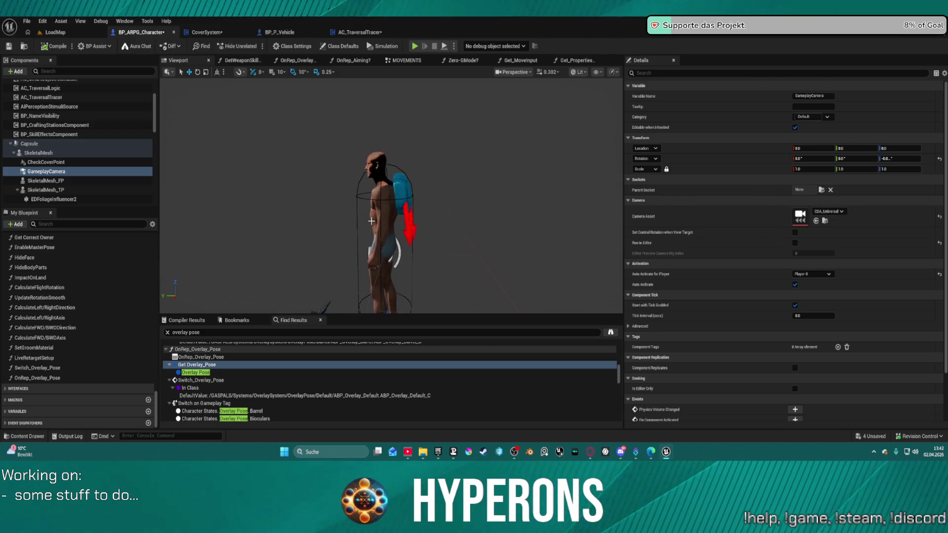
click(55, 162)
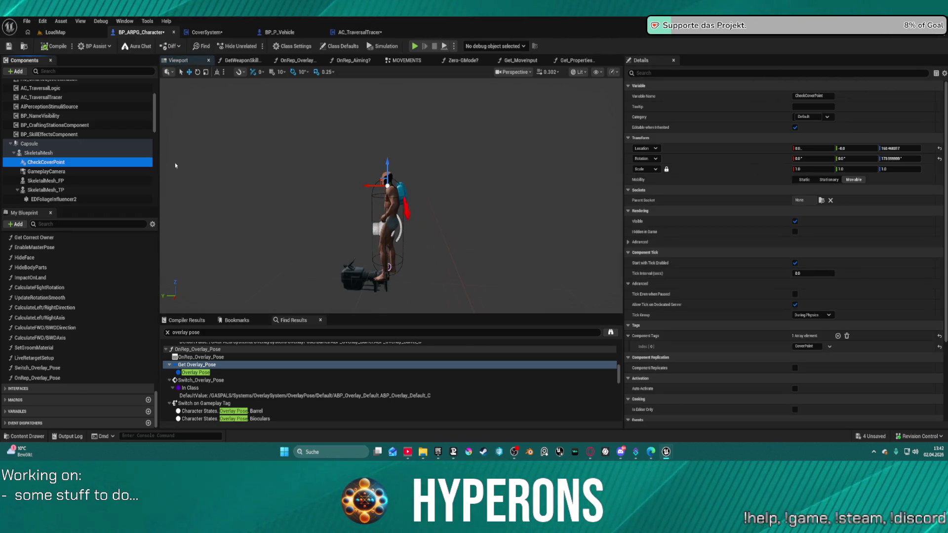
click(167, 333)
click(207, 32)
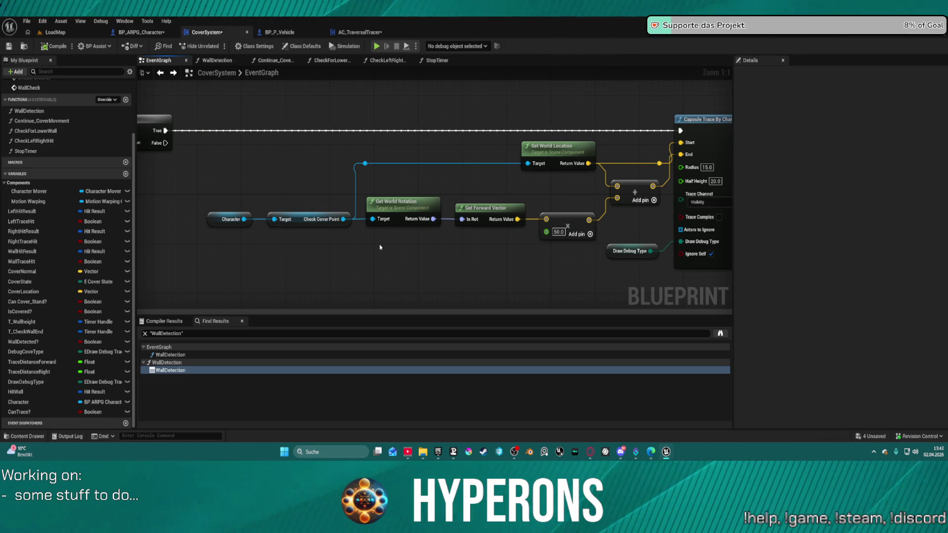
right_click(378, 250)
click(232, 219)
drag(244, 219, 271, 254)
text(charac)
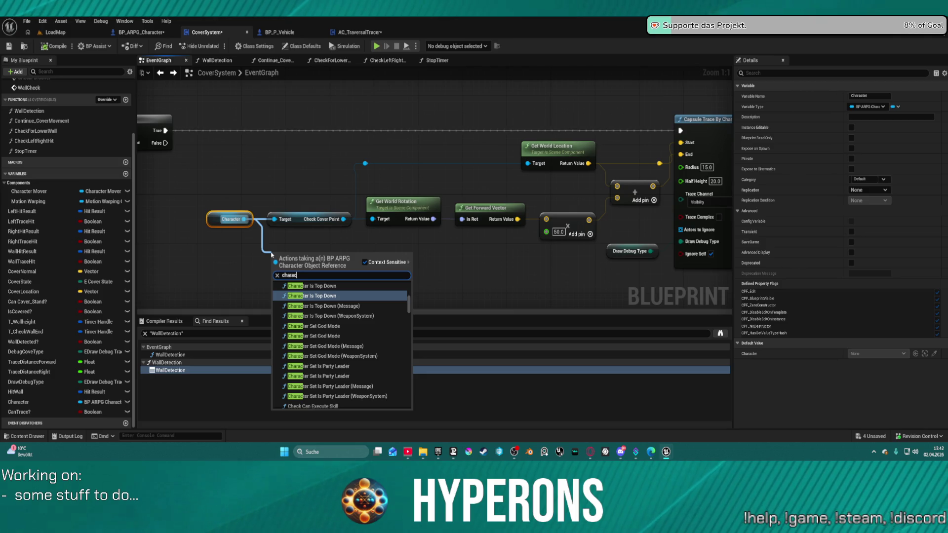
text(ter prop)
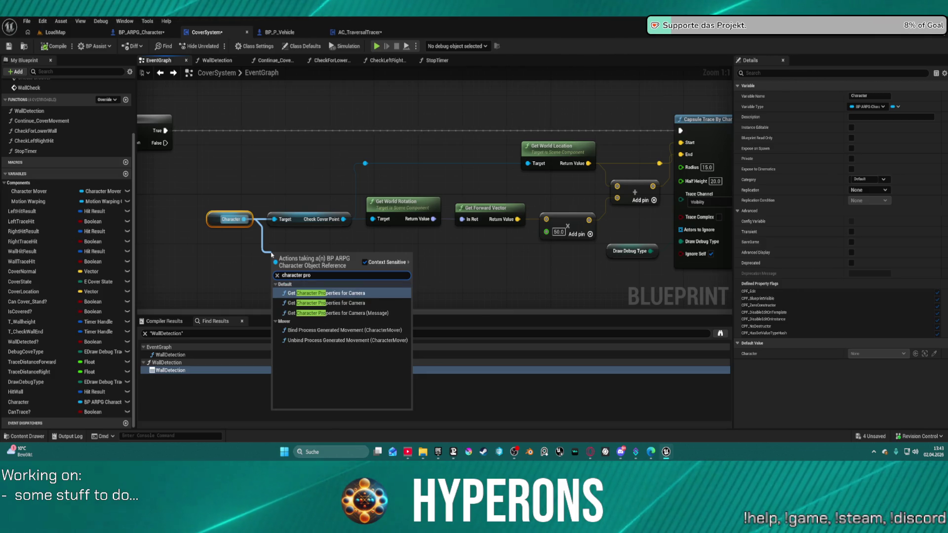
key(Return)
key(Delete)
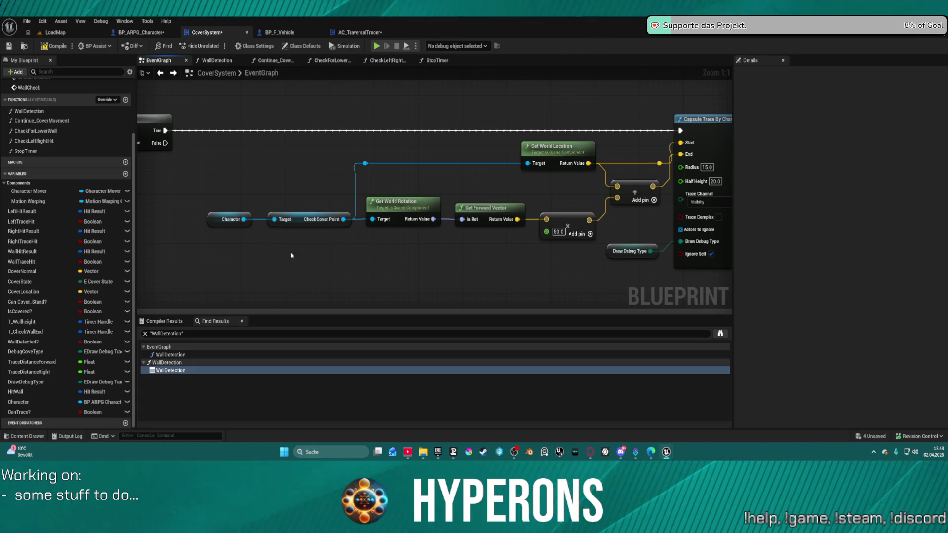
click(239, 220)
mouse_move(243, 220)
mouse_down()
mouse_move(278, 249)
mouse_move(274, 260)
mouse_up()
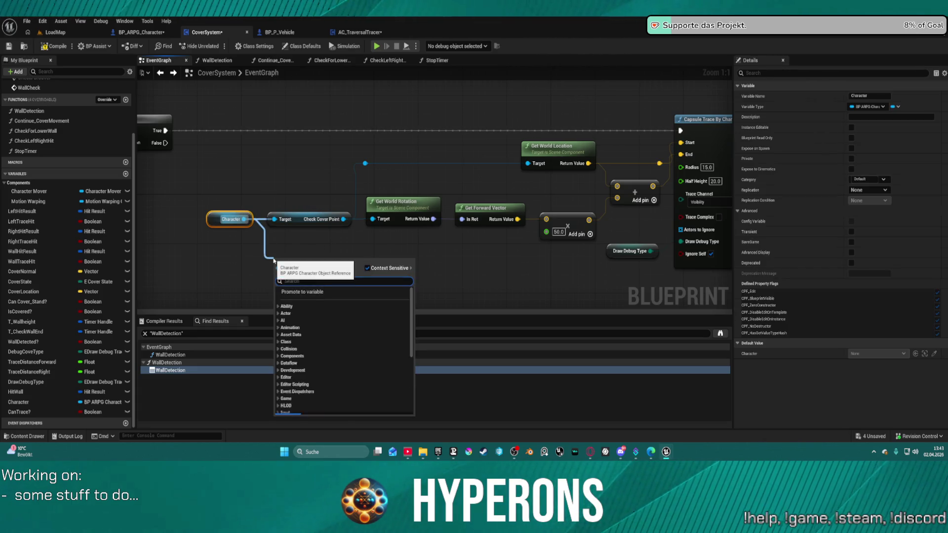
text(p)
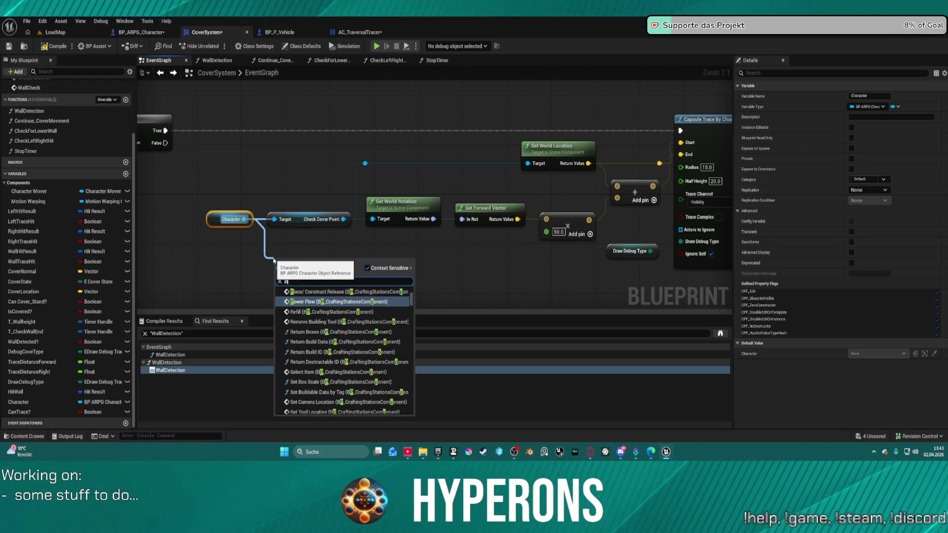
text(rop)
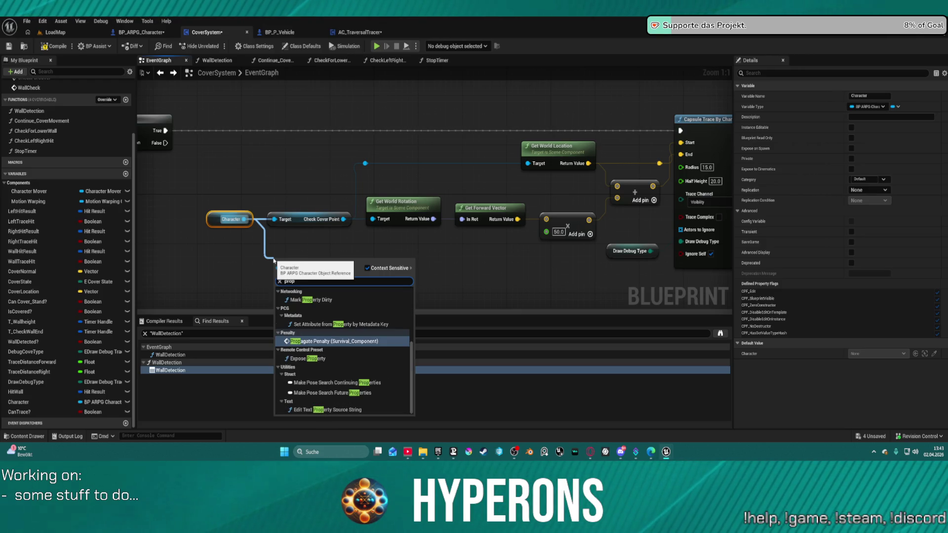
text(w)
key(BackSpace)
text(erties)
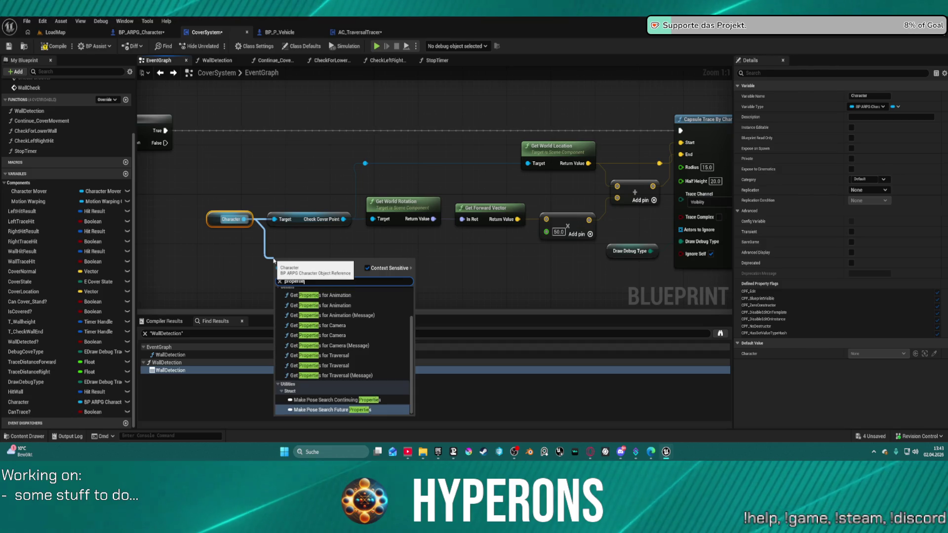
scroll(363, 355, up, 2)
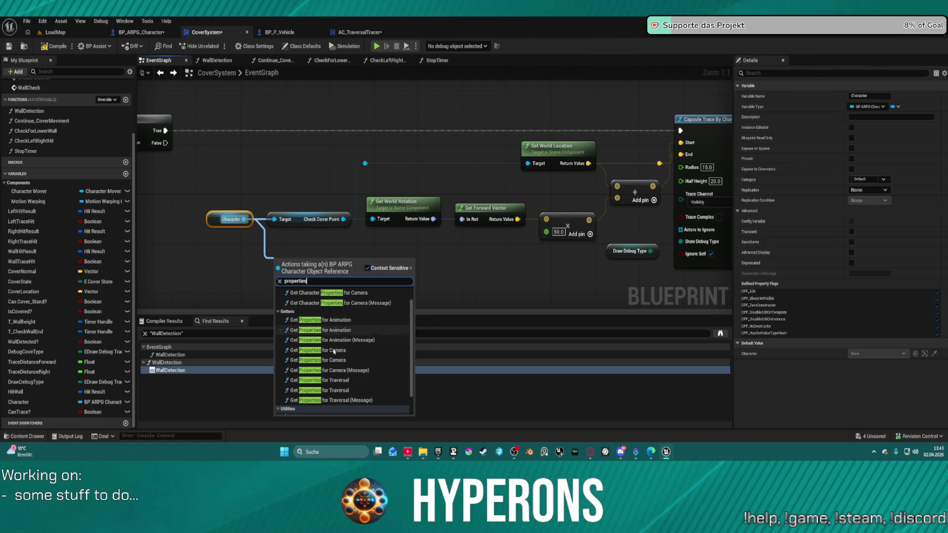
click(335, 382)
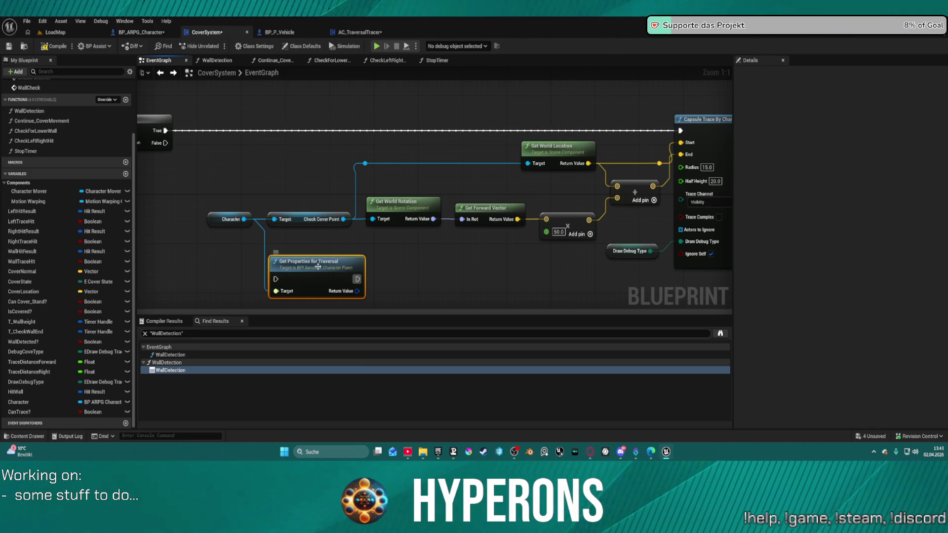
key(Delete)
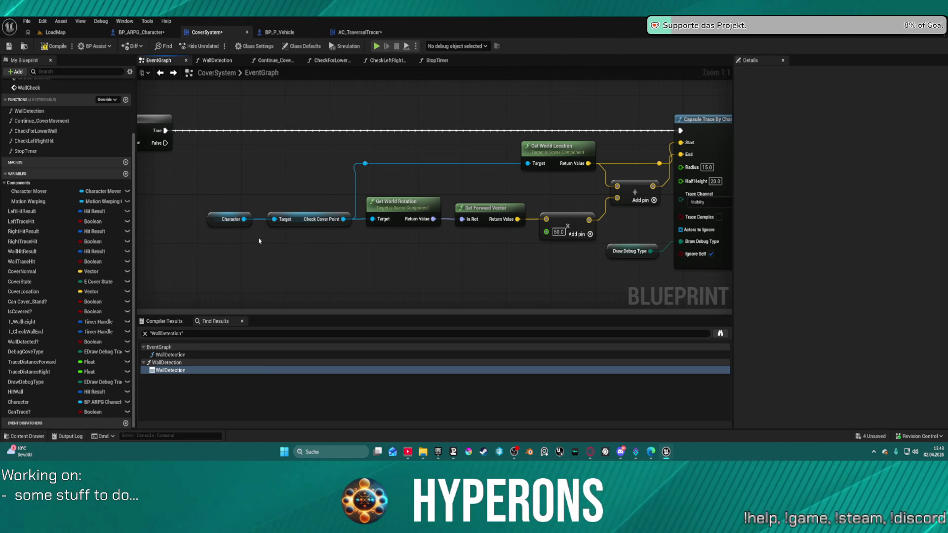
click(123, 35)
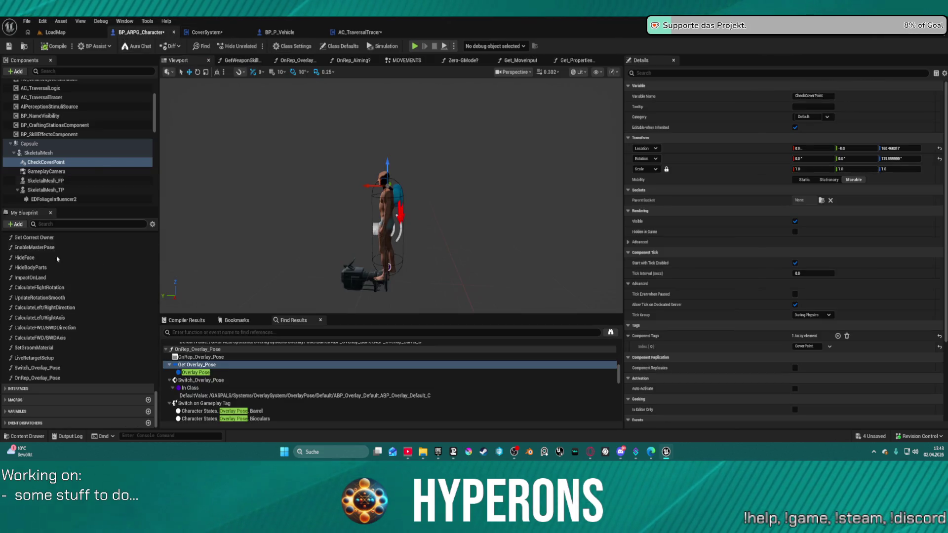
scroll(38, 326, up, 5)
scroll(39, 330, up, 10)
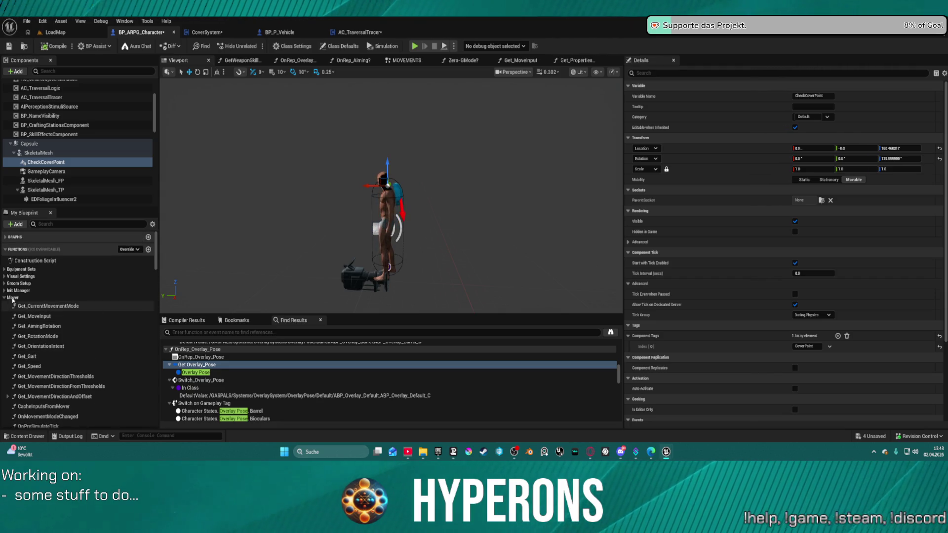
scroll(35, 299, down, 3)
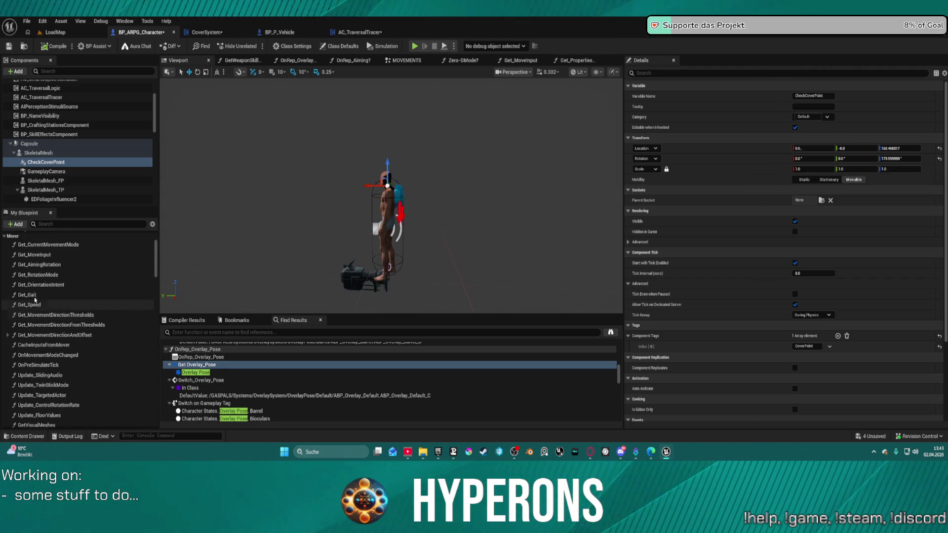
scroll(47, 301, down, 1)
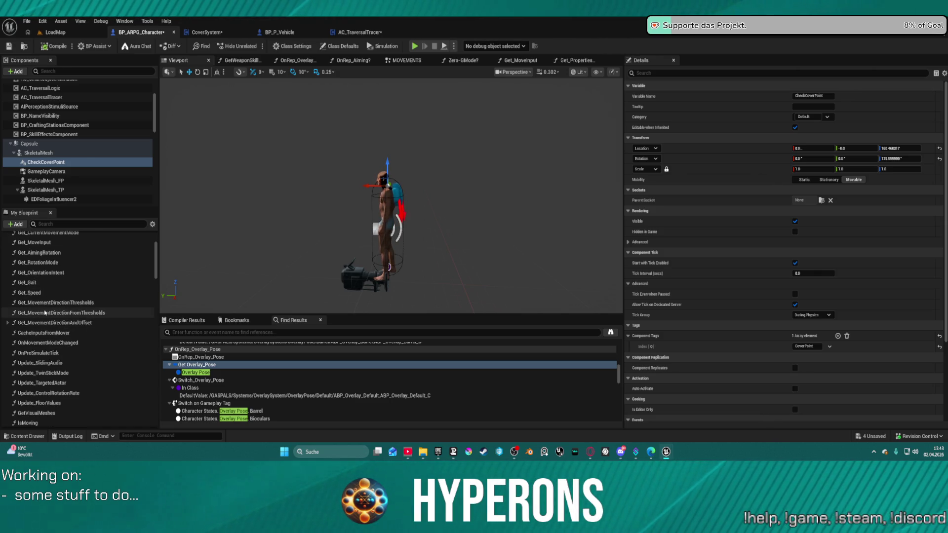
double_click(131, 299)
scroll(309, 148, up, 6)
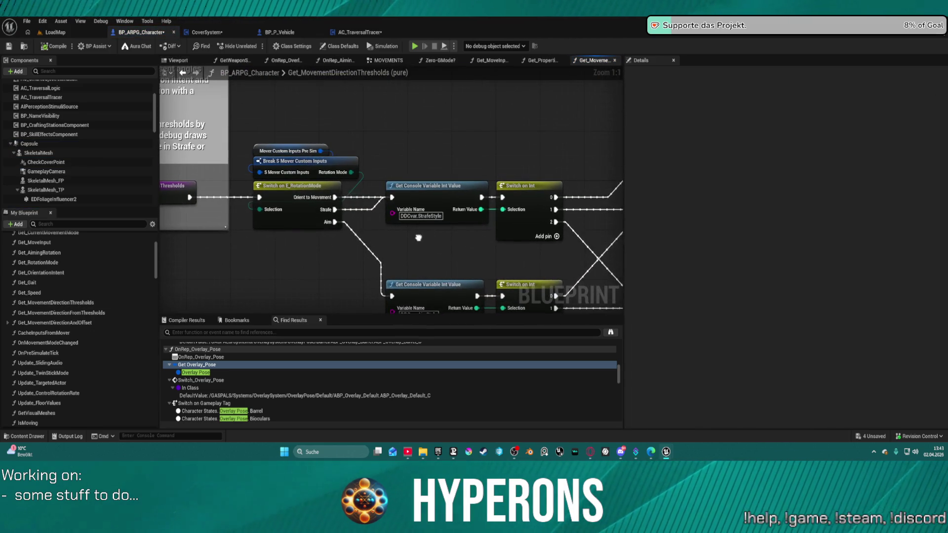
mouse_move(418, 238)
mouse_down()
mouse_move(405, 248)
mouse_move(237, 228)
mouse_move(213, 128)
mouse_move(156, 130)
mouse_move(257, 131)
mouse_move(176, 13)
mouse_up()
mouse_move(370, 222)
mouse_down()
mouse_move(339, 61)
mouse_move(414, 116)
mouse_move(421, 96)
mouse_up()
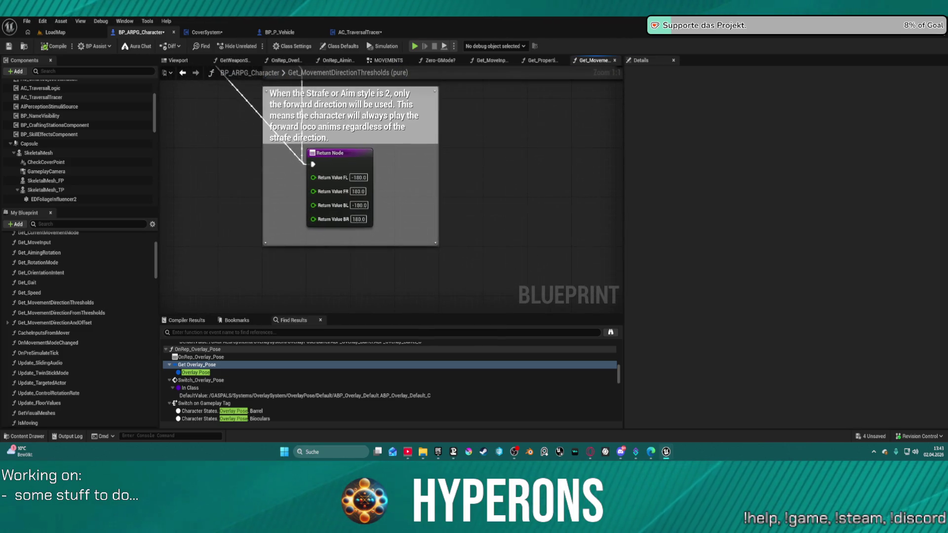
double_click(37, 322)
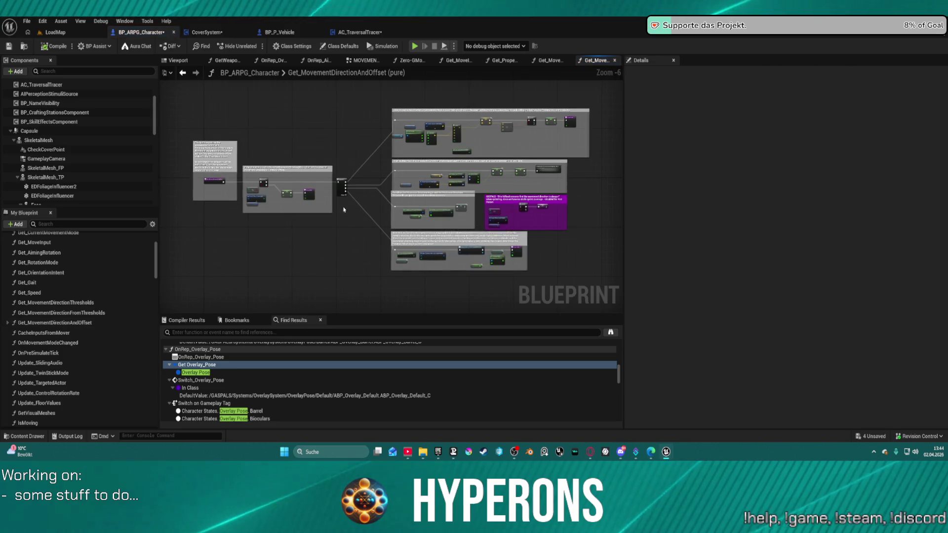
scroll(444, 119, up, 6)
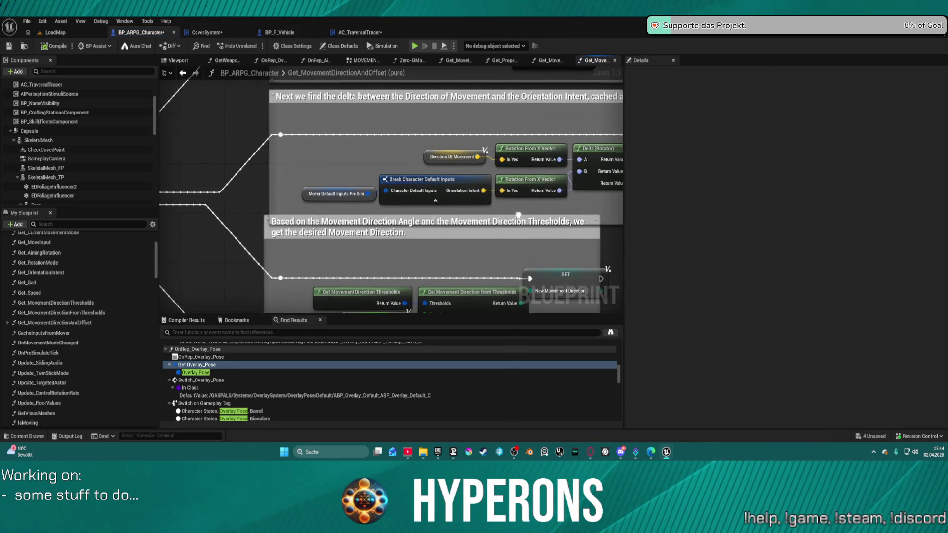
drag(323, 167, 406, 207)
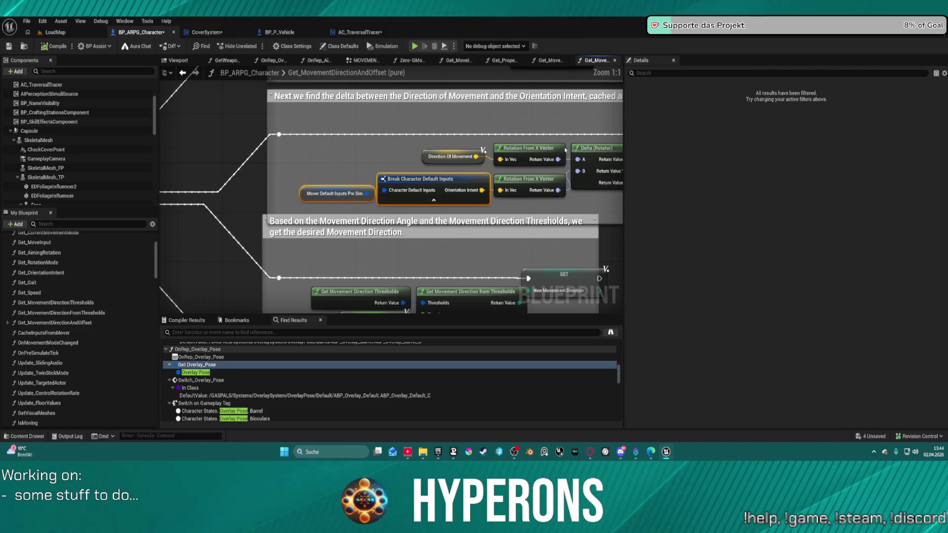
click(426, 179)
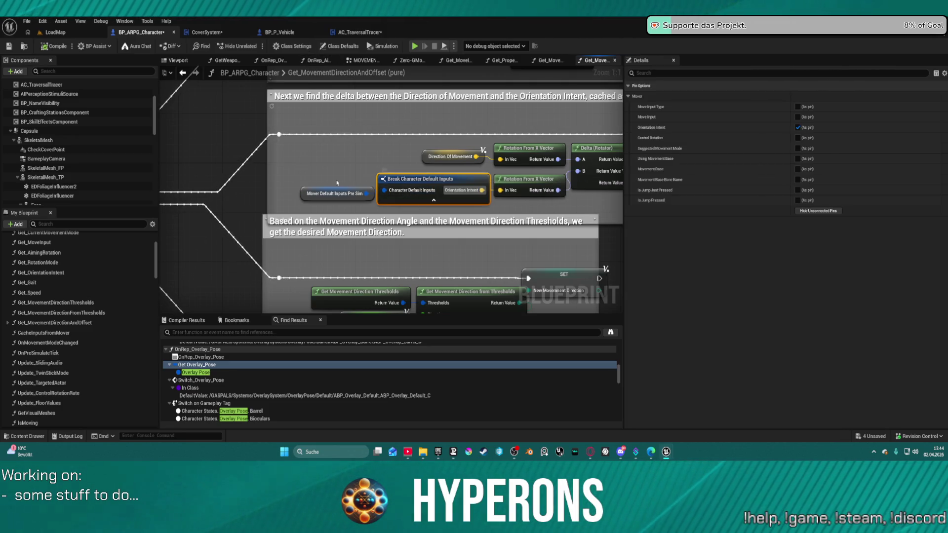
click(291, 32)
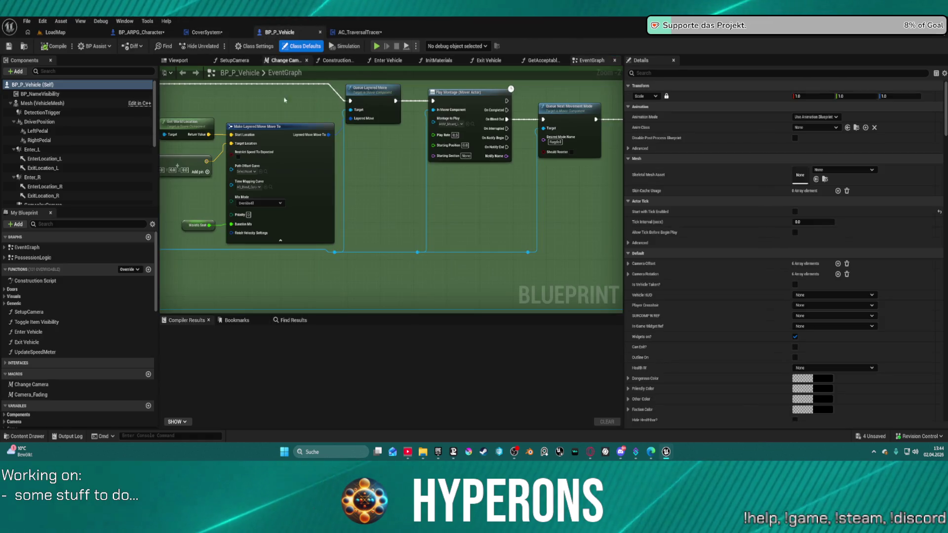
scroll(453, 124, down, 5)
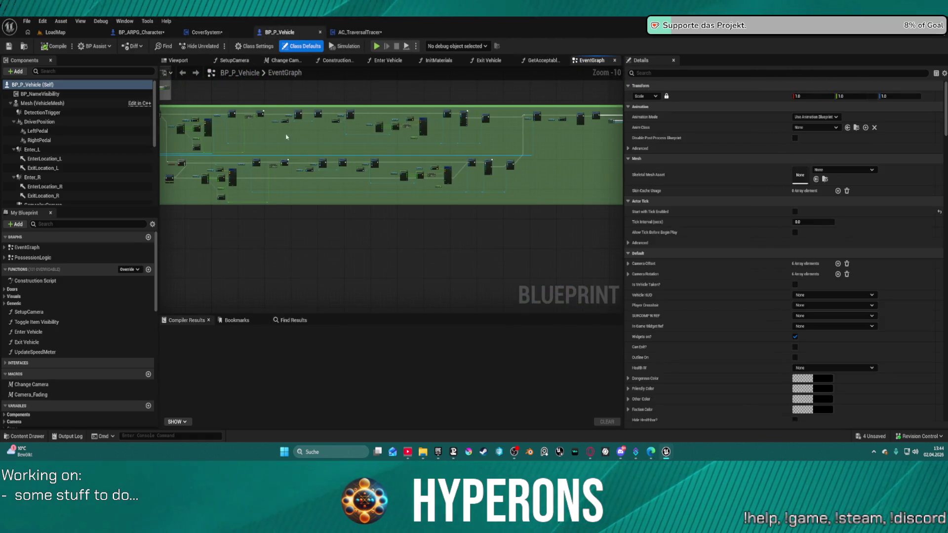
click(206, 32)
right_click(282, 294)
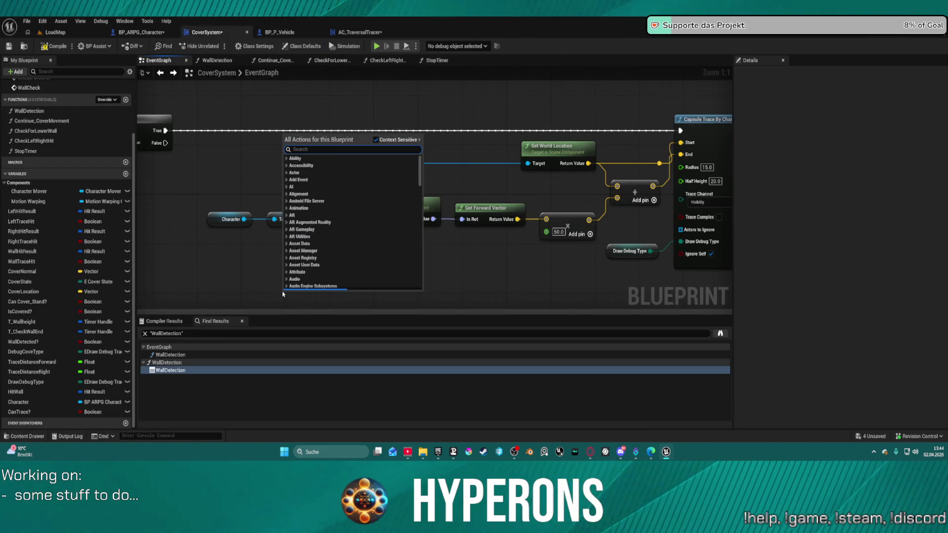
Add a Mover Default Inputs Pre Sim getter from the Character reference
text(move defal)
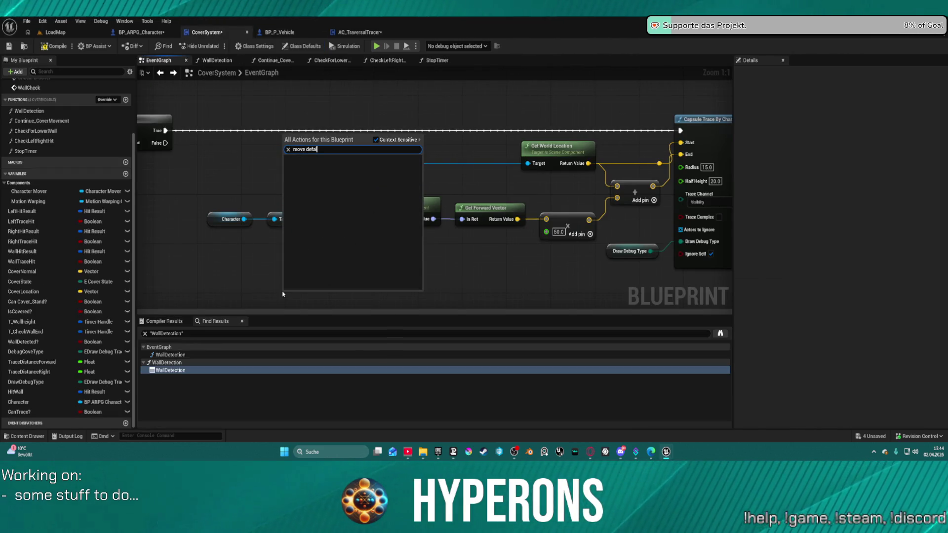
key(BackSpace)
key(BackSpace)
key(BackSpace)
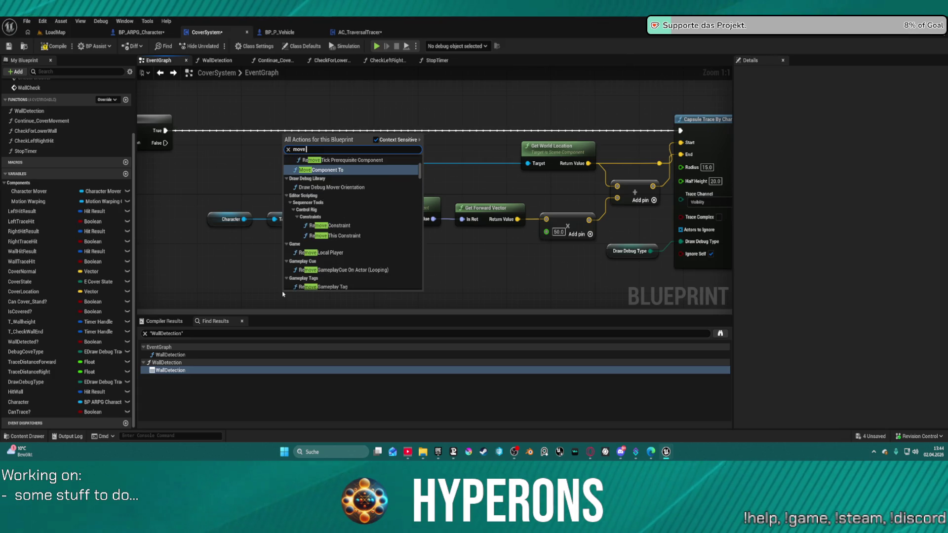
key(Escape)
drag(244, 219, 273, 256)
text(inp)
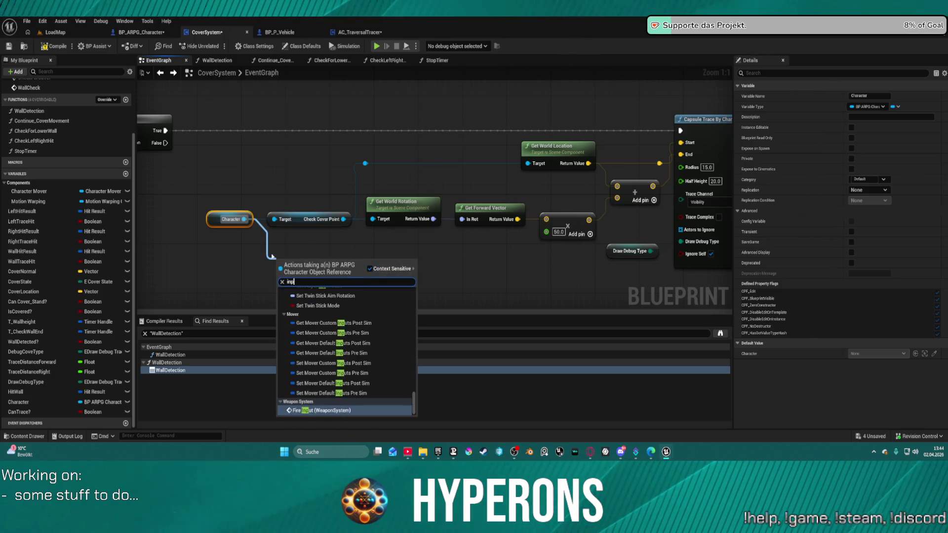
text(ut)
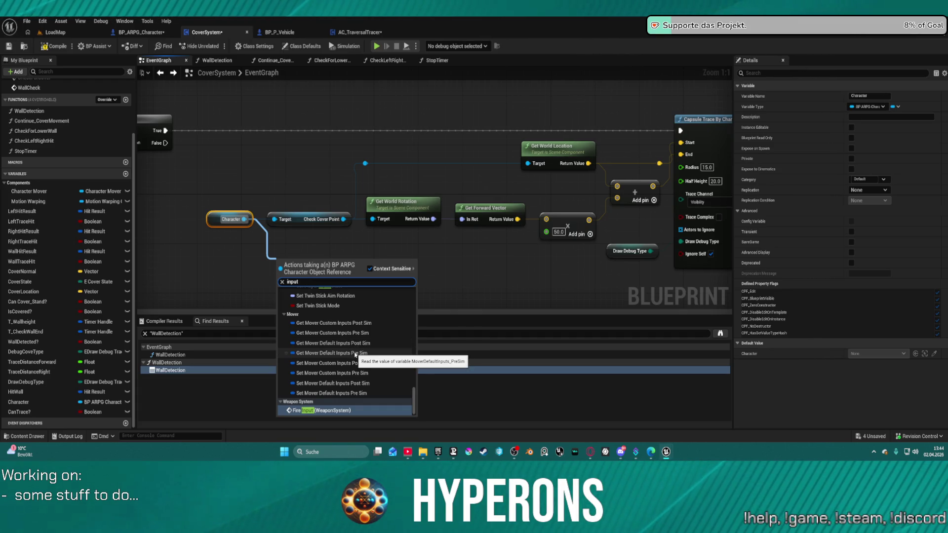
click(365, 353)
Break the inputs with Break Character Default Inputs and wire Orientation Intent into the offset math
mouse_move(374, 263)
mouse_down()
mouse_move(435, 275)
mouse_move(386, 226)
mouse_move(390, 207)
mouse_move(318, 194)
mouse_up()
text(break)
key(Return)
click(372, 215)
drag(391, 192, 449, 158)
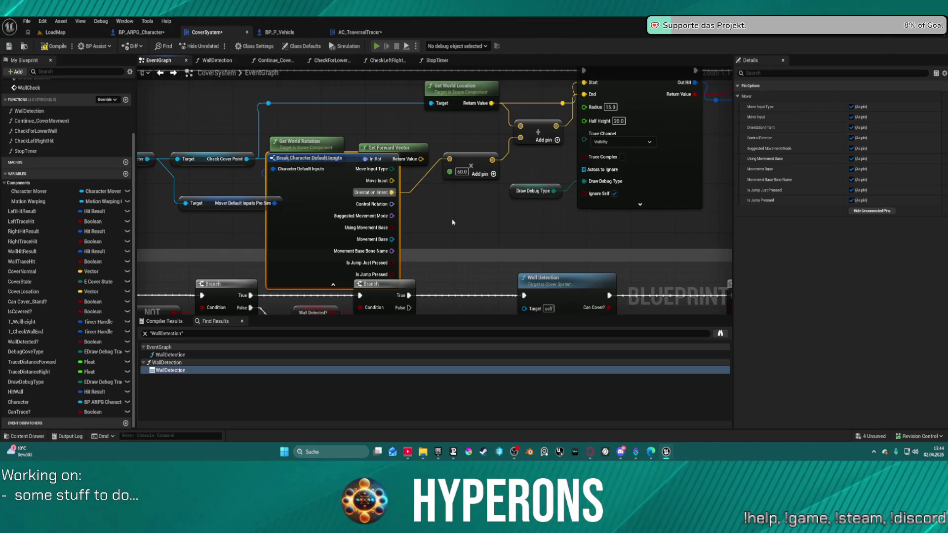
key(alt+Tab)
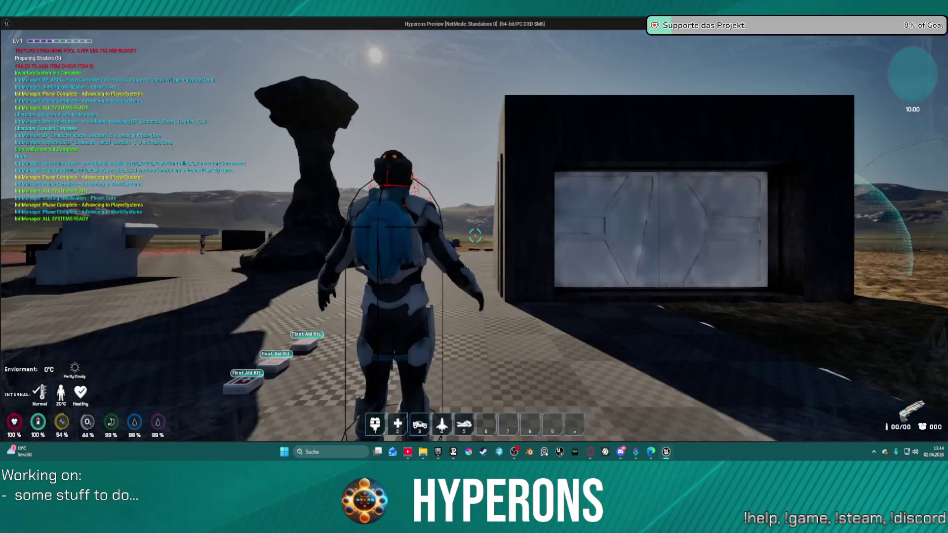
key(w)
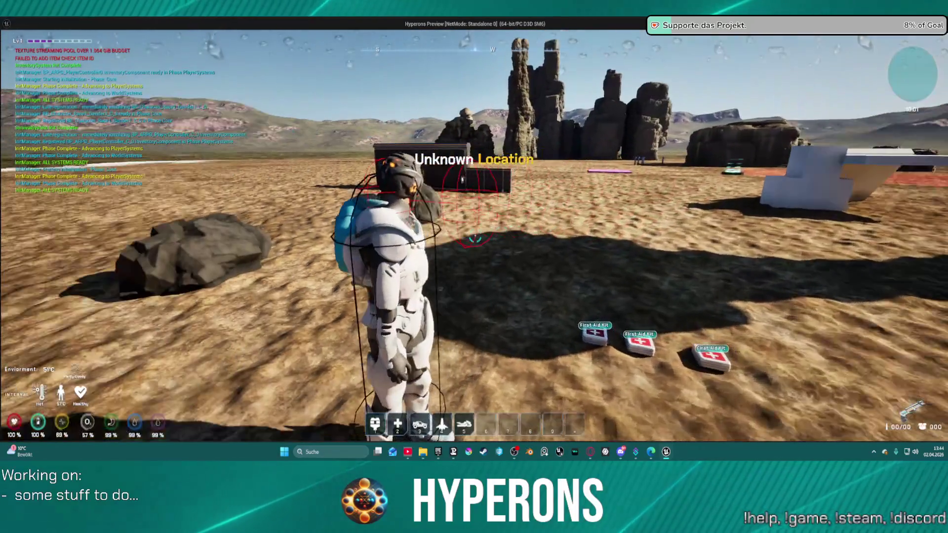
key(w)
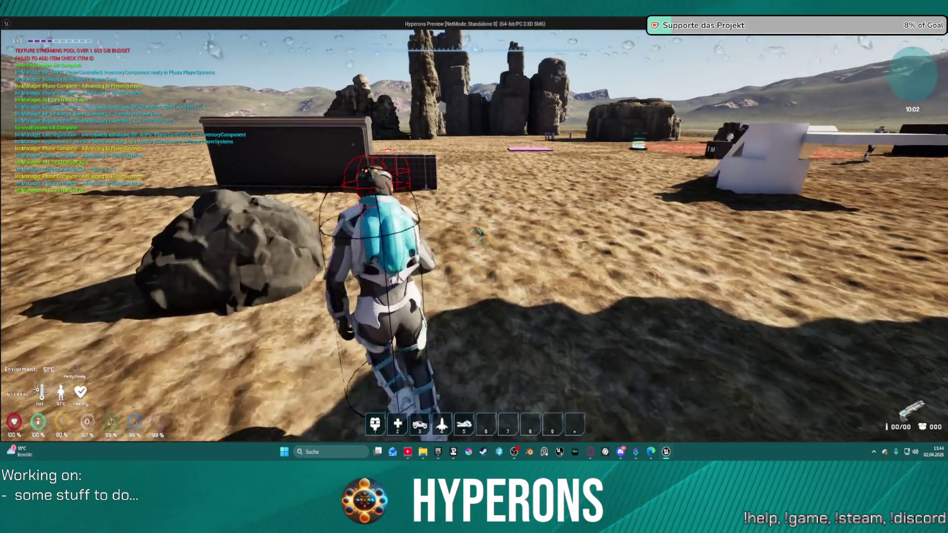
key(w)
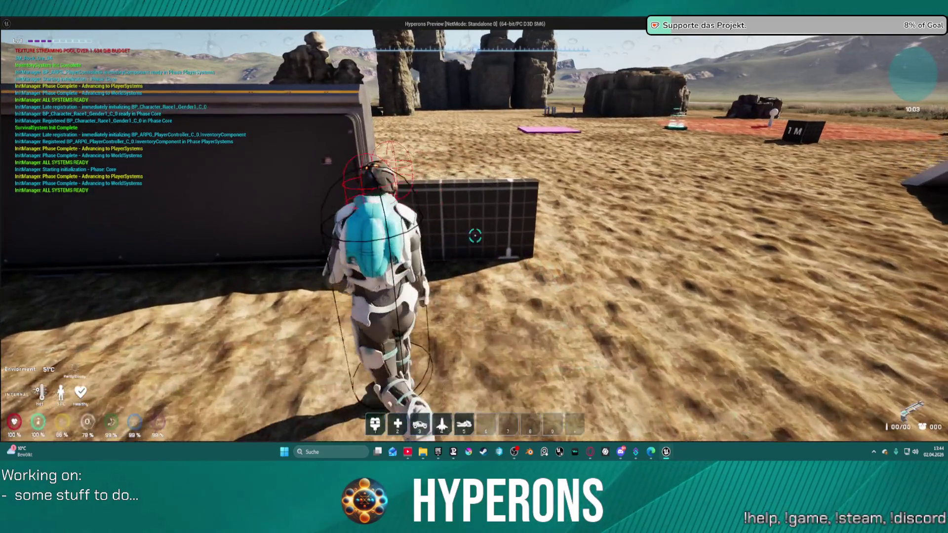
key(w)
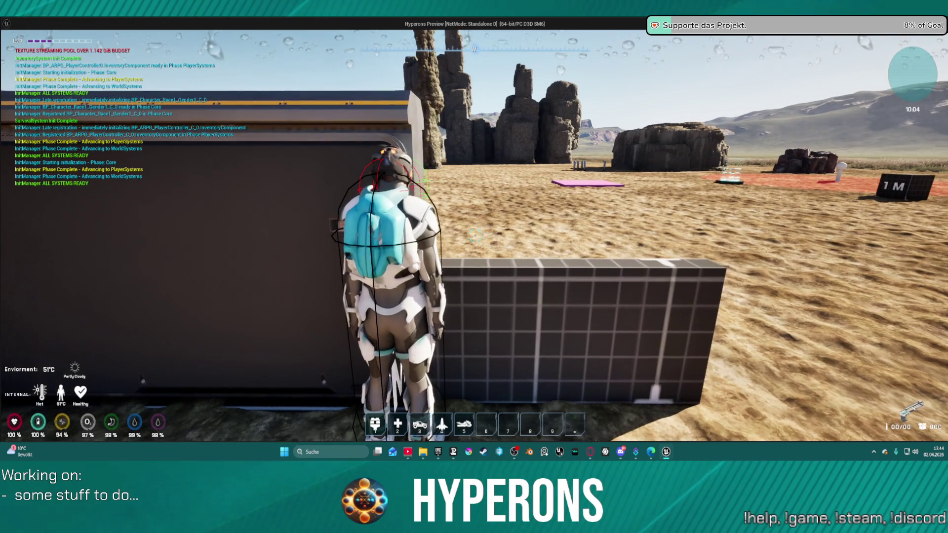
key(c)
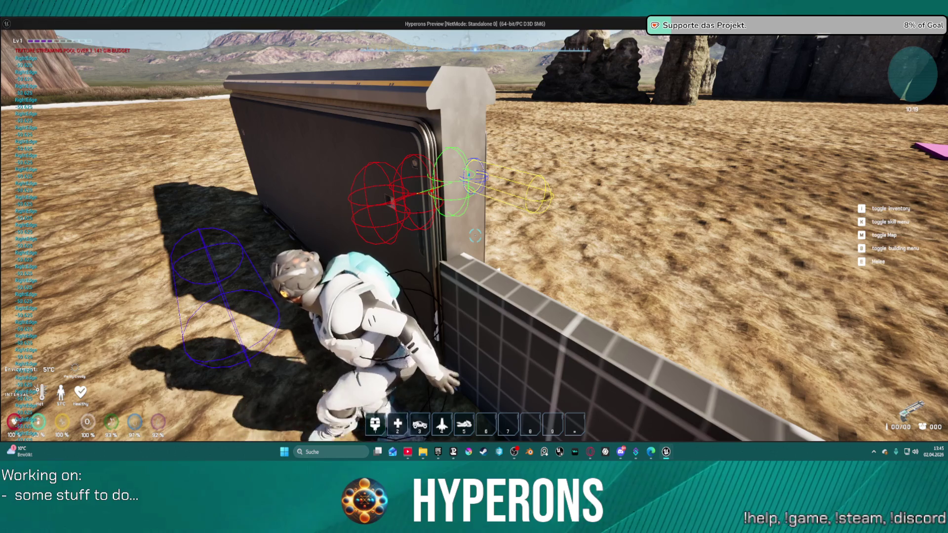
key(Escape)
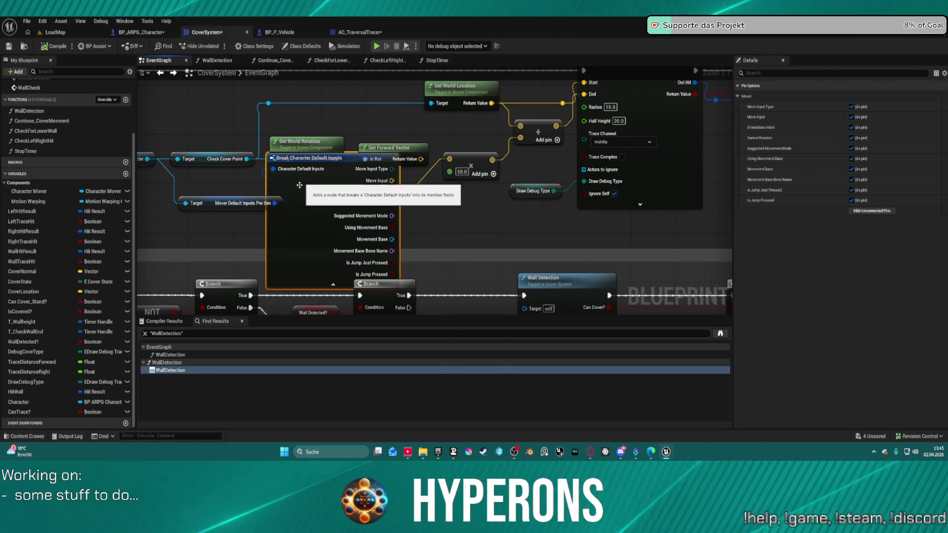
Undo the previous link and wire Orientation Intent into the 50.0 multiply replacing Forward Vector
ctrl+click(218, 203)
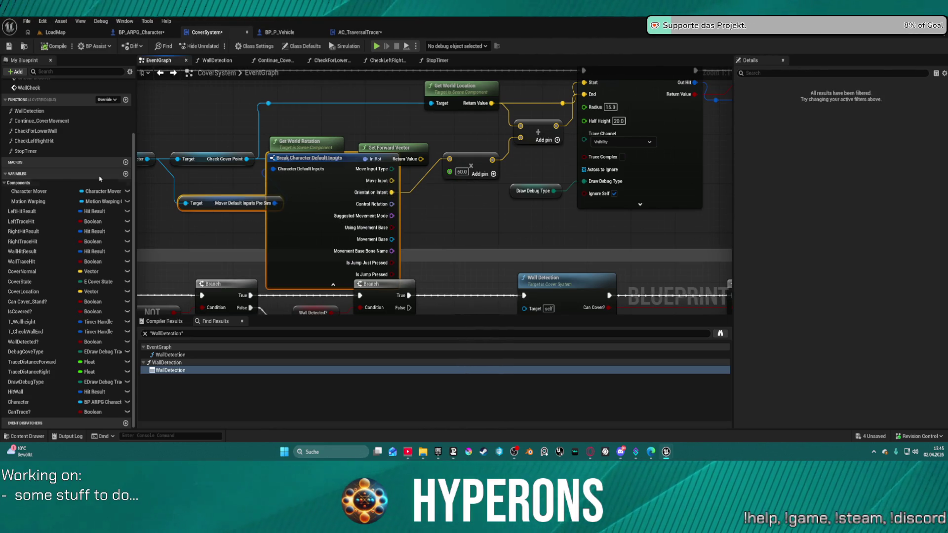
scroll(404, 186, down, 4)
scroll(403, 187, down, 2)
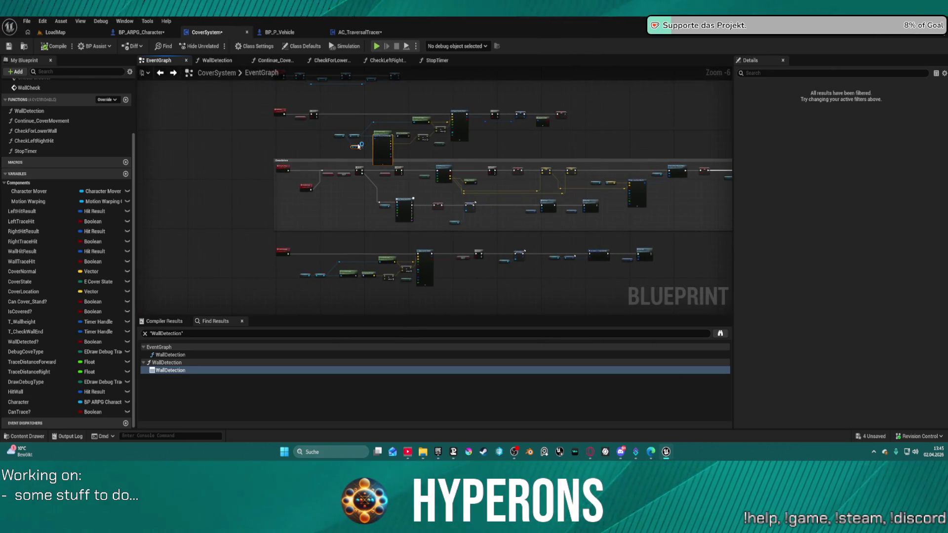
key(ctrl+z)
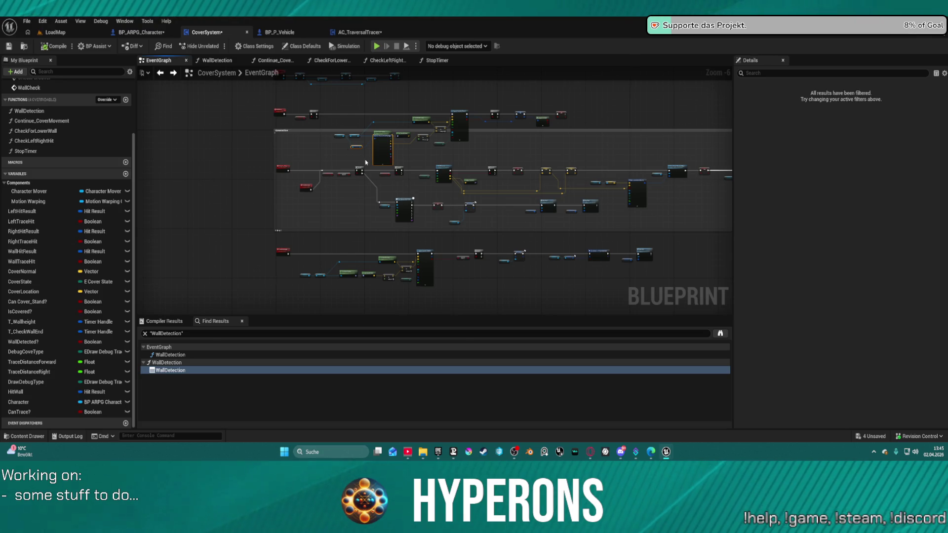
key(ctrl+z)
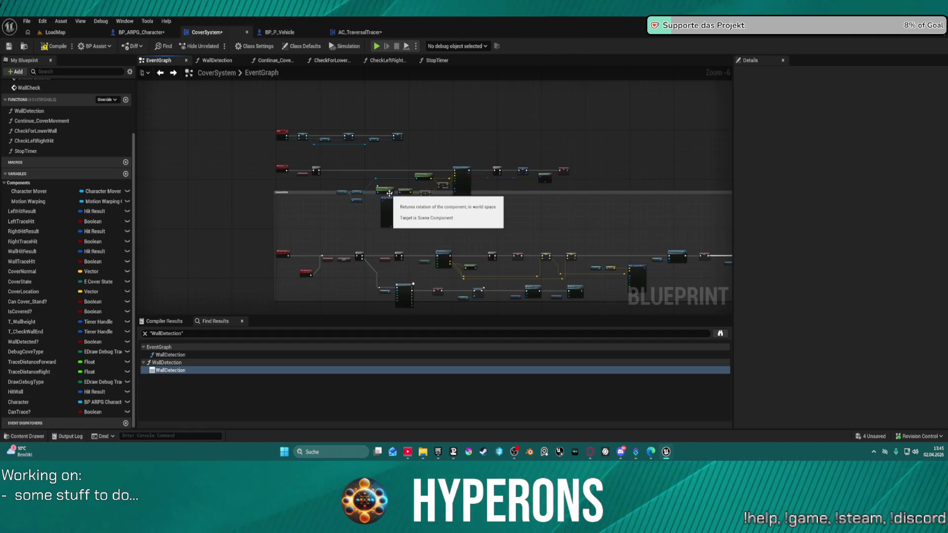
scroll(475, 206, up, 5)
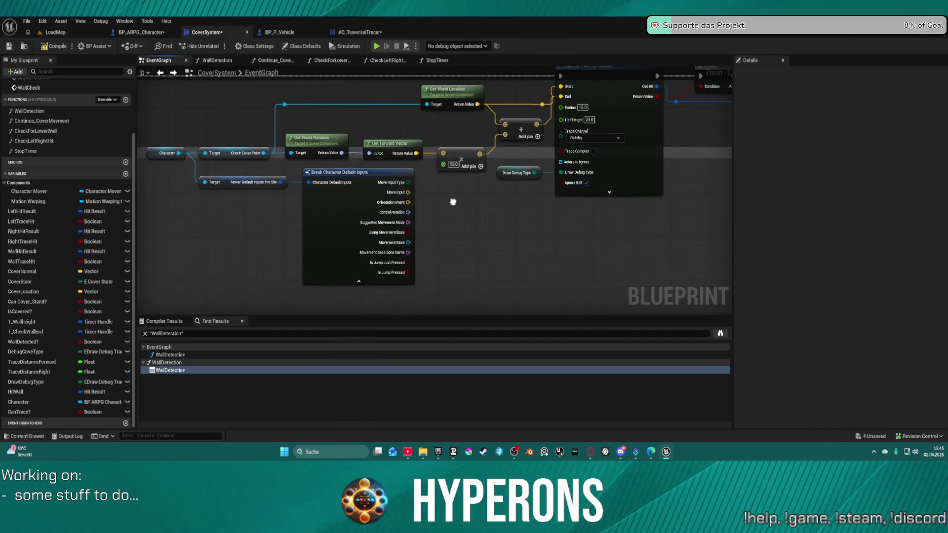
drag(417, 195, 452, 145)
drag(486, 216, 180, 151)
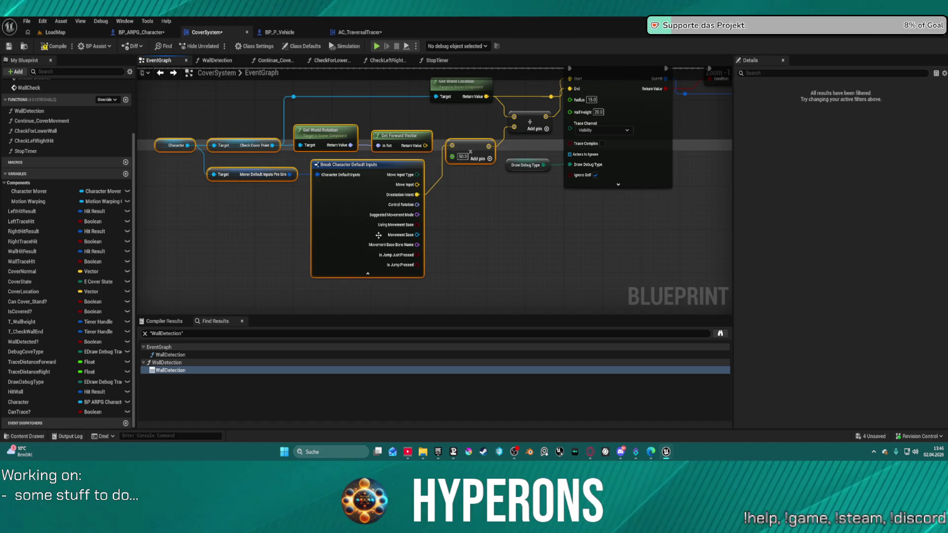
scroll(482, 177, down, 5)
scroll(380, 94, up, 5)
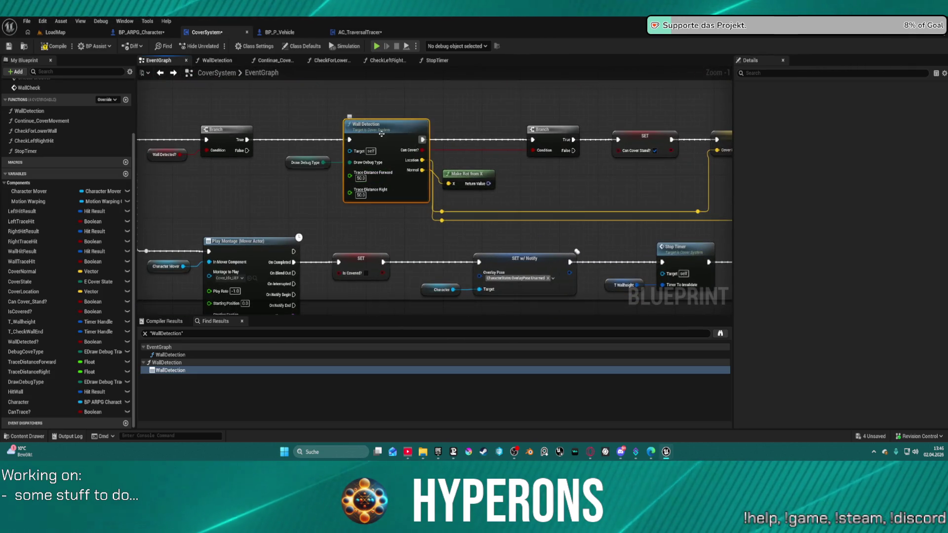
In WallDetection, paste the offset nodes, delete extras, and feed Orientation Intent into the offset addition
double_click(382, 133)
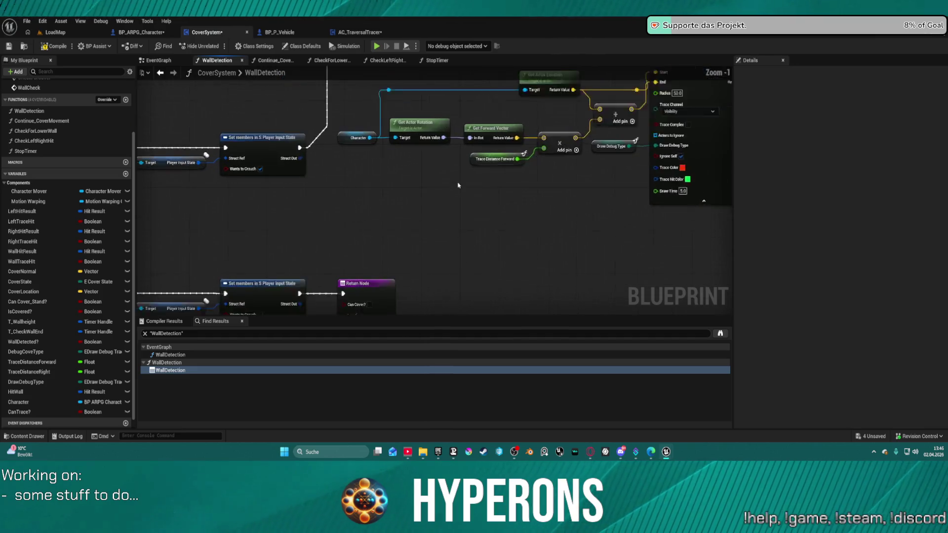
scroll(459, 193, up, 1)
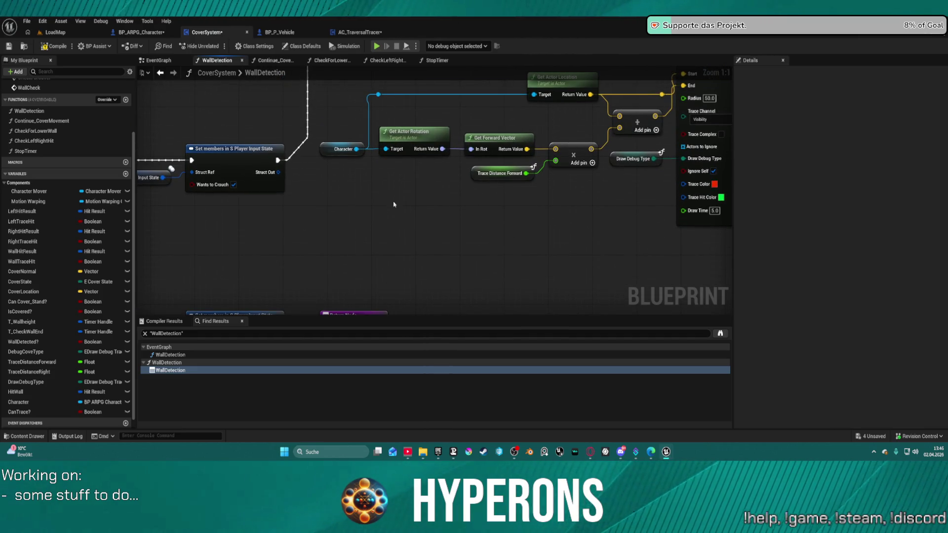
key(ctrl+v)
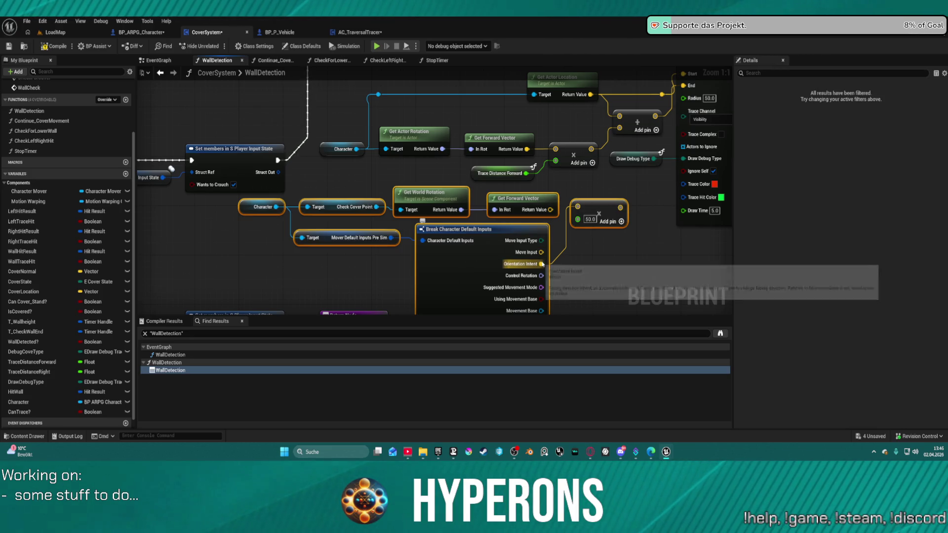
click(306, 184)
mouse_move(295, 181)
mouse_down()
mouse_move(473, 222)
mouse_move(562, 222)
mouse_up()
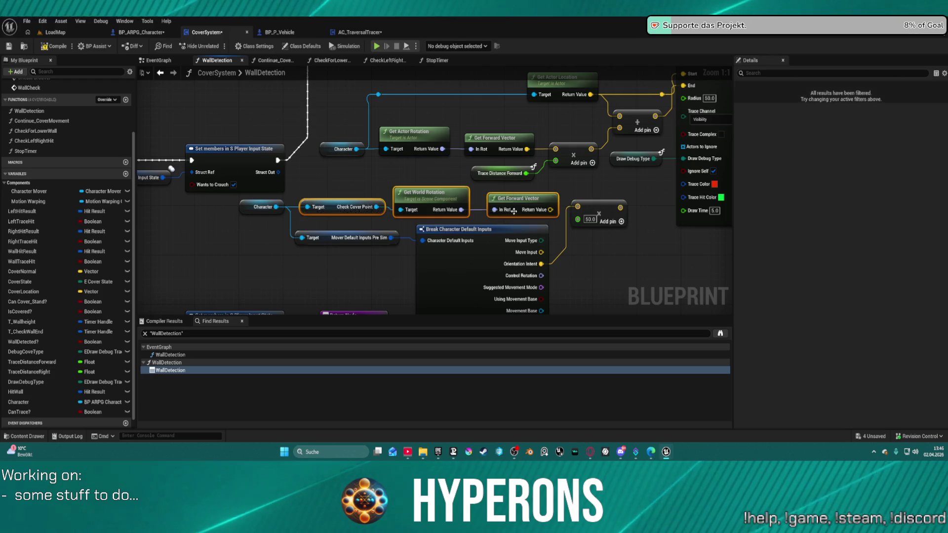
key(Delete)
click(600, 213)
key(Delete)
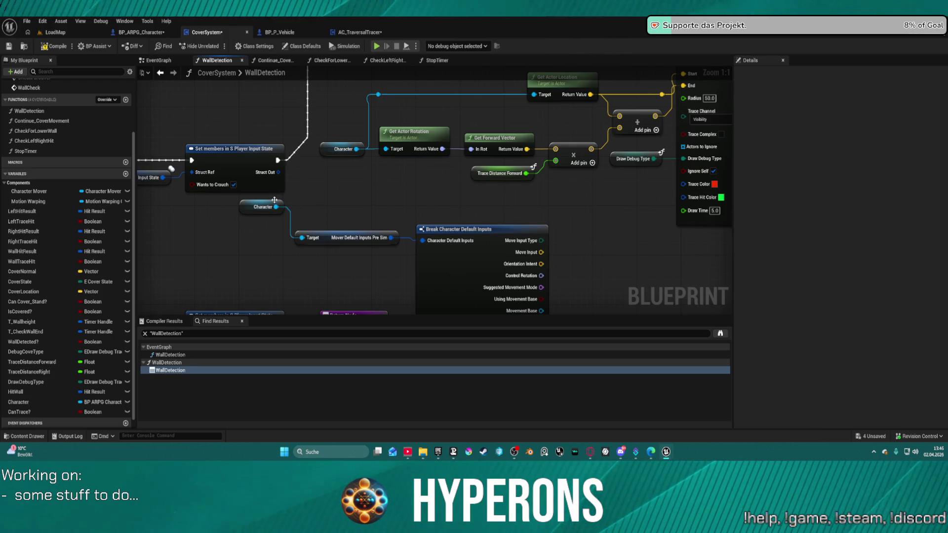
click(273, 212)
key(q)
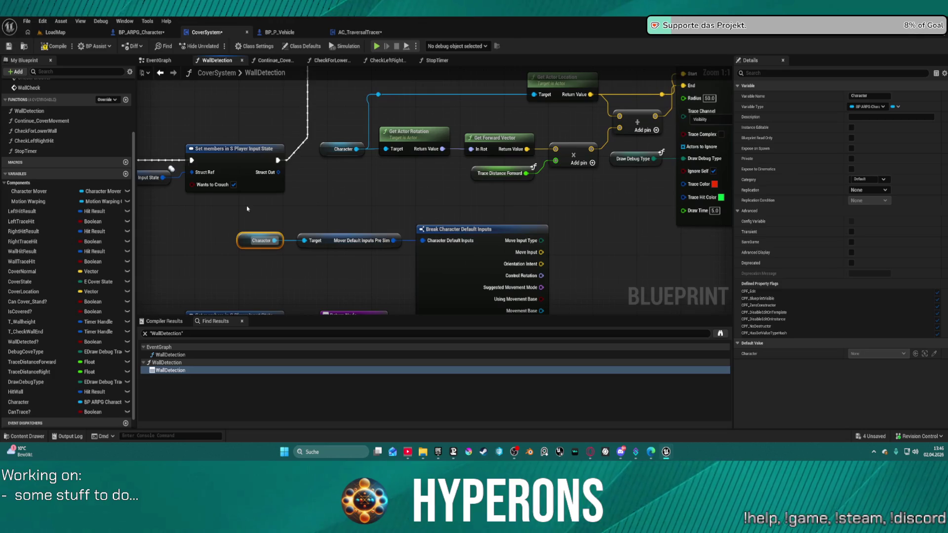
mouse_move(241, 230)
mouse_down()
mouse_move(508, 261)
mouse_move(534, 138)
mouse_move(527, 232)
mouse_move(533, 212)
mouse_move(534, 136)
mouse_up()
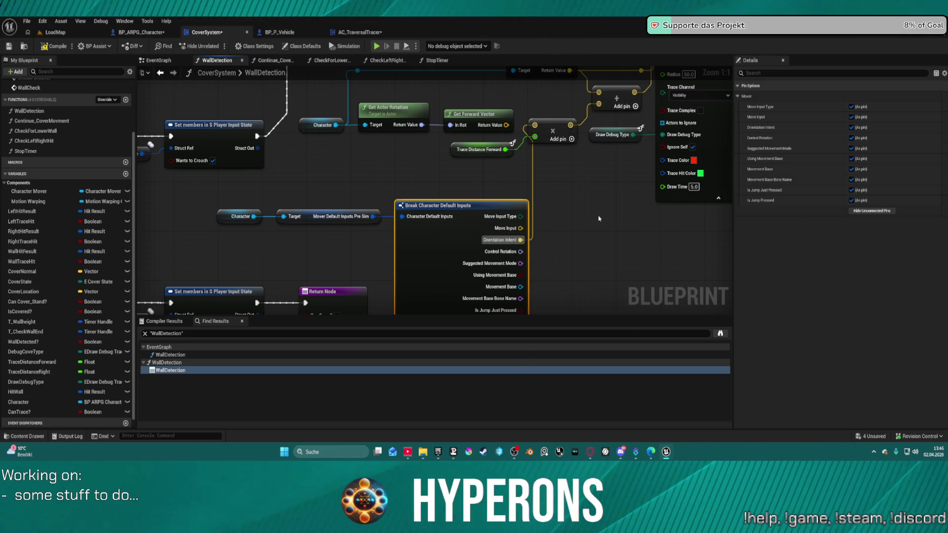
drag(600, 221, 537, 163)
Trim Break Character Default Inputs to only its Orientation Intent pin and select the input chain
scroll(537, 162, down, 1)
click(419, 218)
mouse_move(419, 218)
mouse_down()
mouse_move(464, 207)
mouse_move(356, 110)
mouse_move(499, 158)
mouse_move(553, 161)
mouse_up()
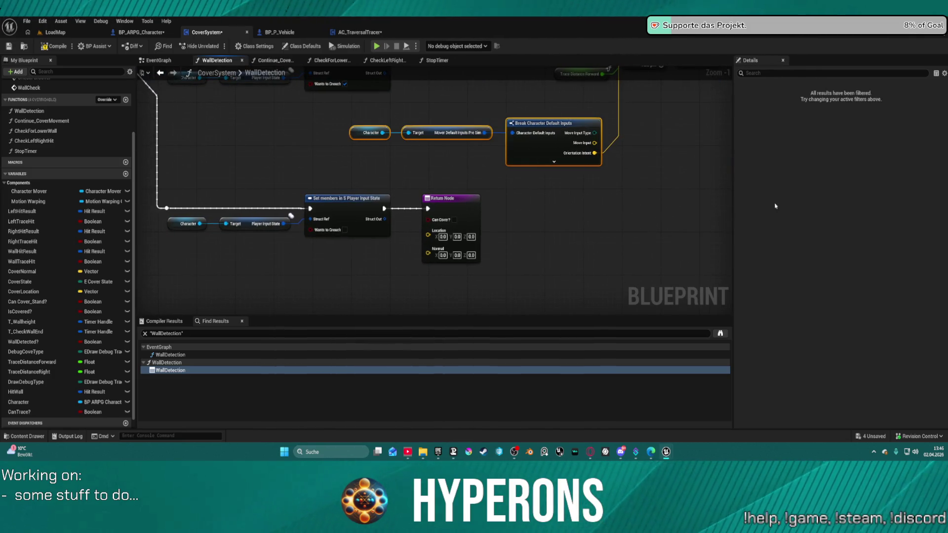
click(537, 131)
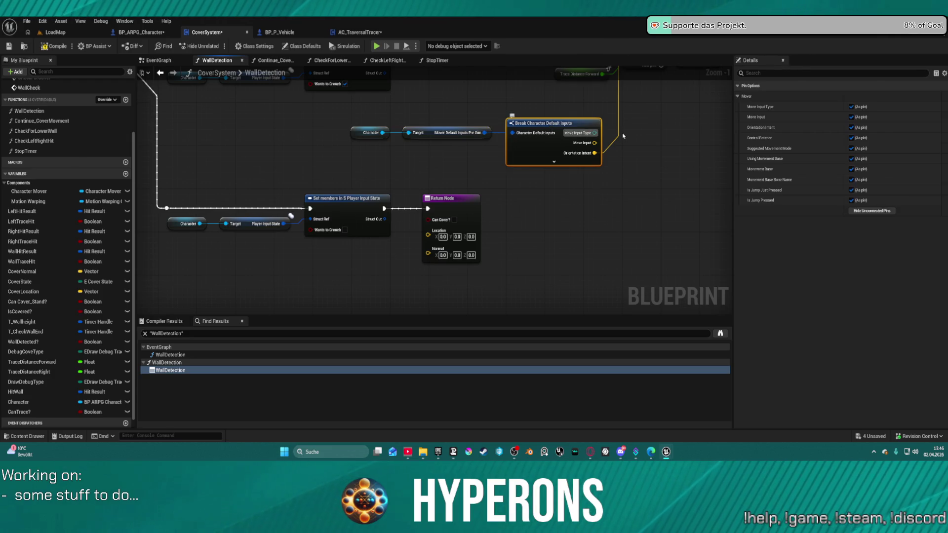
click(879, 212)
drag(345, 159, 602, 122)
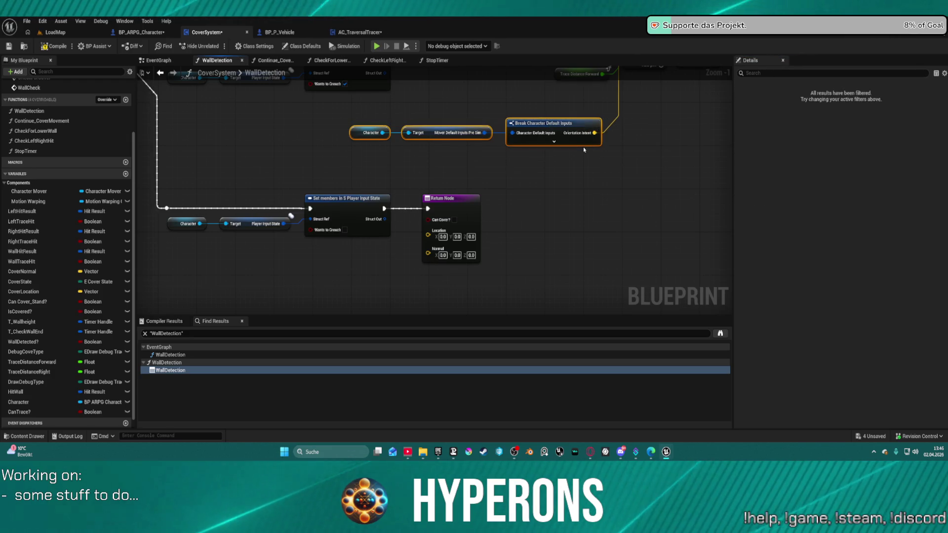
scroll(600, 122, down, 2)
scroll(498, 237, down, 2)
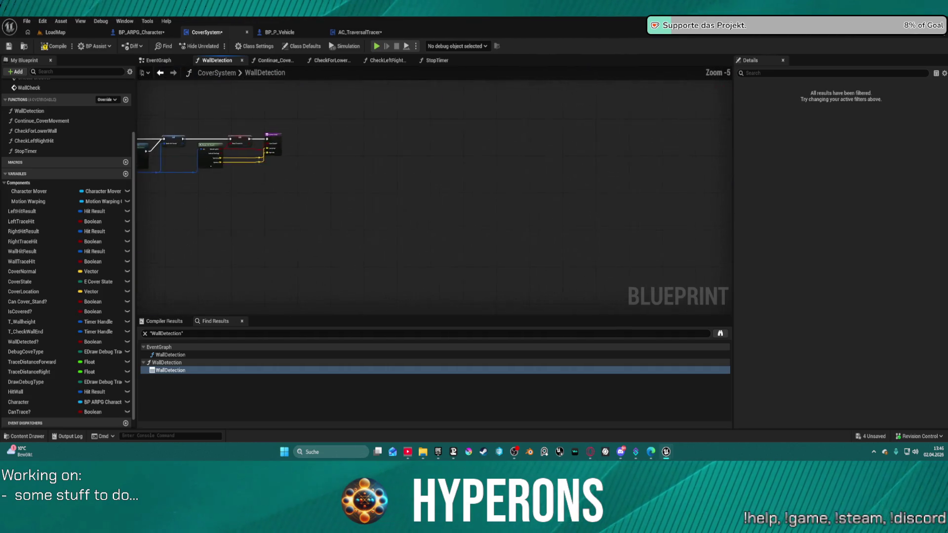
Paste the Orientation Intent chain into CheckForLowerWall, then return to the EventGraph
click(323, 60)
drag(383, 238, 406, 196)
key(ctrl+v)
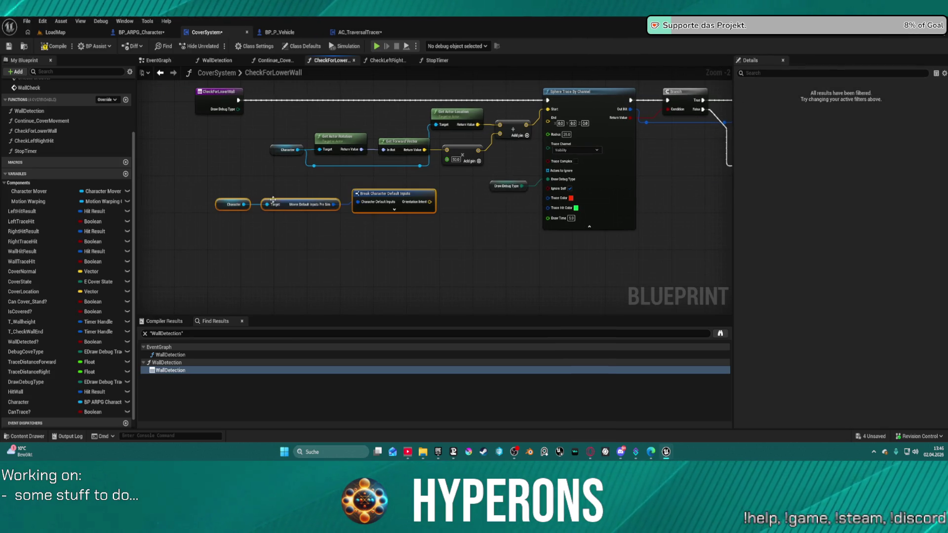
click(433, 201)
mouse_move(433, 200)
mouse_down()
mouse_move(290, 173)
mouse_move(250, 183)
mouse_up()
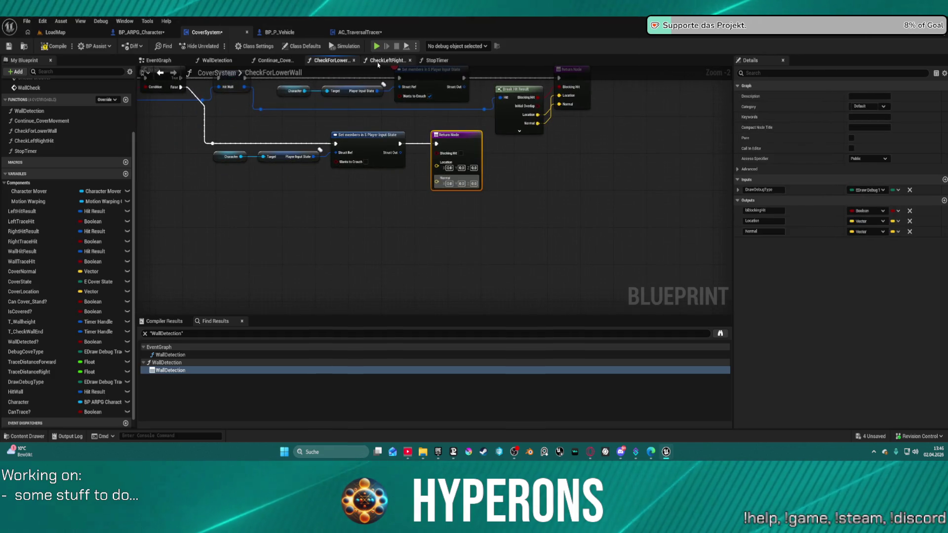
click(387, 60)
click(219, 60)
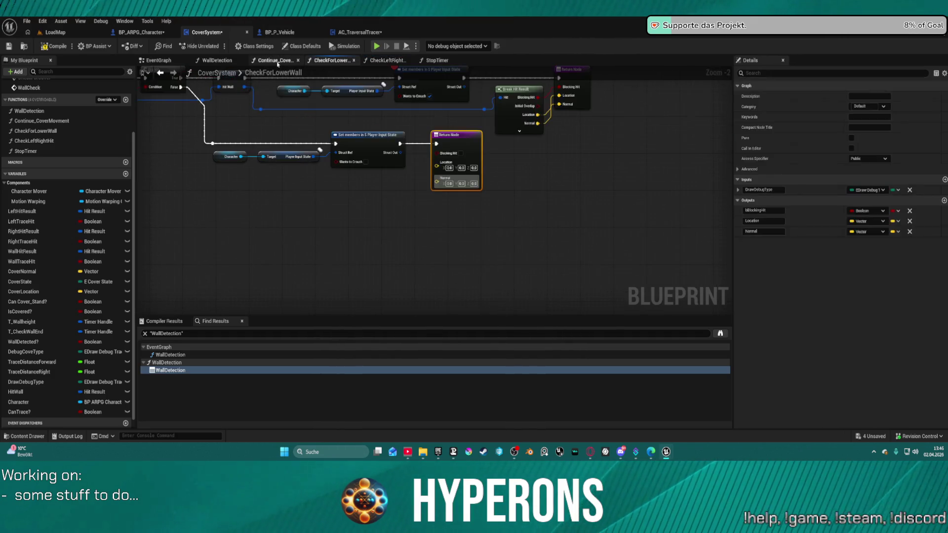
click(158, 60)
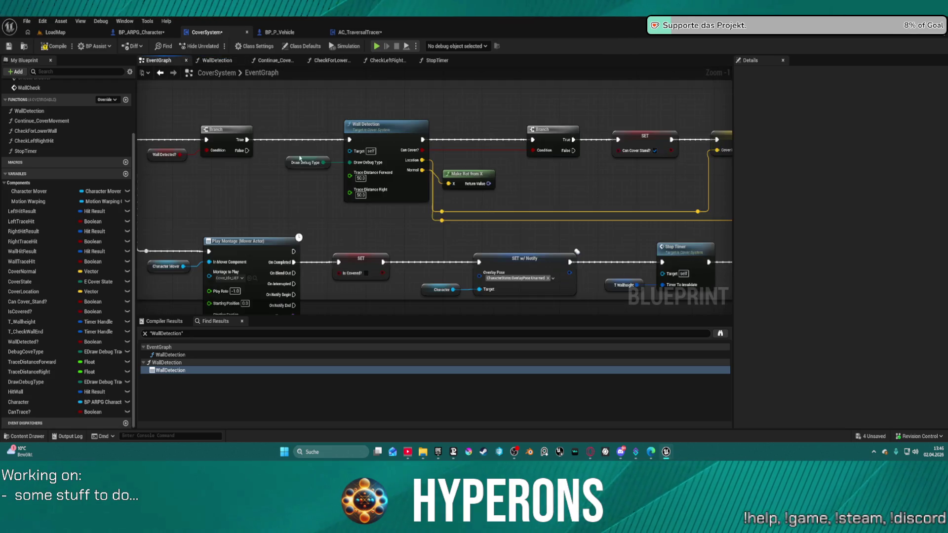
Paste the Break Character Default Inputs chain and wire its Orientation Intent into an offset addition
scroll(302, 186, up, 2)
drag(302, 186, 335, 165)
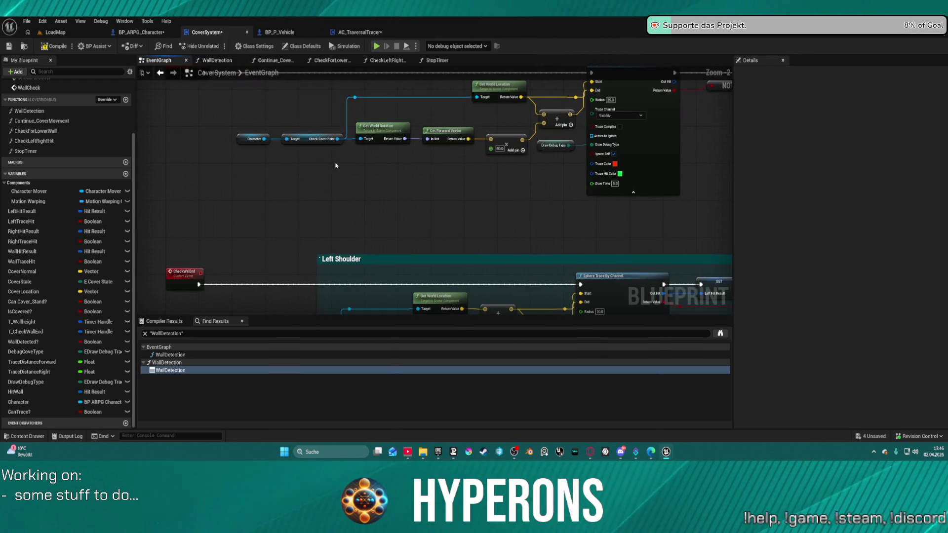
key(ctrl+v)
drag(449, 175, 493, 144)
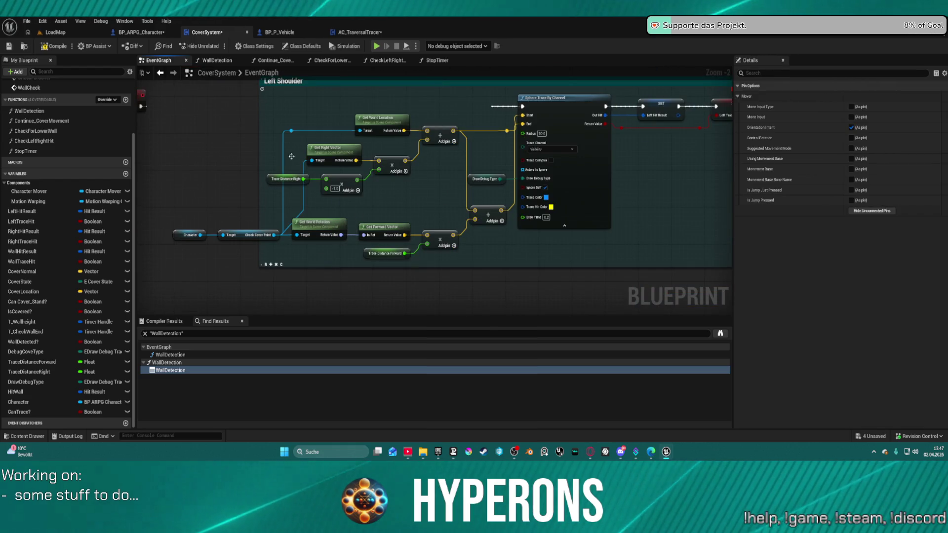
click(325, 106)
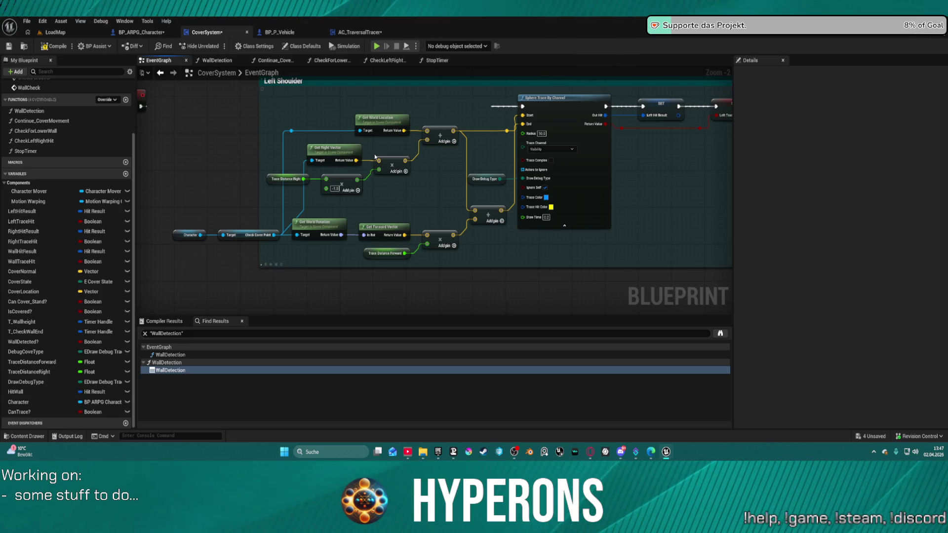
Paste another copy beside the shoulder trace, plug Orientation Intent into the Right Shoulder Add, and Play
drag(374, 204, 408, 162)
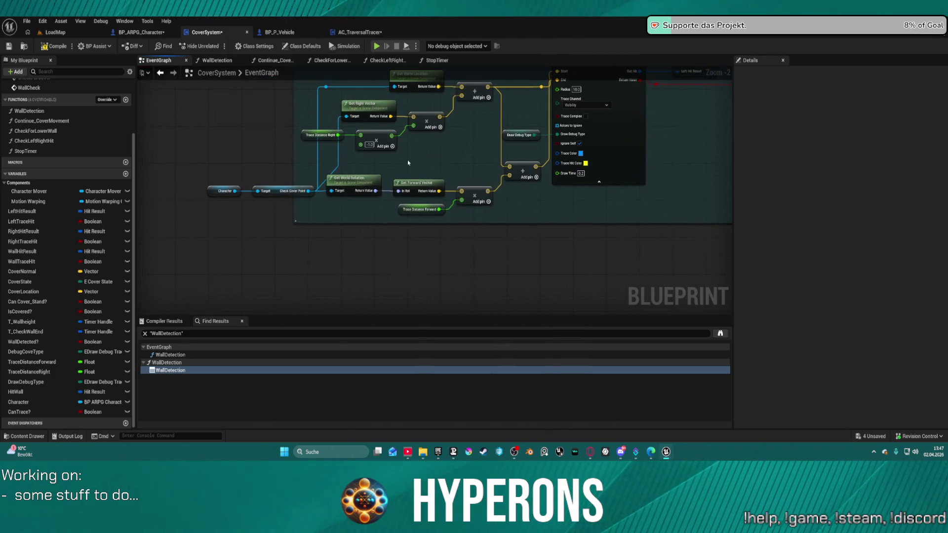
key(ctrl+v)
mouse_move(447, 255)
mouse_down()
mouse_move(455, 212)
mouse_move(443, 220)
mouse_move(445, 264)
mouse_move(473, 190)
mouse_up()
scroll(474, 190, down, 1)
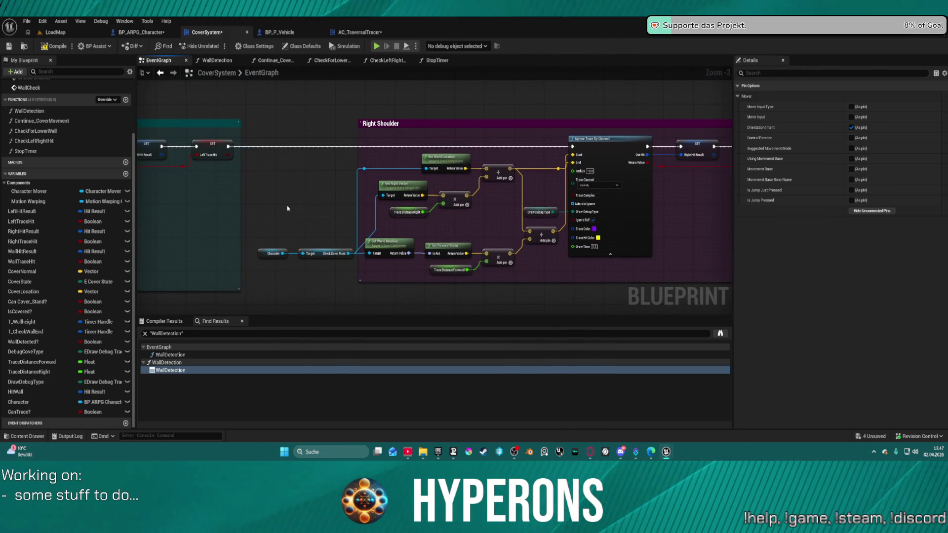
drag(428, 228, 486, 255)
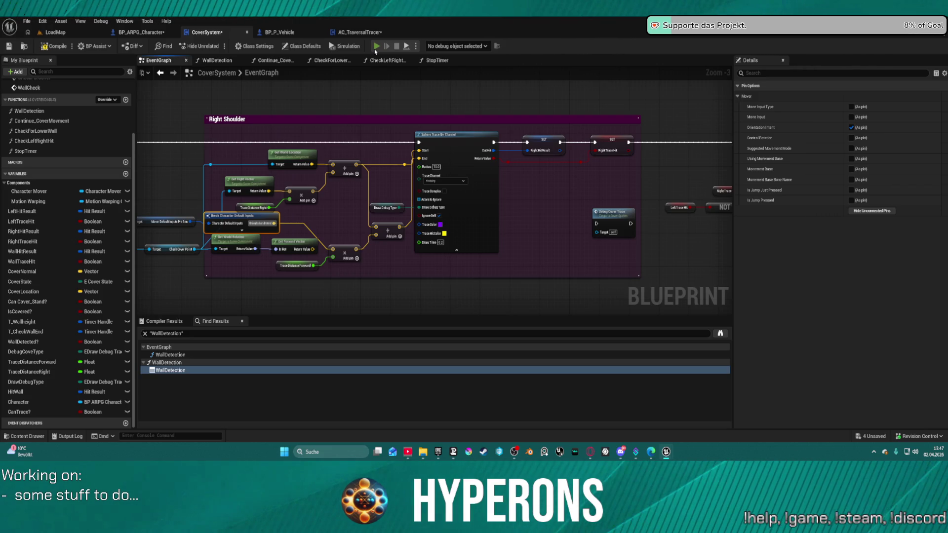
click(375, 48)
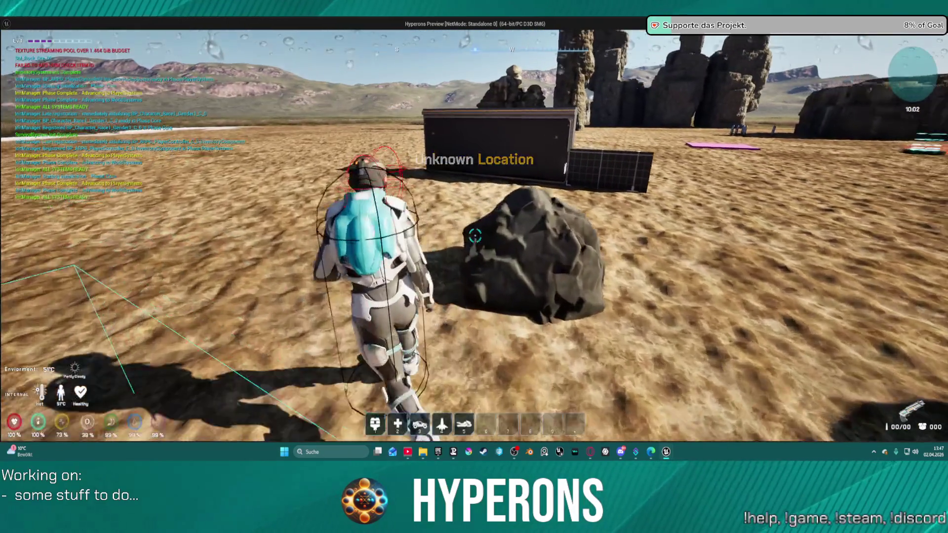
Run to the dark wall, around its edge, along the low wall toward the white door, then exit play
key(w)
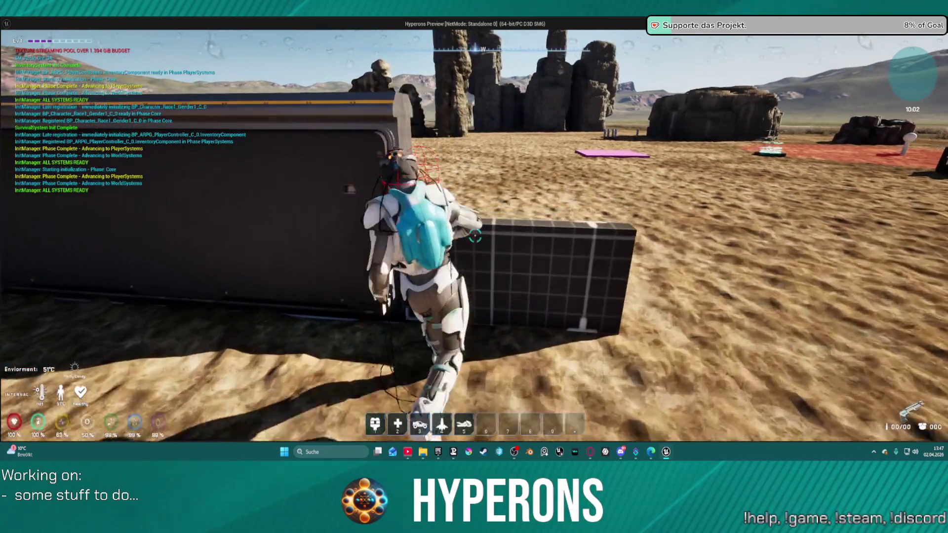
key(w)
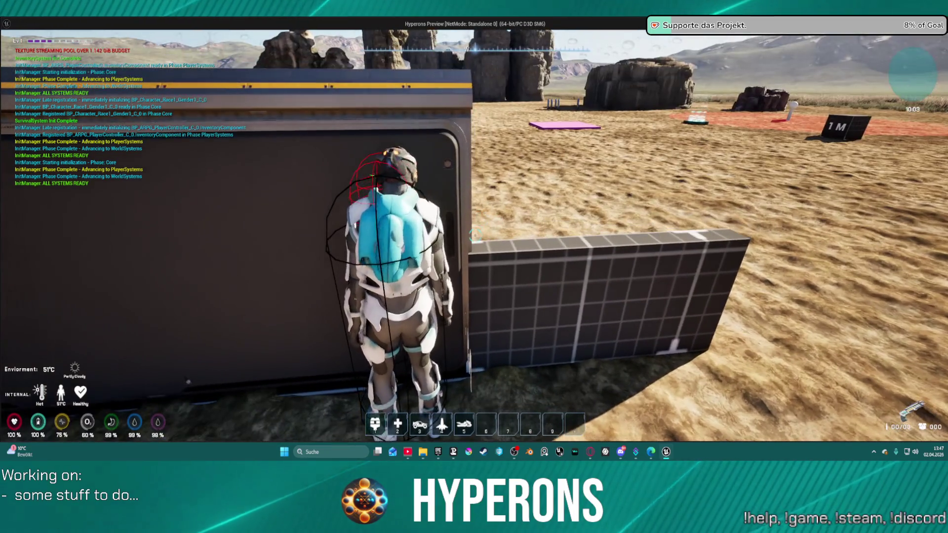
key(d)
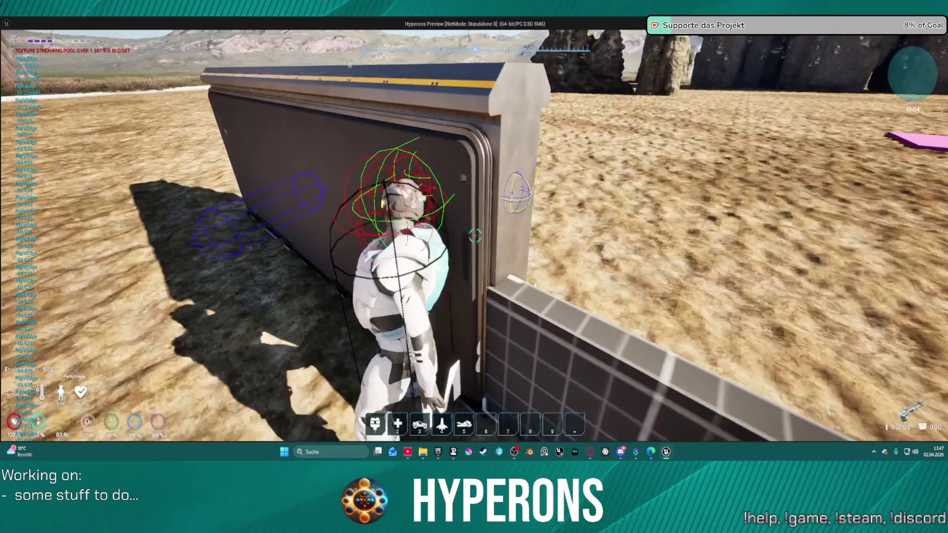
key(d)
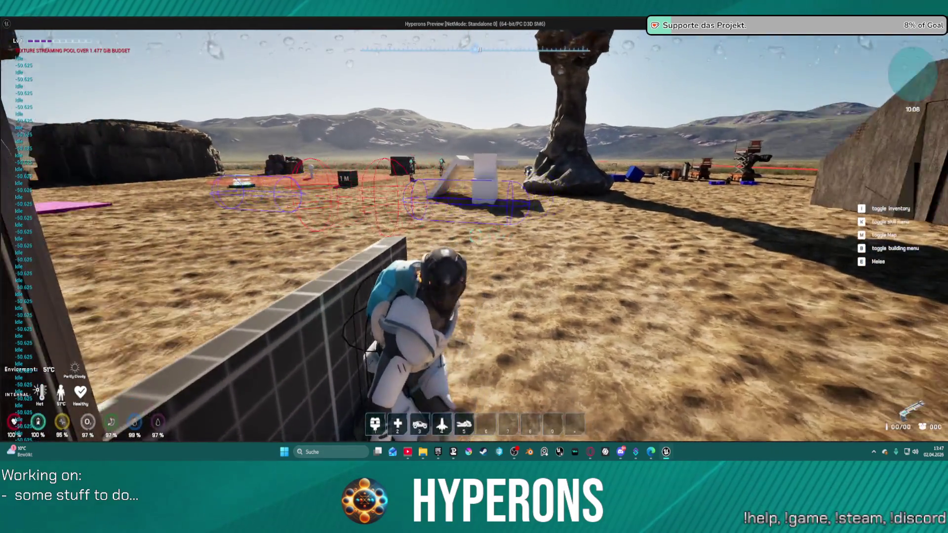
key(a)
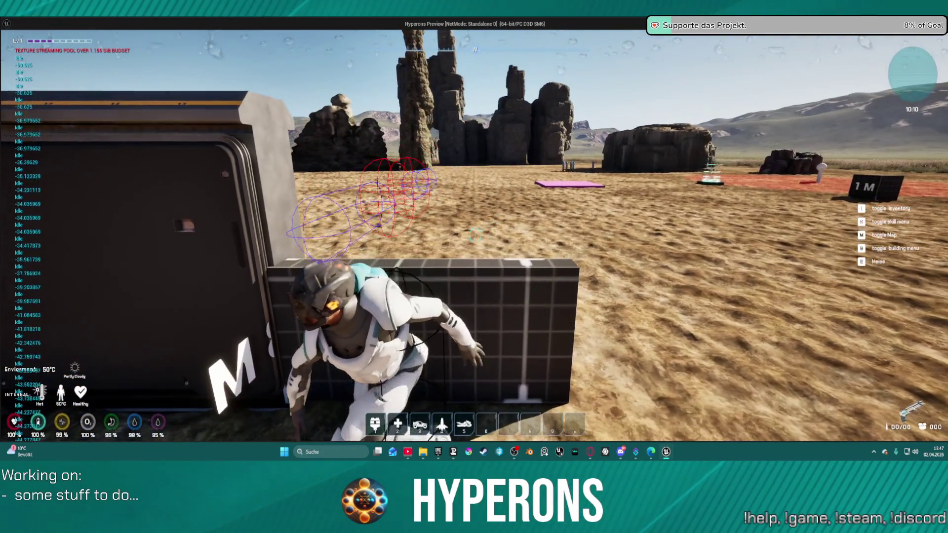
key(s)
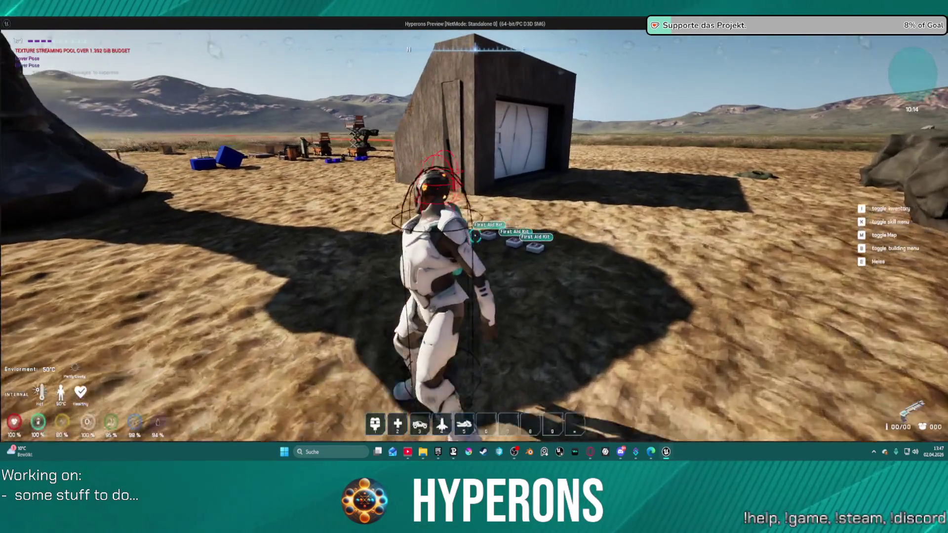
key(w)
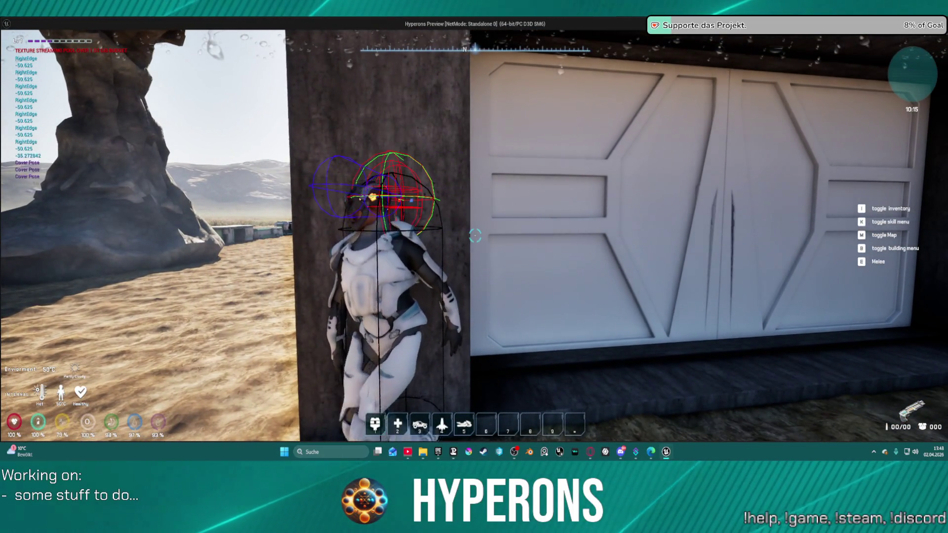
key(Escape)
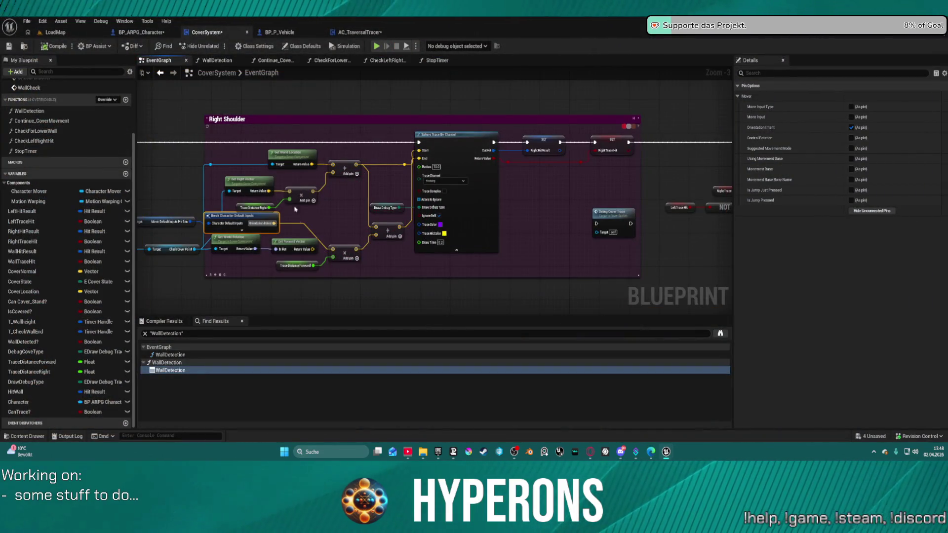
Place the Break Character Default Inputs nodes below the Right Shoulder trace and shift Get Right Vector left
drag(314, 220, 425, 192)
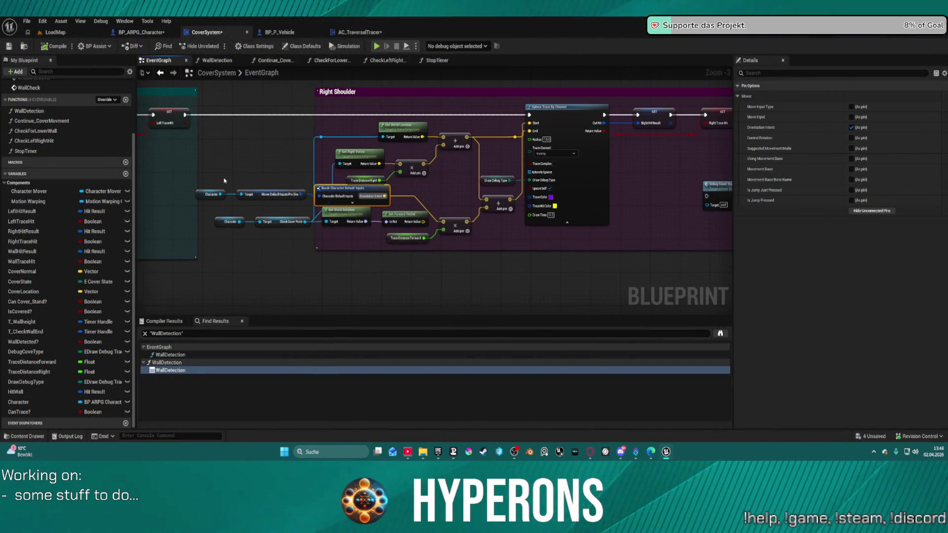
click(326, 190)
drag(320, 199, 316, 289)
scroll(427, 195, up, 2)
drag(431, 204, 455, 197)
mouse_move(362, 136)
mouse_down()
mouse_move(321, 148)
mouse_move(332, 131)
mouse_move(342, 134)
mouse_up()
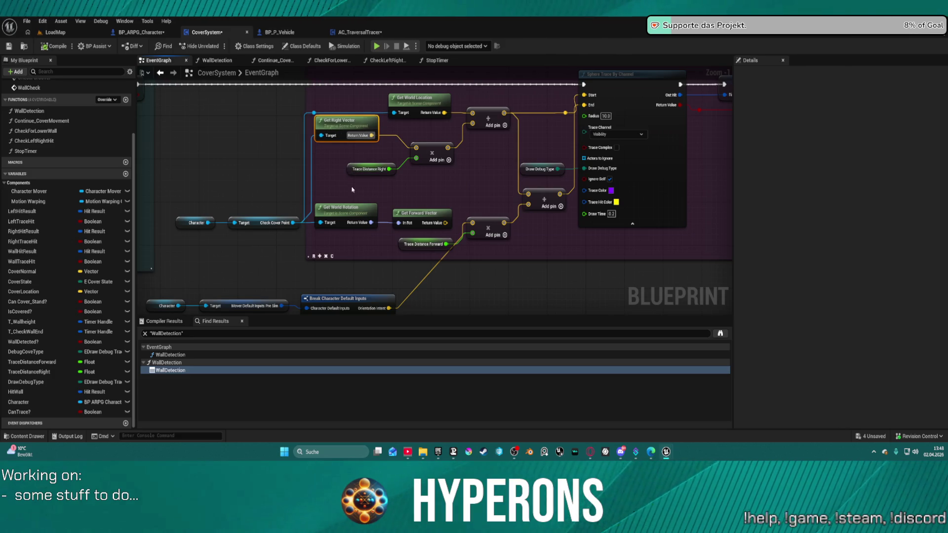
drag(352, 190, 377, 175)
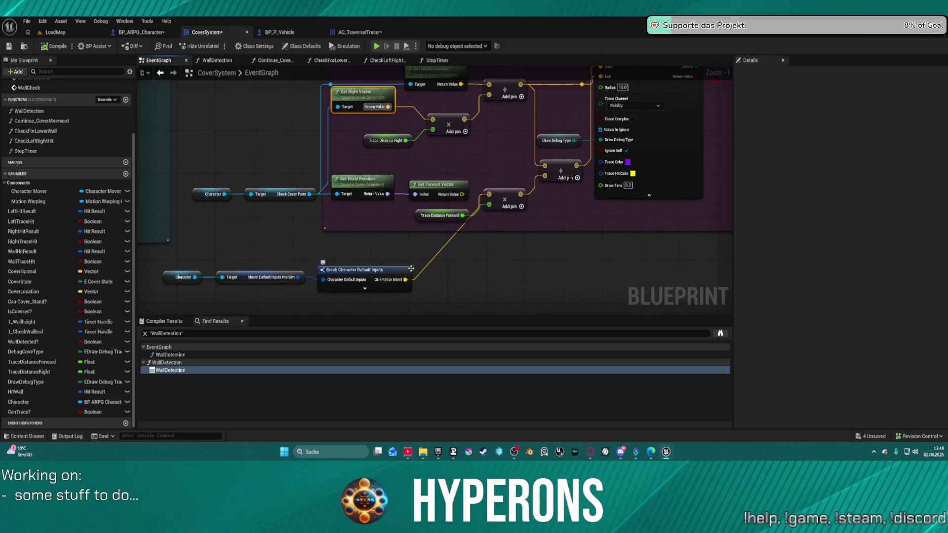
mouse_move(409, 285)
mouse_down()
mouse_move(403, 261)
mouse_move(399, 272)
mouse_up()
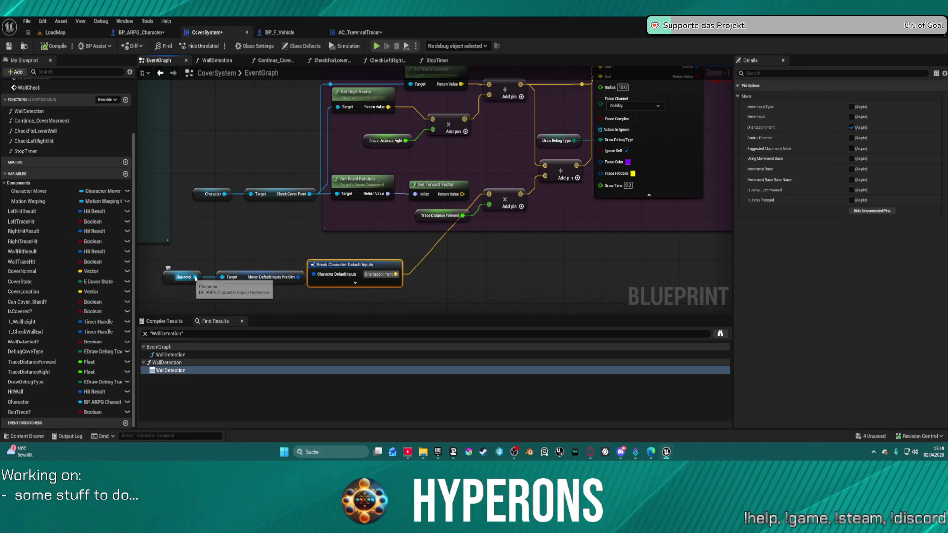
Pull from the Character output, search 'right', and add a Get Actor Right Vector node
drag(196, 277, 208, 228)
text(get chara)
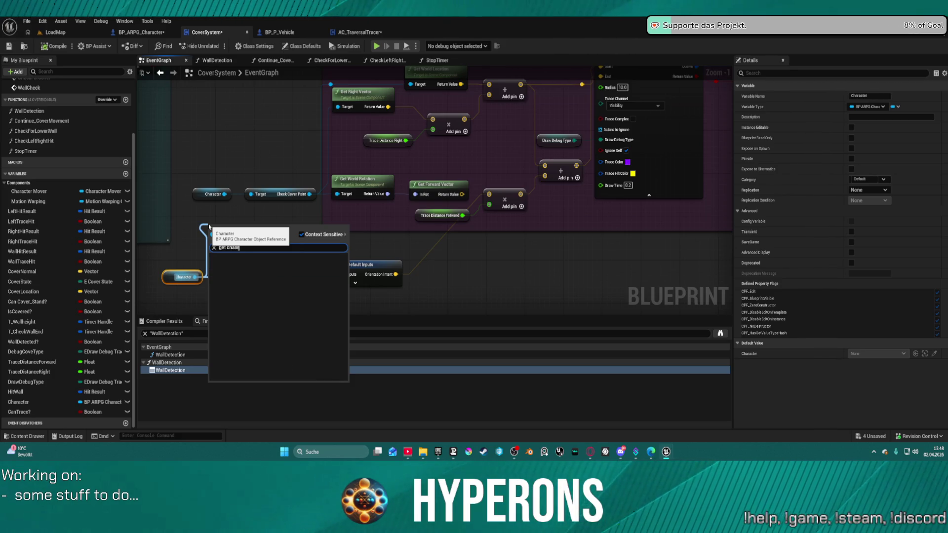
key(BackSpace)
key(BackSpace)
key(BackSpace)
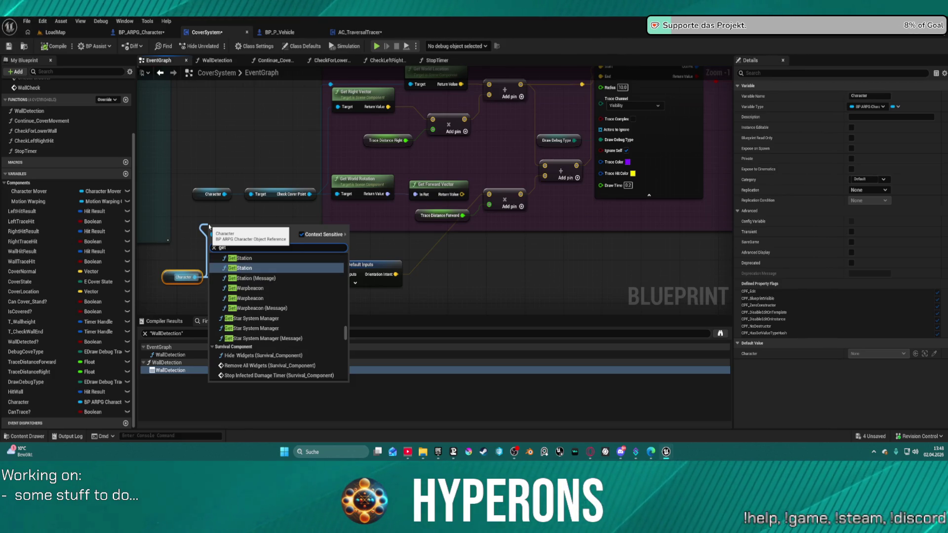
text( right)
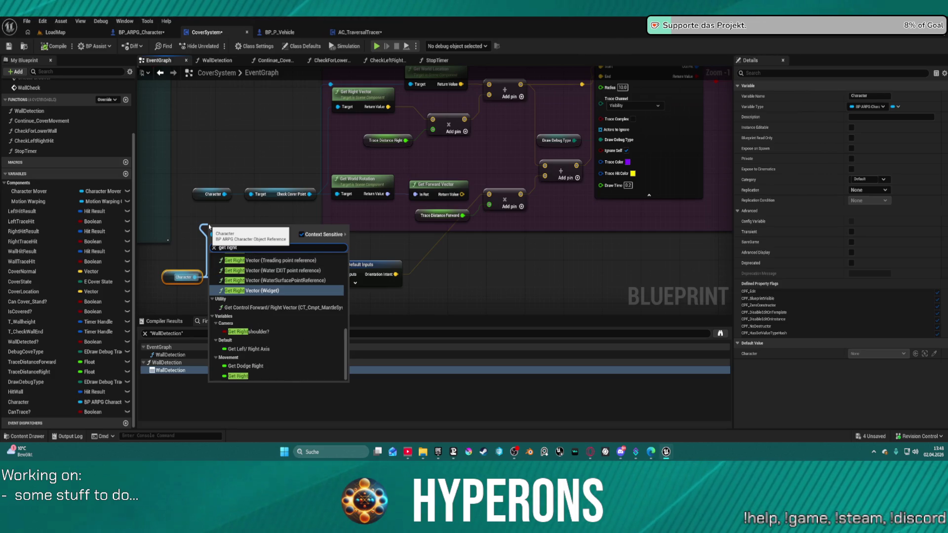
scroll(290, 315, up, 10)
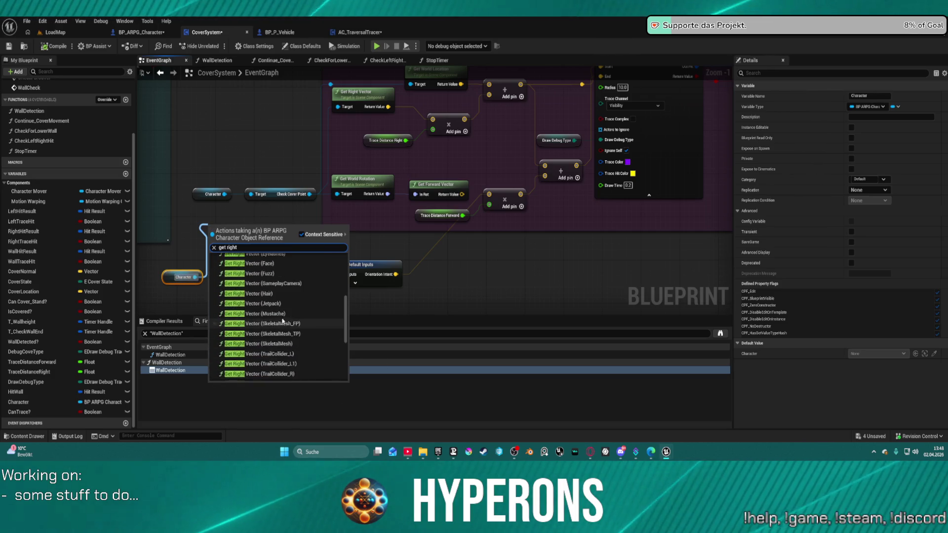
scroll(290, 315, up, 3)
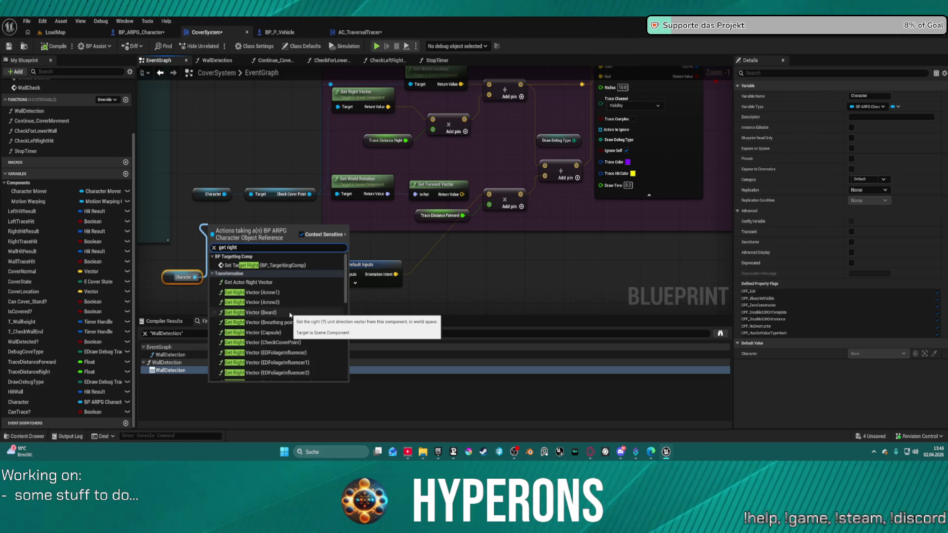
click(269, 282)
Re-paste Get Actor Right Vector, wire Character into its Target, and place it beside Get Right Vector
mouse_move(260, 242)
mouse_down()
mouse_move(380, 154)
mouse_move(345, 193)
mouse_move(384, 144)
mouse_move(432, 119)
mouse_up()
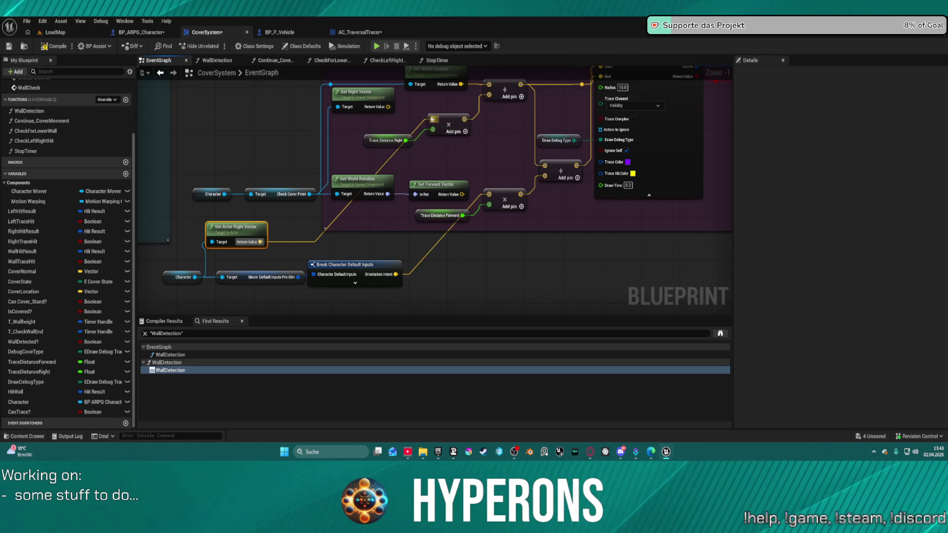
drag(300, 211, 455, 197)
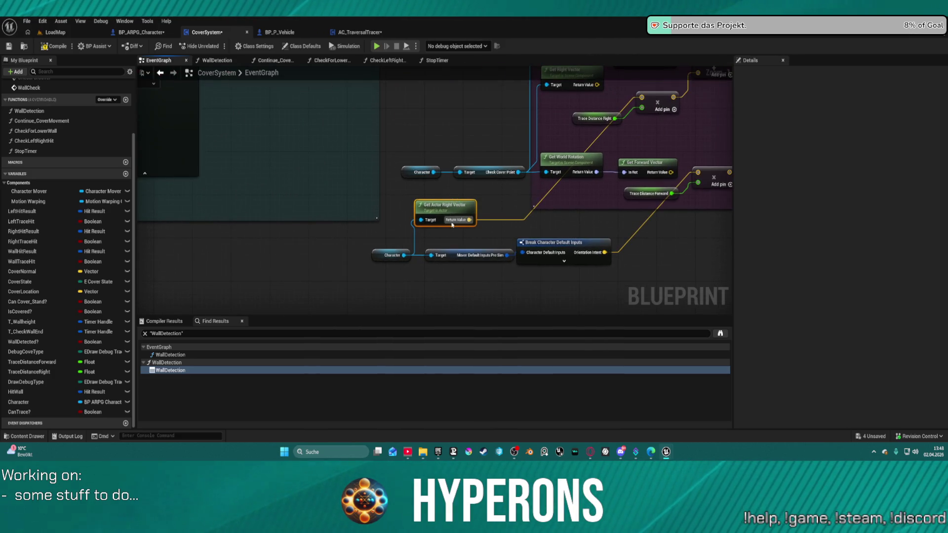
key(ctrl+z)
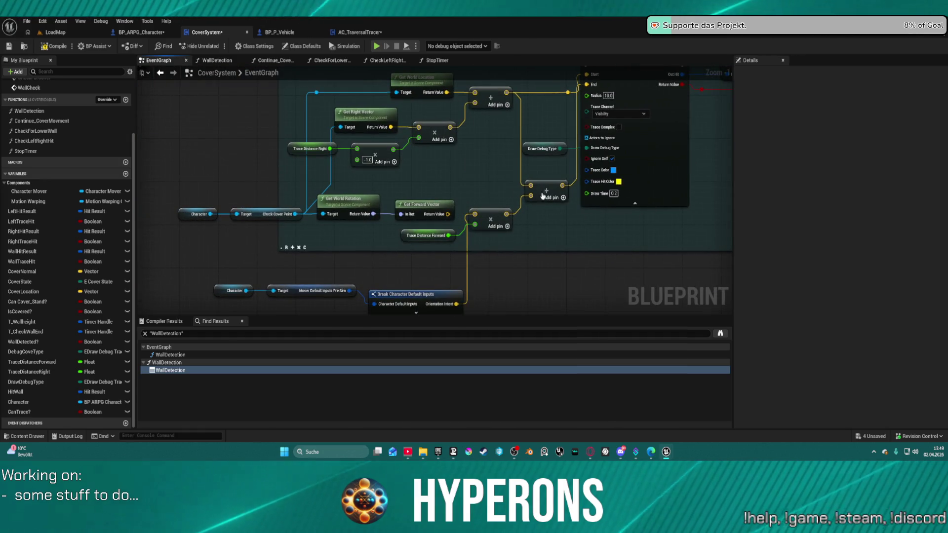
key(ctrl+v)
drag(264, 194, 269, 178)
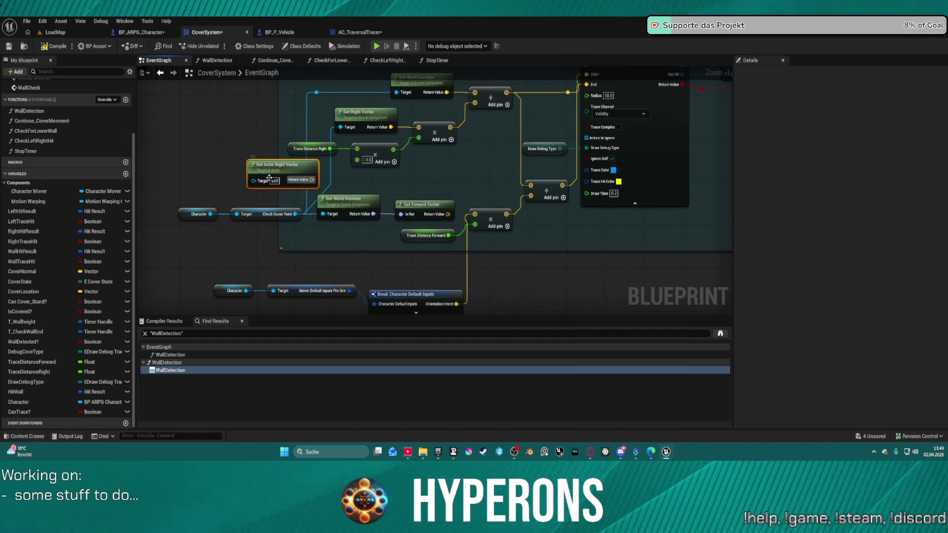
click(203, 214)
mouse_move(211, 214)
mouse_down()
mouse_move(253, 180)
mouse_move(422, 129)
mouse_up()
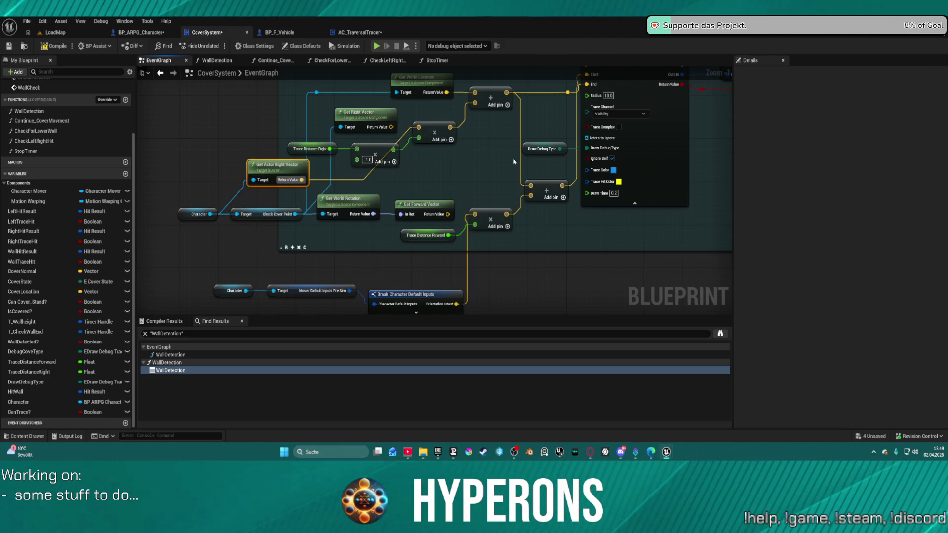
drag(514, 162, 512, 172)
drag(265, 178, 228, 134)
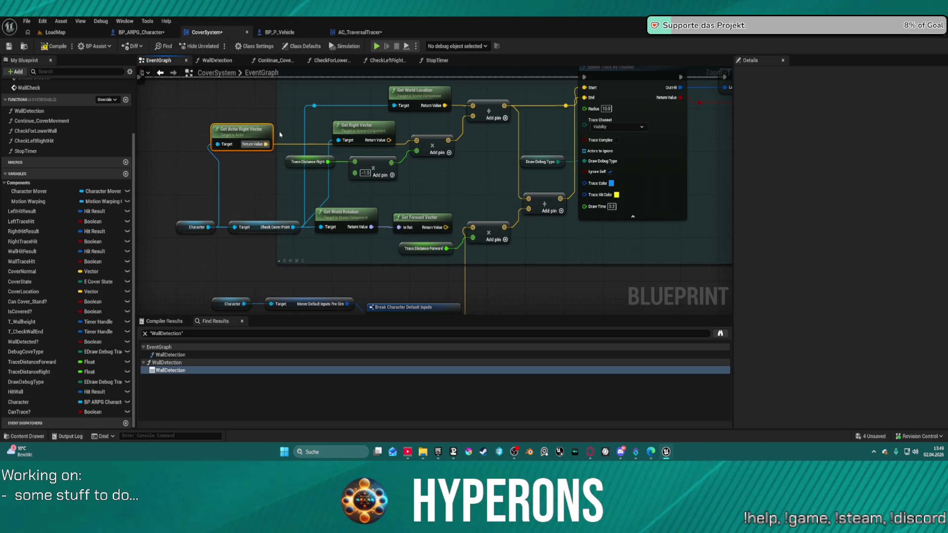
scroll(391, 149, down, 3)
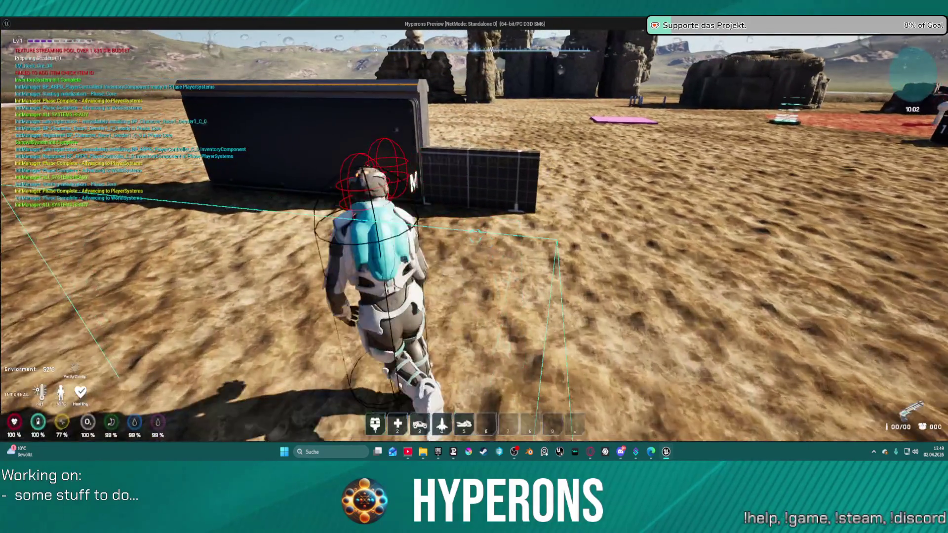
Take cover at the tall wall, slide to its left and right edges, then move behind the low grid wall
key(space)
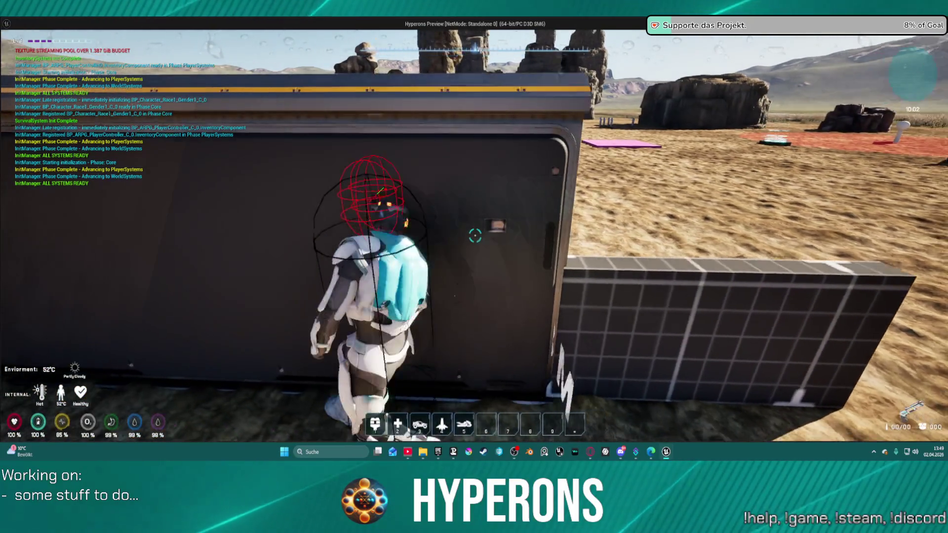
key(c)
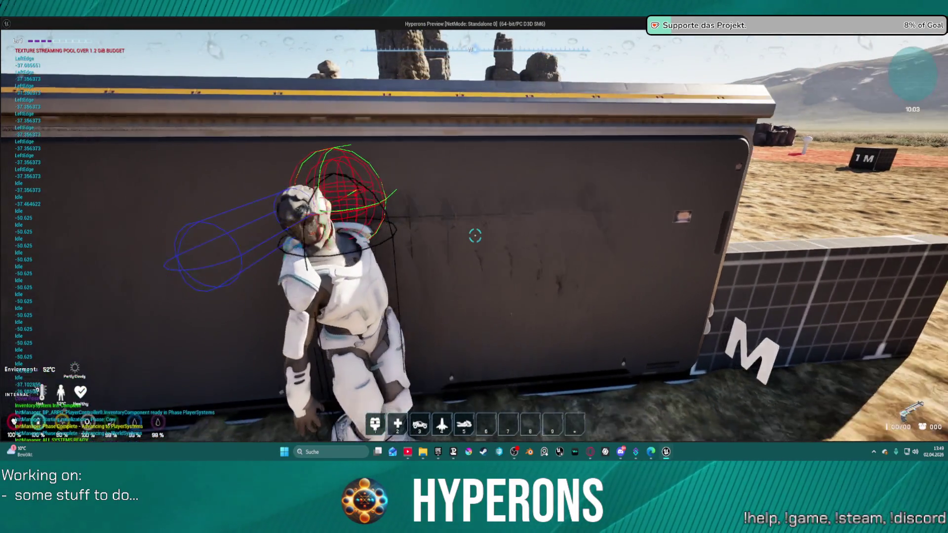
key(a)
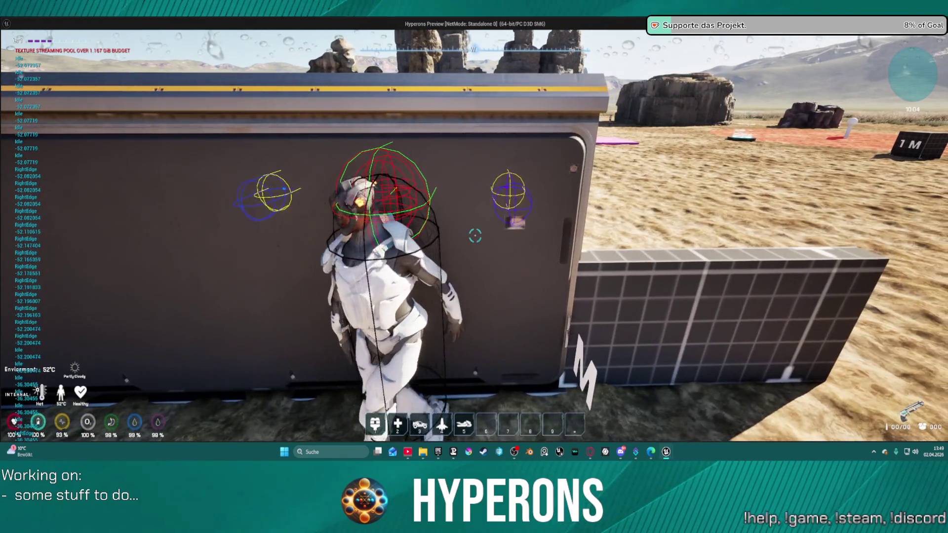
key(d)
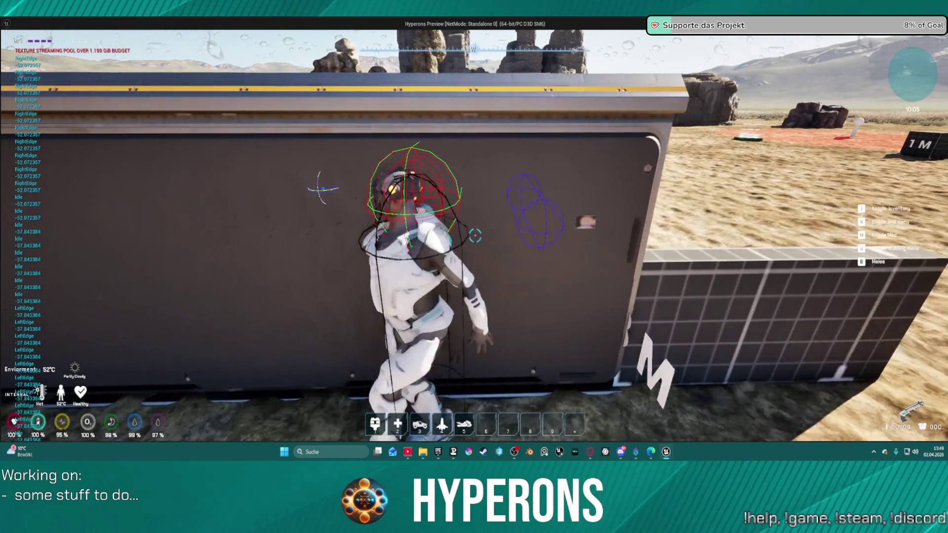
key(d)
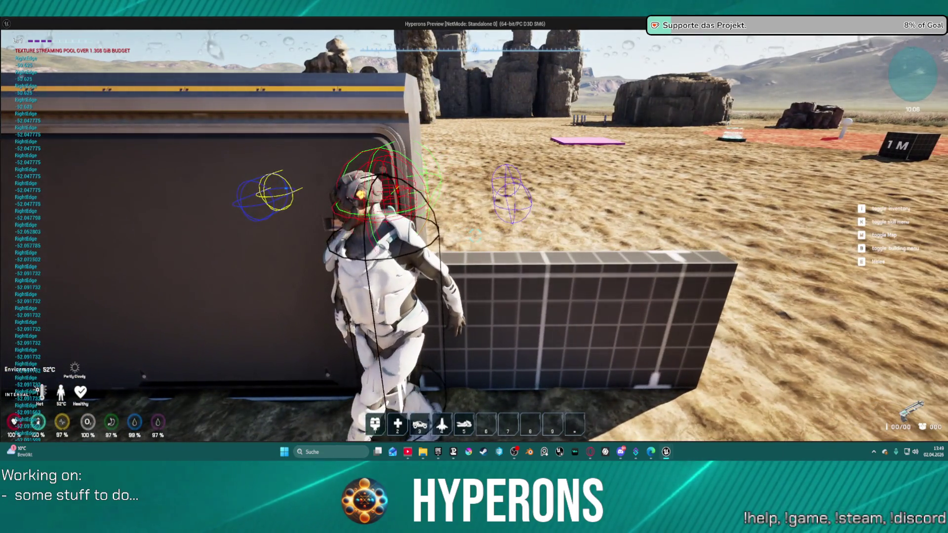
key(a)
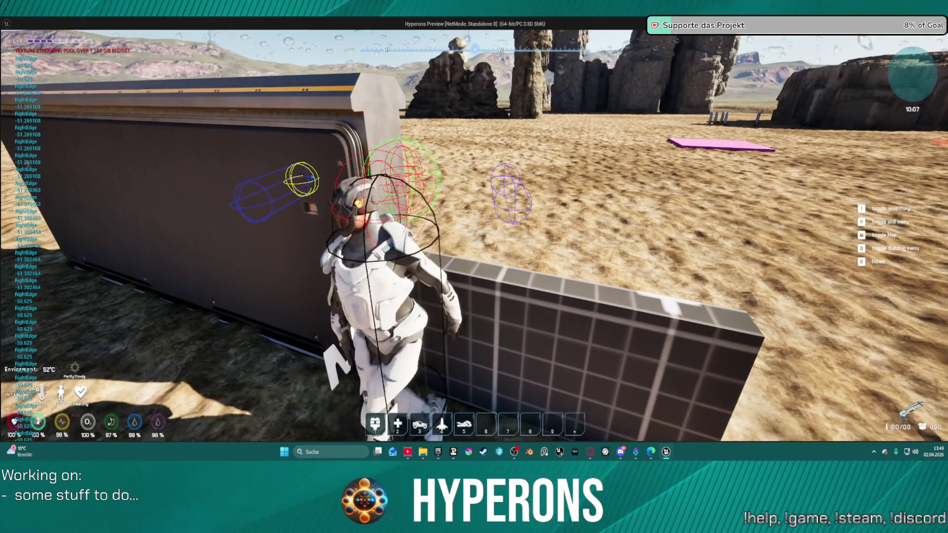
key(space)
key(space)
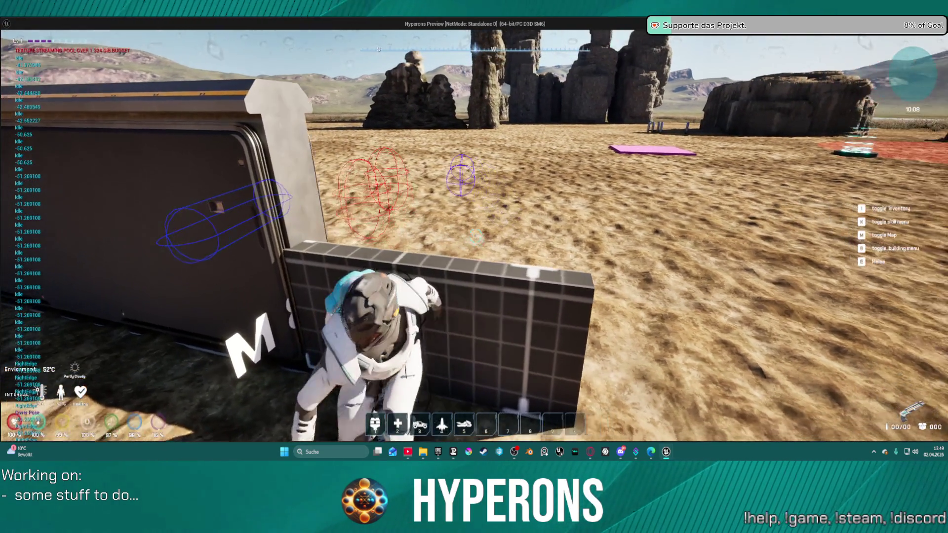
Slide to the wall's right edge, end play, and expand the Break Character Default Inputs node
key(d)
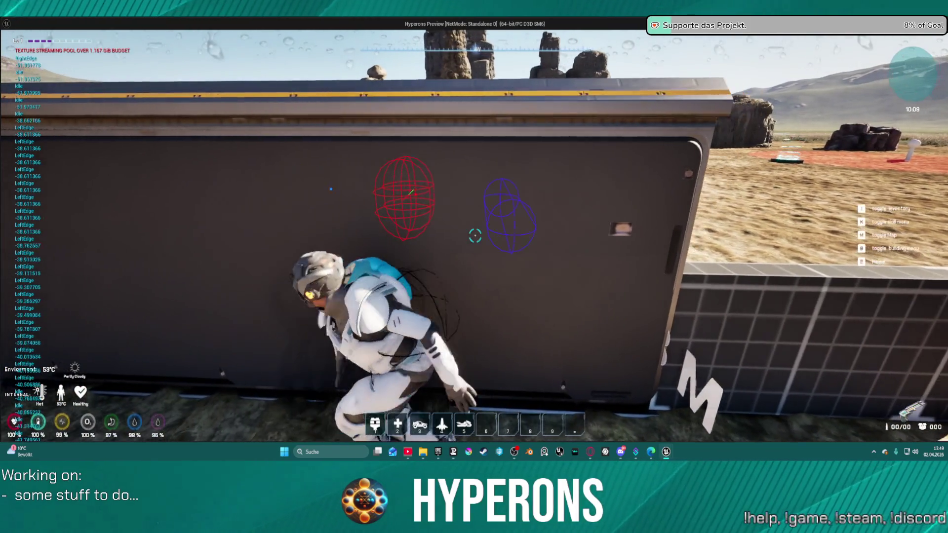
key(Escape)
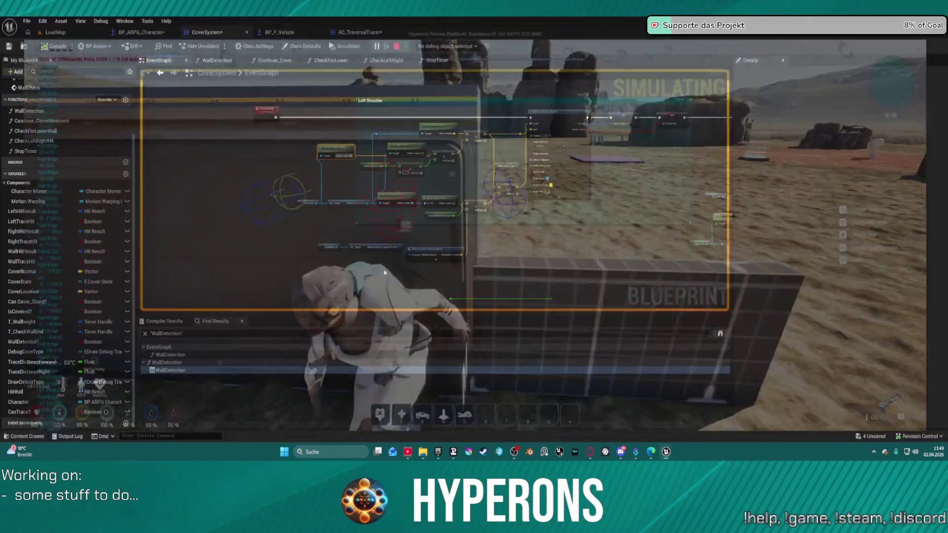
scroll(393, 192, up, 4)
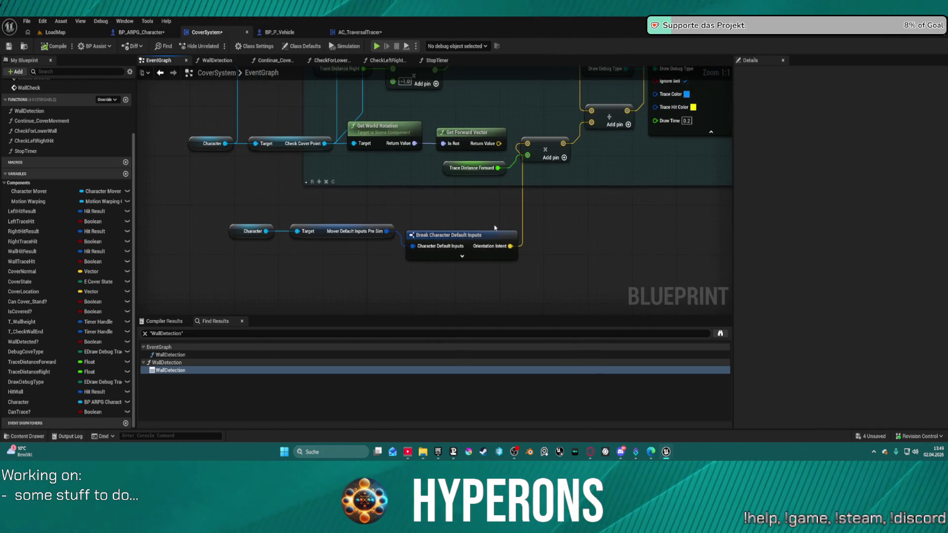
mouse_move(223, 227)
mouse_down()
mouse_move(422, 246)
mouse_move(394, 231)
mouse_move(288, 223)
mouse_up()
drag(469, 228, 462, 272)
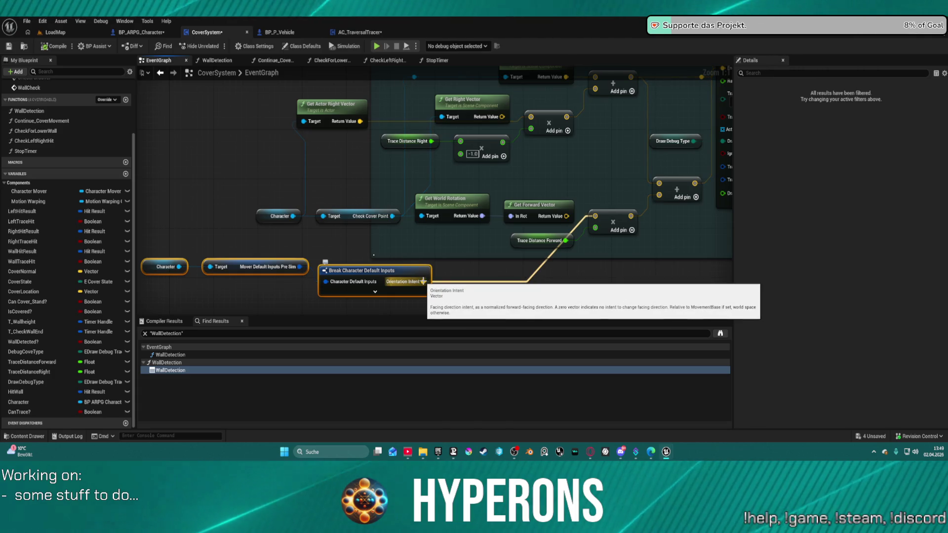
click(375, 292)
drag(385, 276, 414, 197)
Expose the Move Input and Move Input Type pins, leaving Movement Base hidden
click(415, 197)
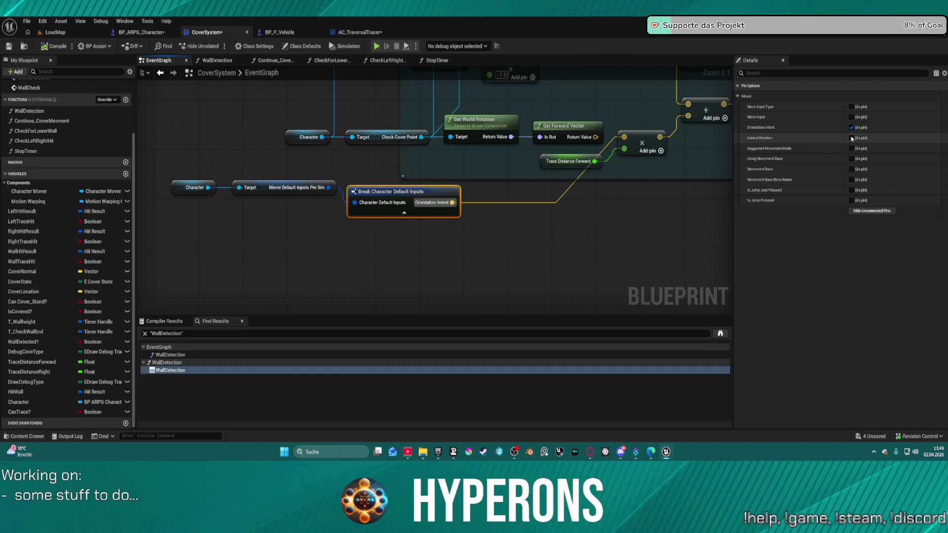
click(850, 117)
click(851, 107)
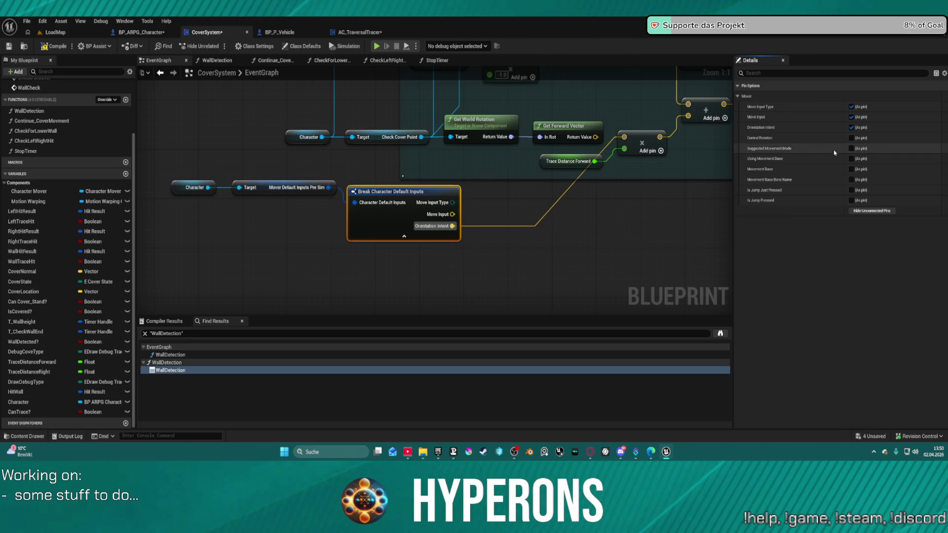
click(850, 170)
click(850, 171)
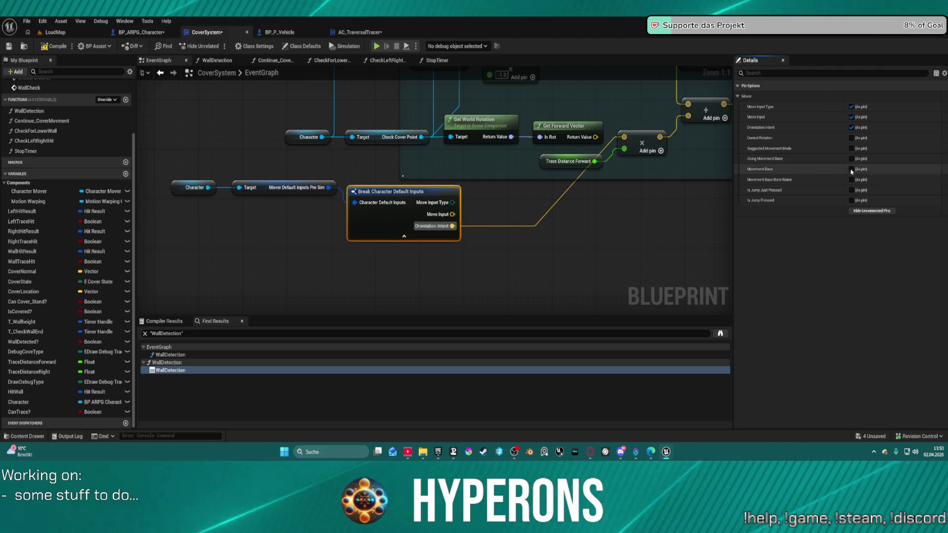
click(851, 169)
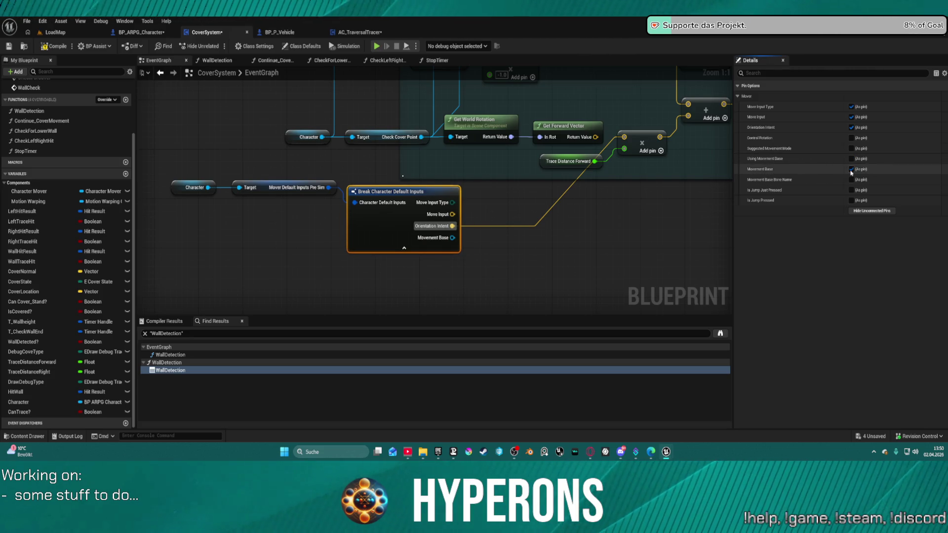
click(851, 171)
click(195, 187)
From Character, add Get Properties for Animation and a Break S Character Properties for Animation node
drag(208, 188, 255, 257)
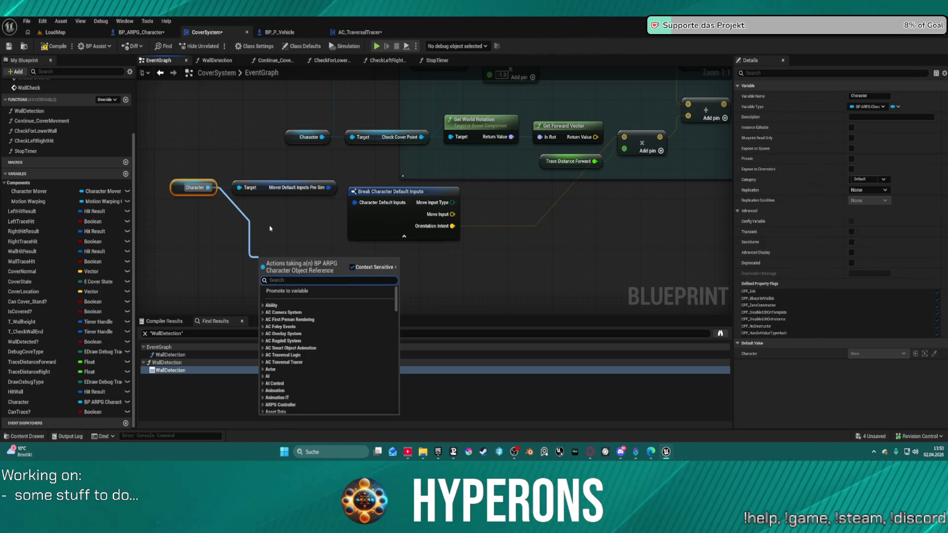
text(for anim)
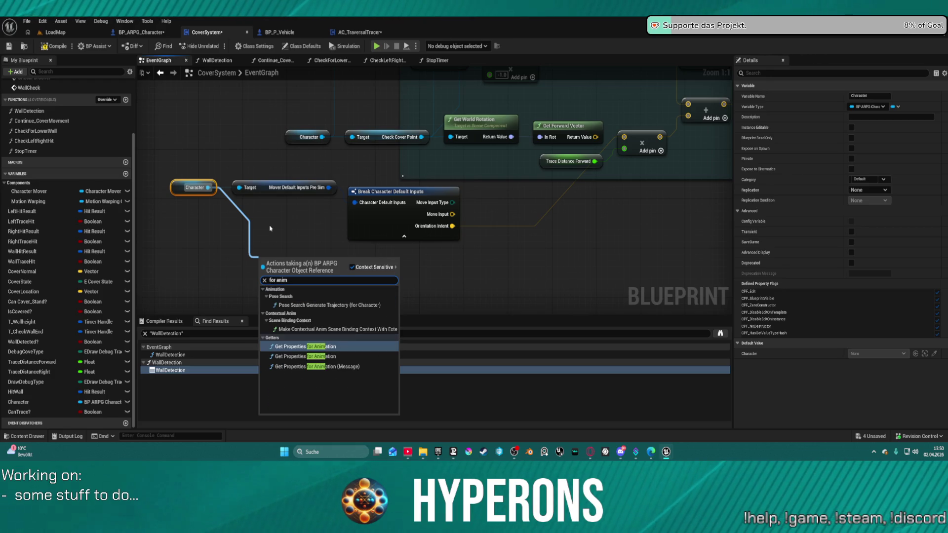
key(Return)
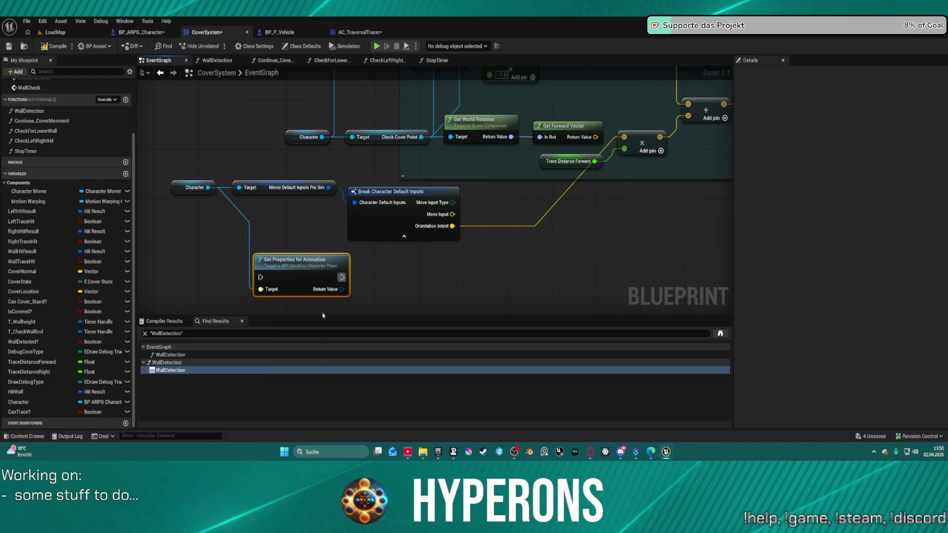
drag(368, 290, 395, 285)
text(brea)
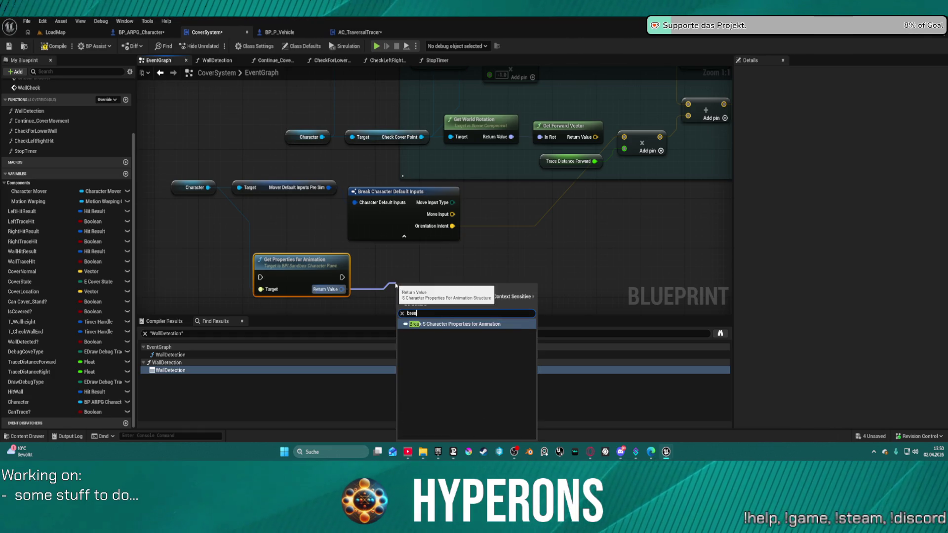
key(Return)
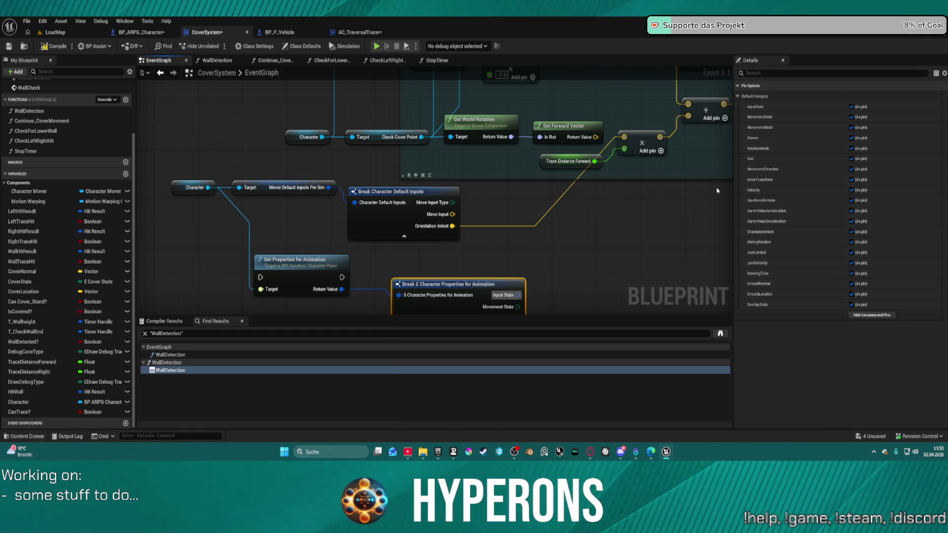
Expand the break node to inspect its outputs, then delete both animation properties nodes
drag(392, 244, 381, 219)
click(386, 220)
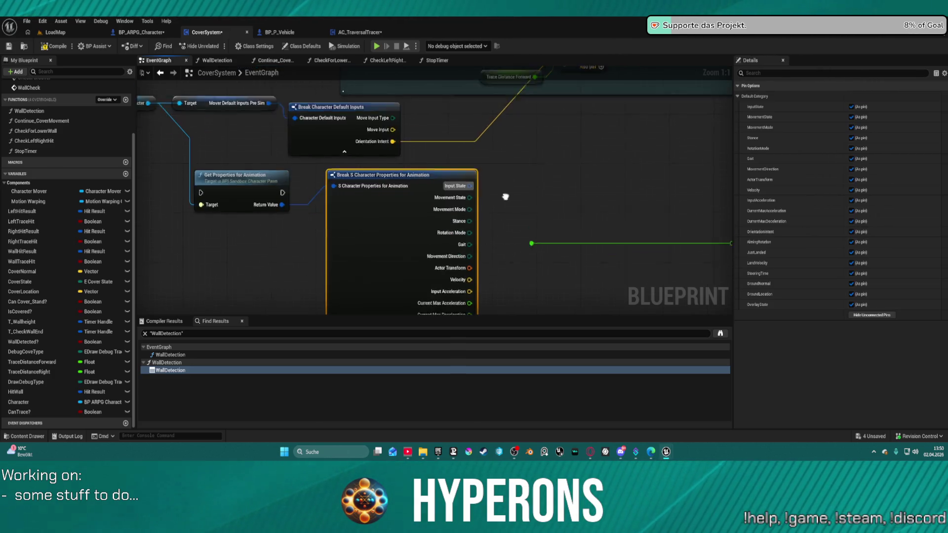
drag(507, 165, 521, 87)
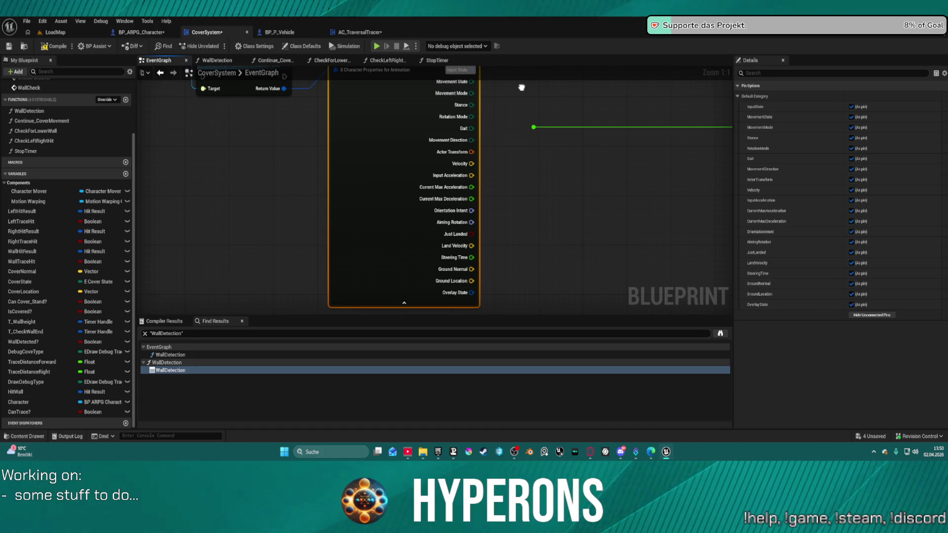
drag(521, 88, 522, 93)
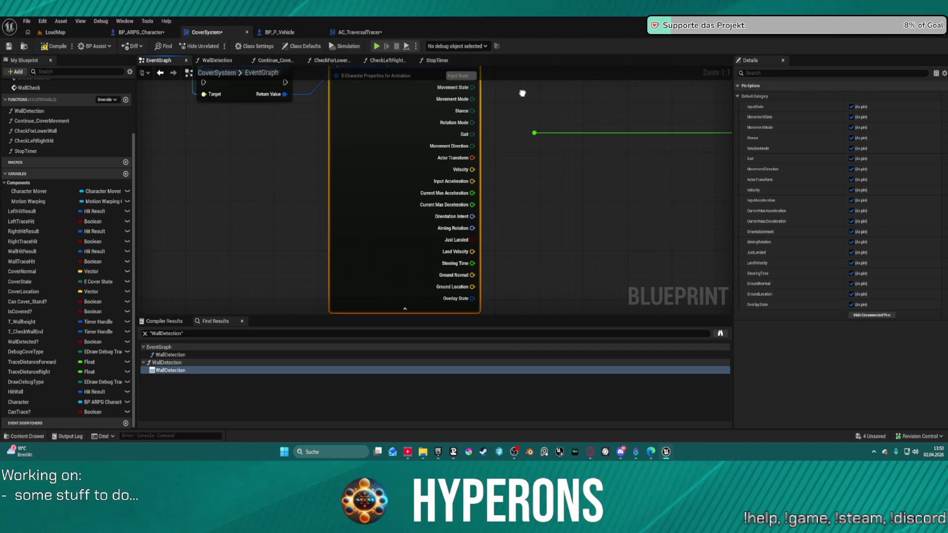
mouse_move(522, 94)
mouse_down()
mouse_move(512, 159)
mouse_move(537, 194)
mouse_up()
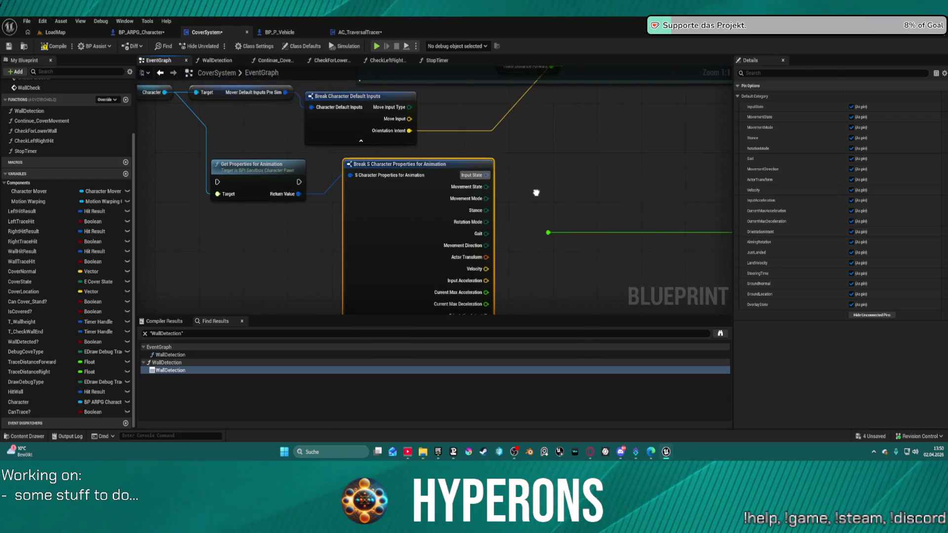
mouse_move(170, 179)
mouse_down()
mouse_move(408, 200)
mouse_move(446, 236)
mouse_move(444, 277)
mouse_up()
key(Delete)
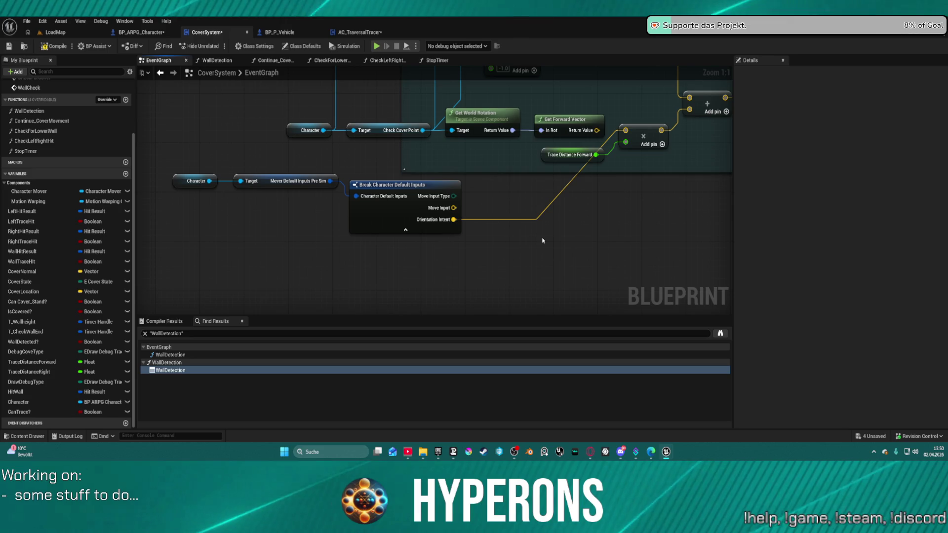
Drag a wire from Orientation Intent, search 'right', and dismiss the action menu without adding anything
drag(515, 191, 494, 291)
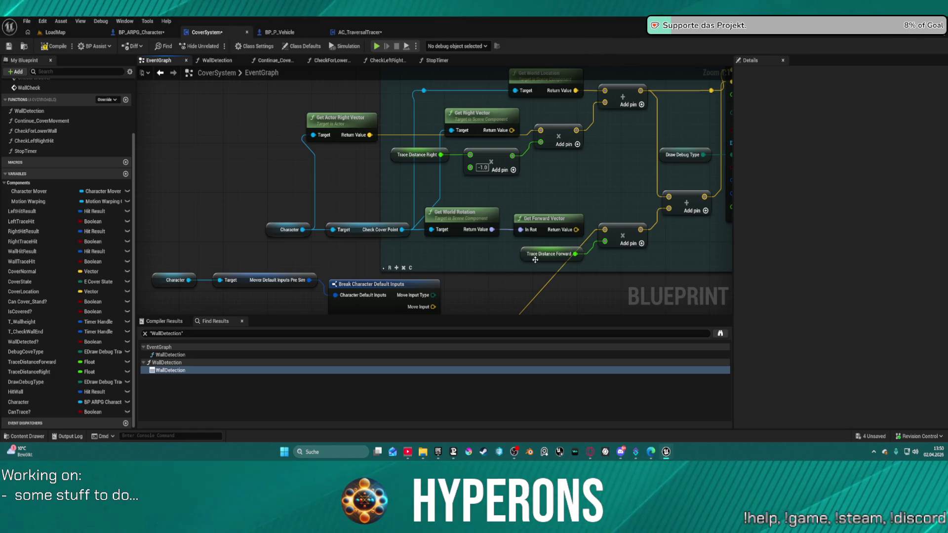
drag(559, 176, 534, 189)
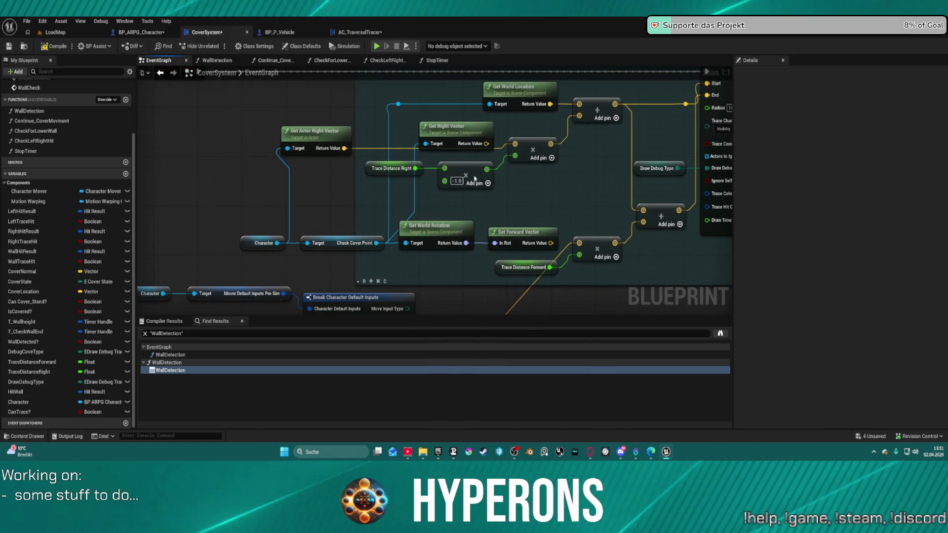
drag(450, 202, 455, 148)
click(364, 267)
drag(412, 278, 468, 294)
text(right)
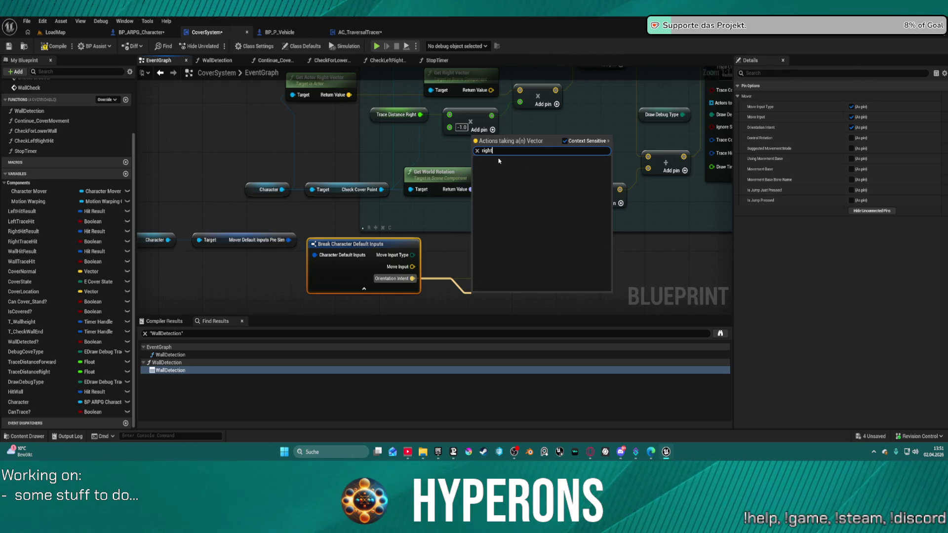
click(433, 243)
drag(443, 214, 437, 269)
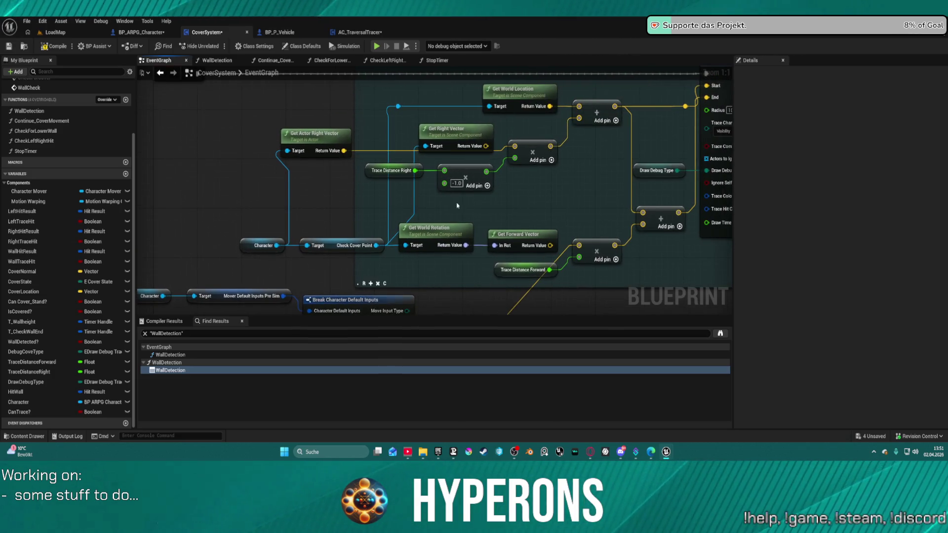
drag(457, 205, 457, 147)
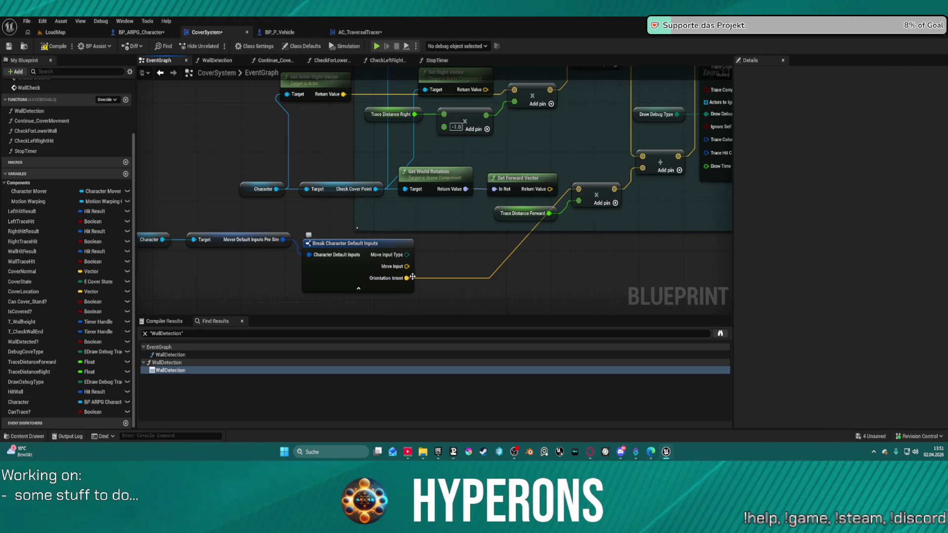
Cancel another Orientation Intent wire, move the Character node up-left, and switch to the LoadMap level
mouse_move(412, 277)
mouse_down()
mouse_move(419, 284)
mouse_move(445, 255)
mouse_up()
key(Escape)
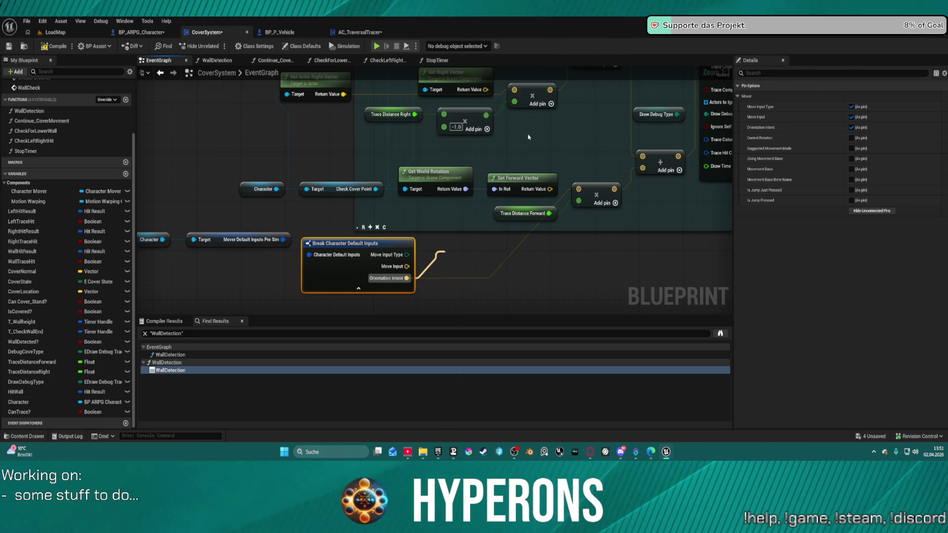
mouse_move(532, 143)
mouse_down()
mouse_move(545, 190)
mouse_move(532, 143)
mouse_move(540, 155)
mouse_move(522, 182)
mouse_move(488, 184)
mouse_move(514, 184)
mouse_move(482, 200)
mouse_up()
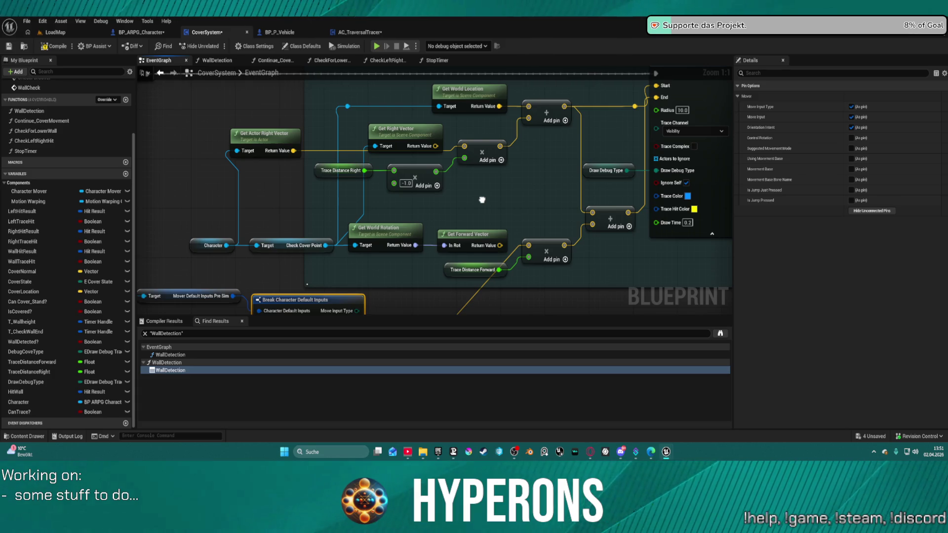
mouse_move(482, 199)
mouse_down()
mouse_move(526, 179)
mouse_move(555, 181)
mouse_up()
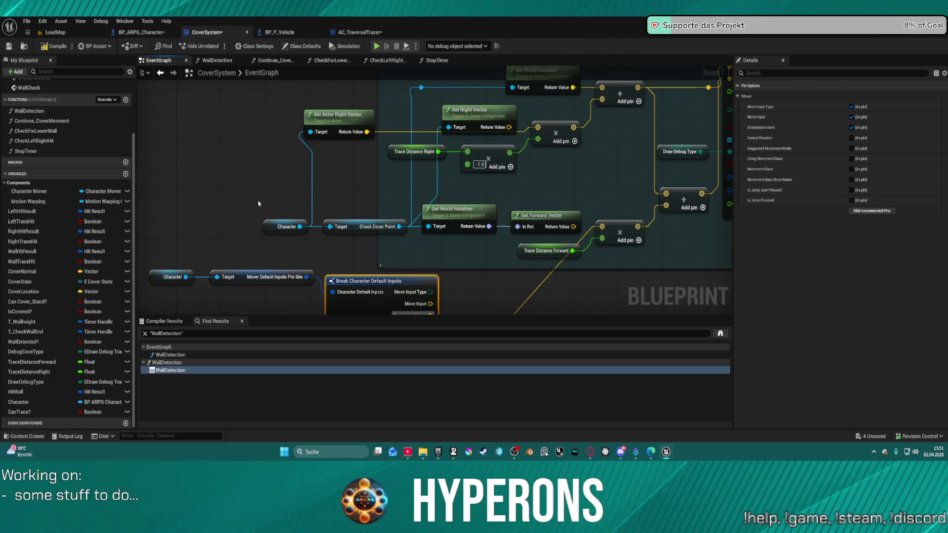
mouse_move(272, 226)
mouse_down()
mouse_move(239, 176)
mouse_move(190, 165)
mouse_up()
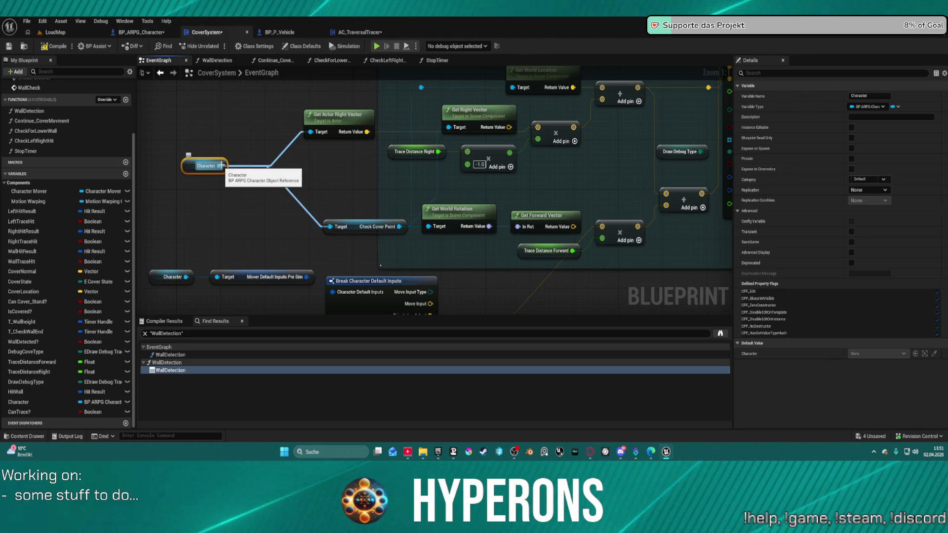
click(56, 32)
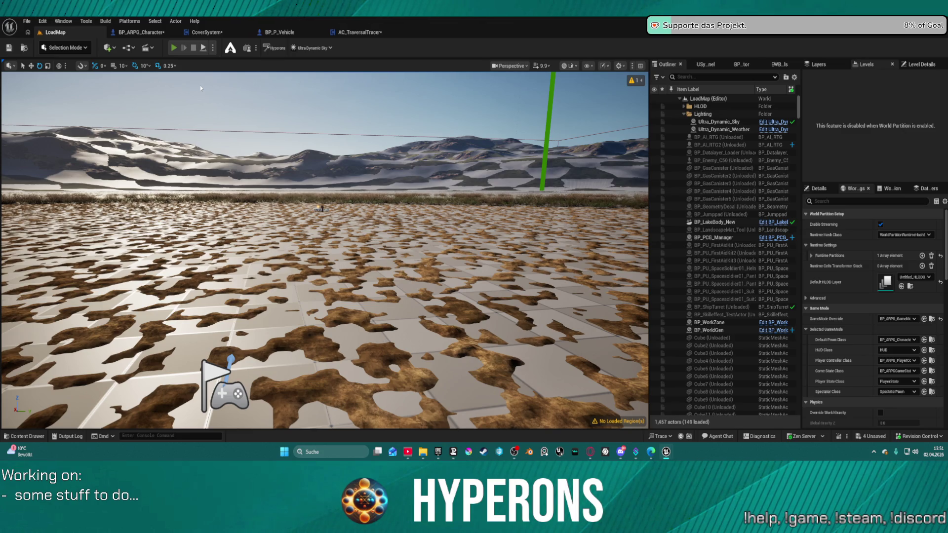
key(alt+p)
key(w)
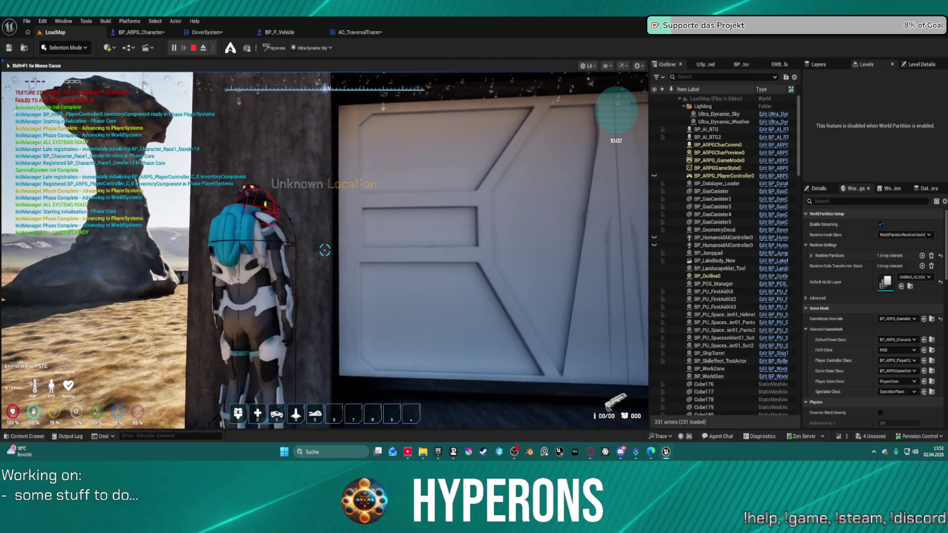
key(a)
key(s)
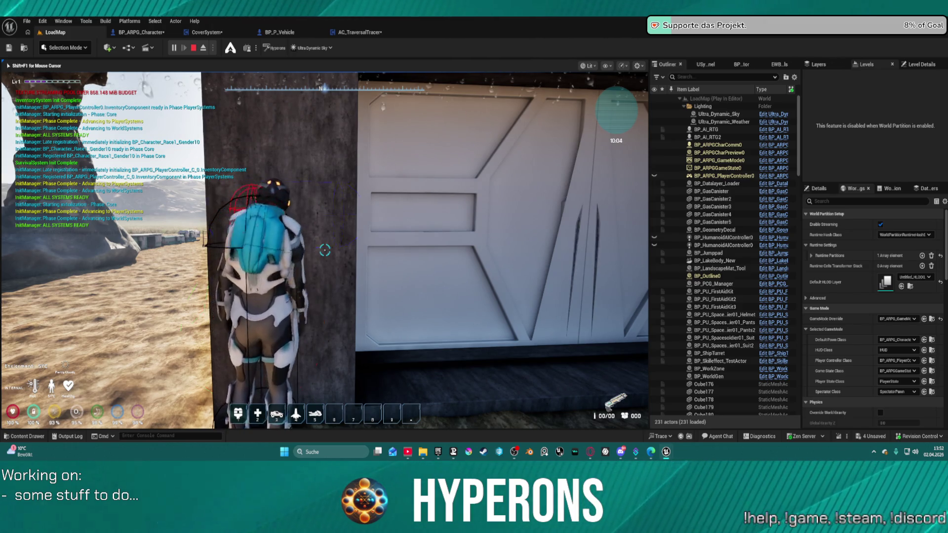
key(s)
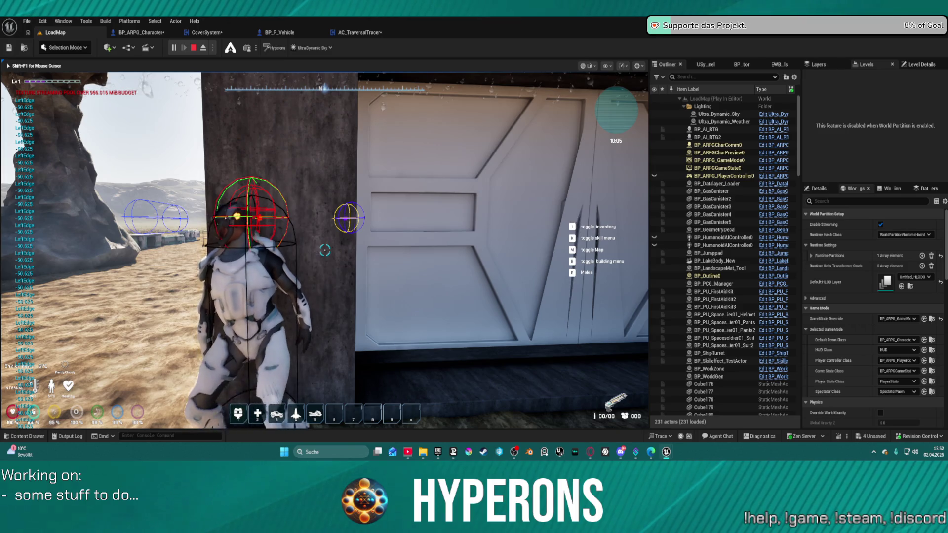
key(d)
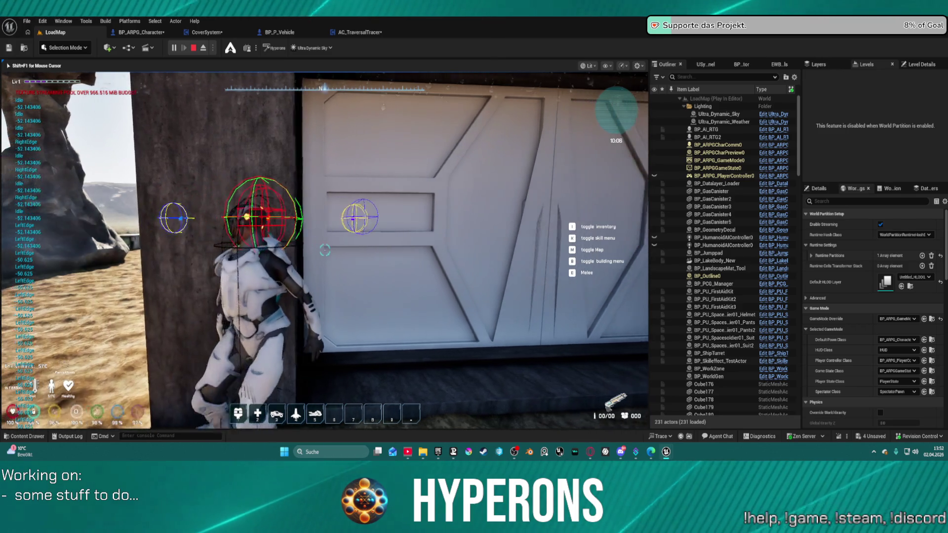
key(a)
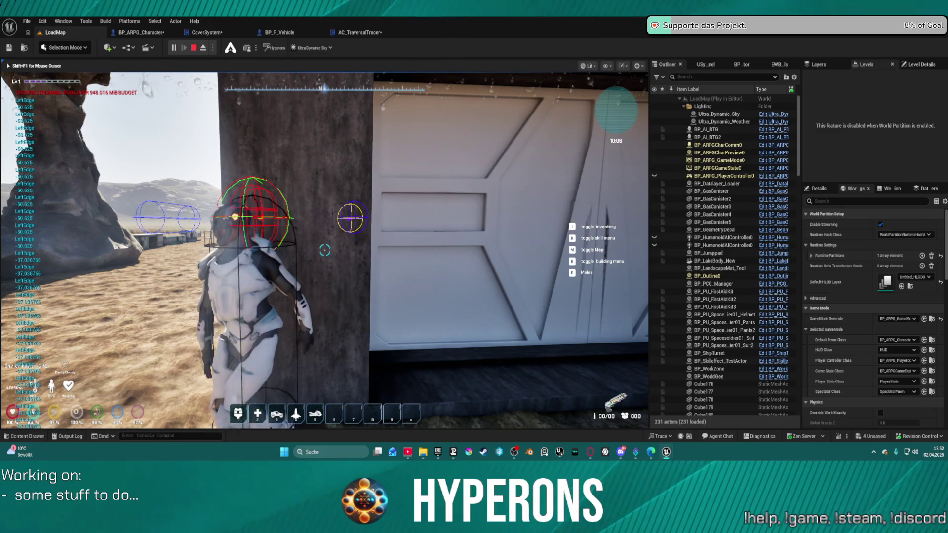
key(d)
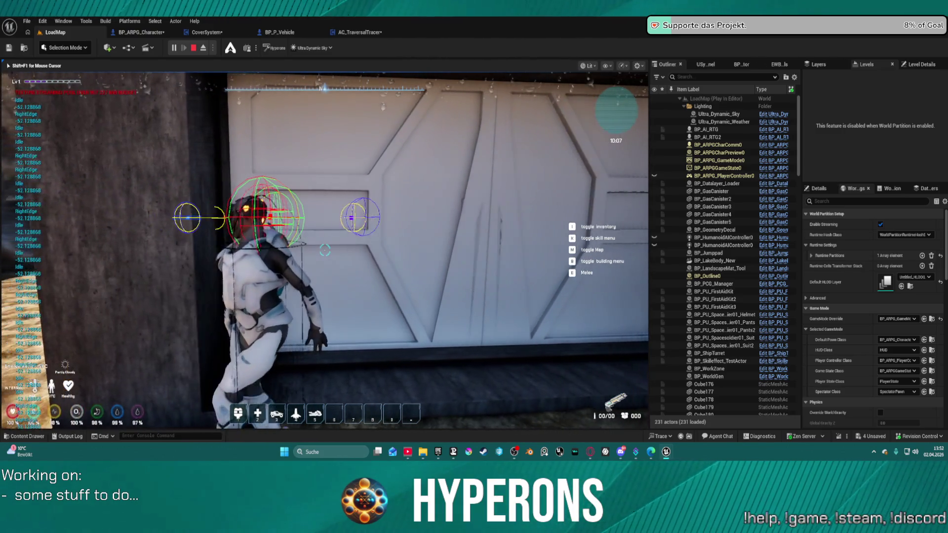
key(d)
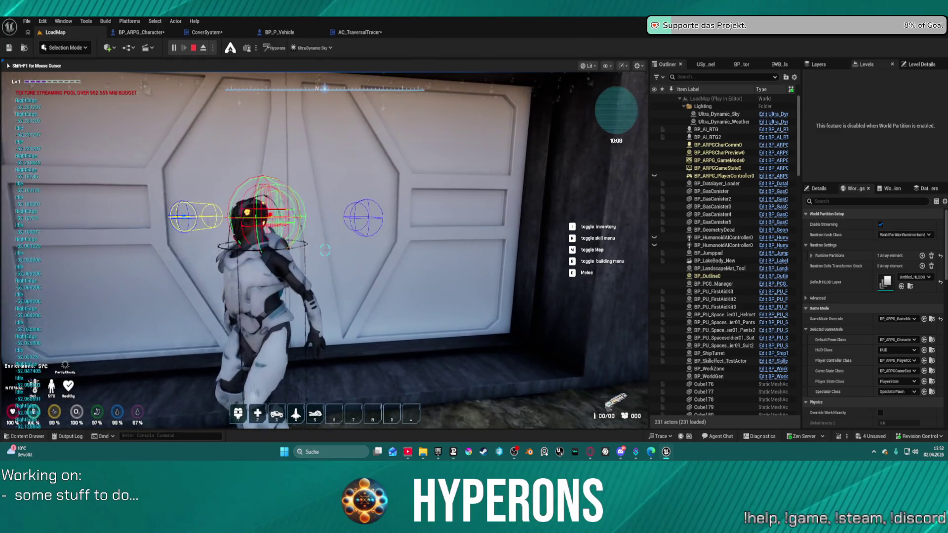
key(d)
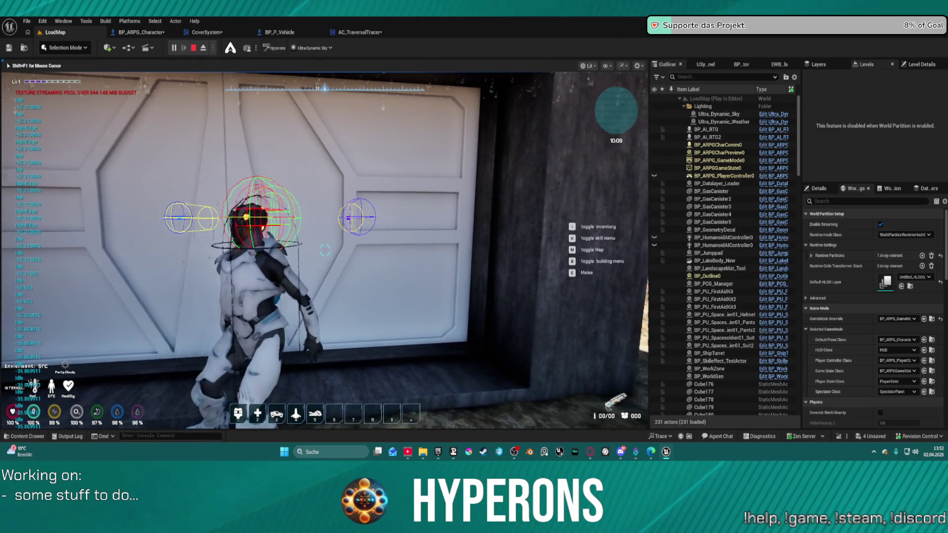
key(d)
key(d)
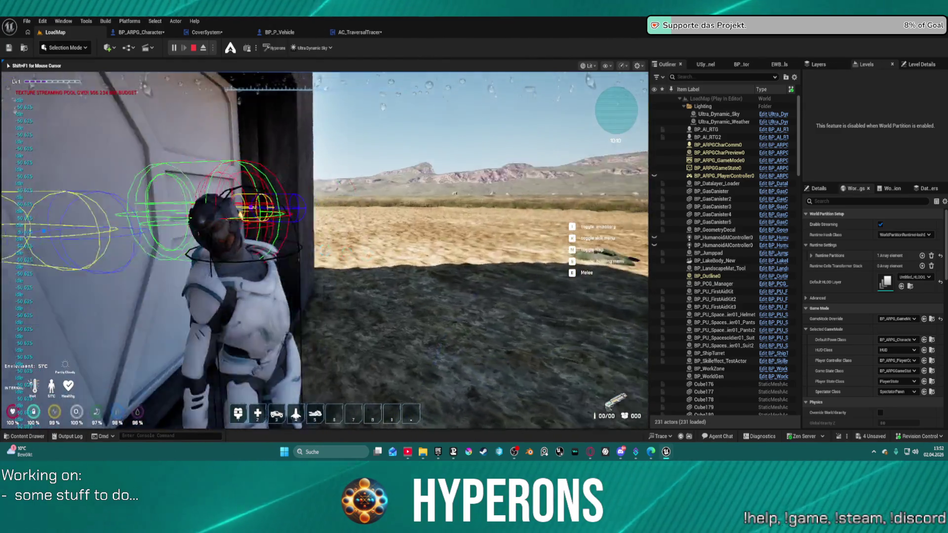
key(a)
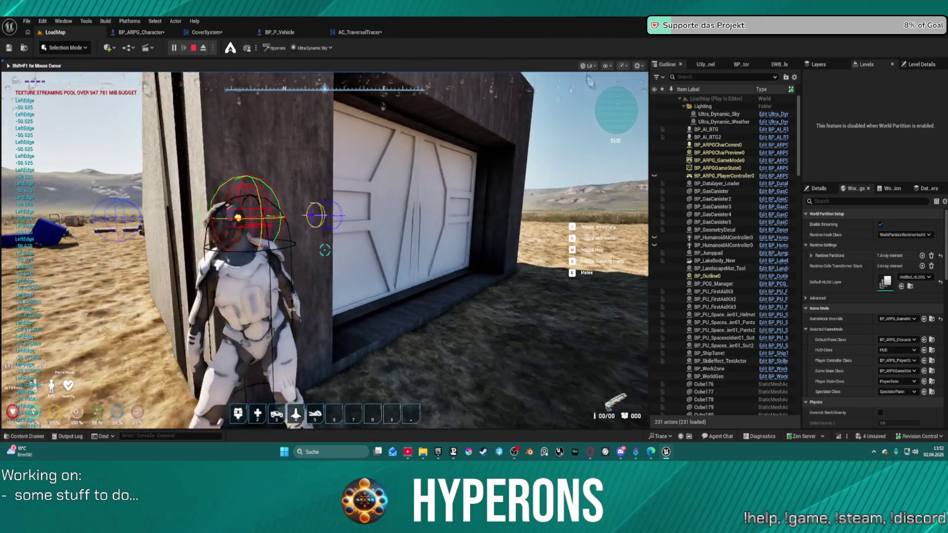
key(w)
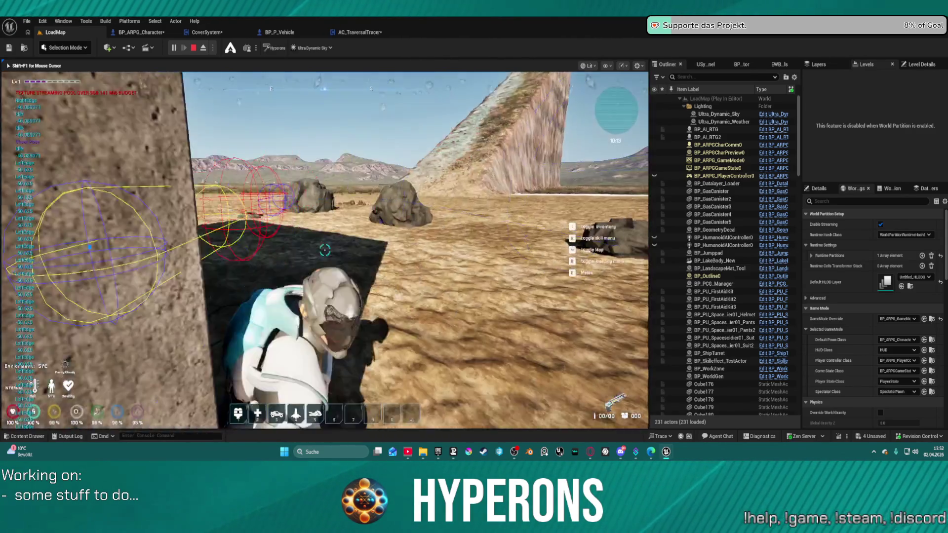
key(d)
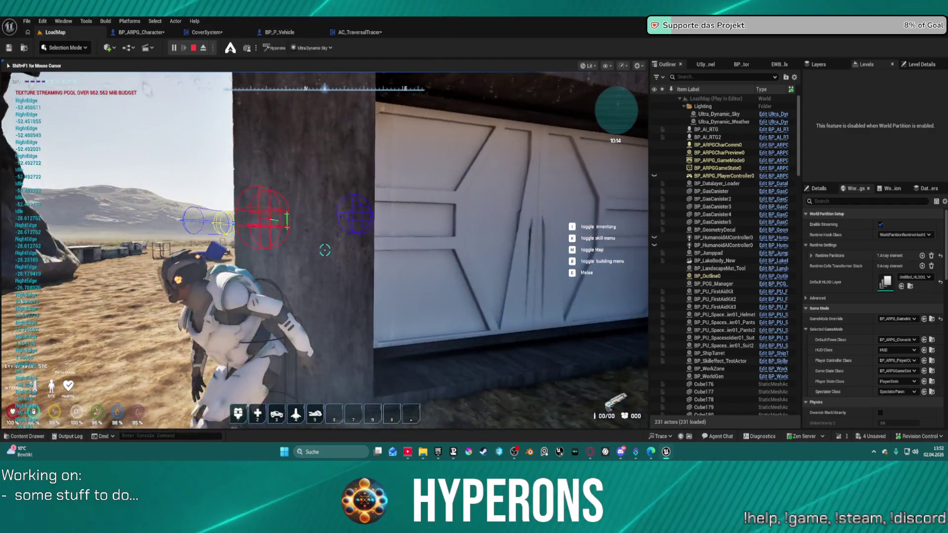
key(a)
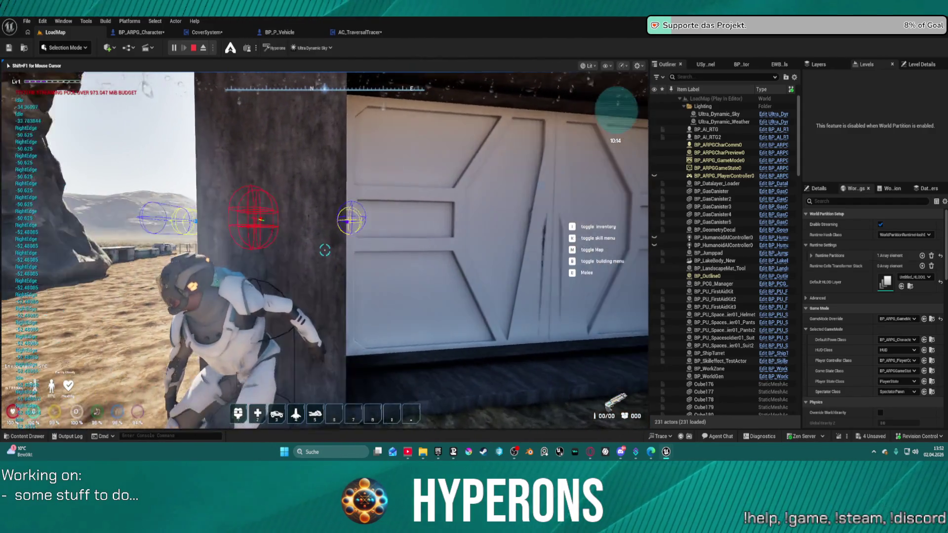
key(d)
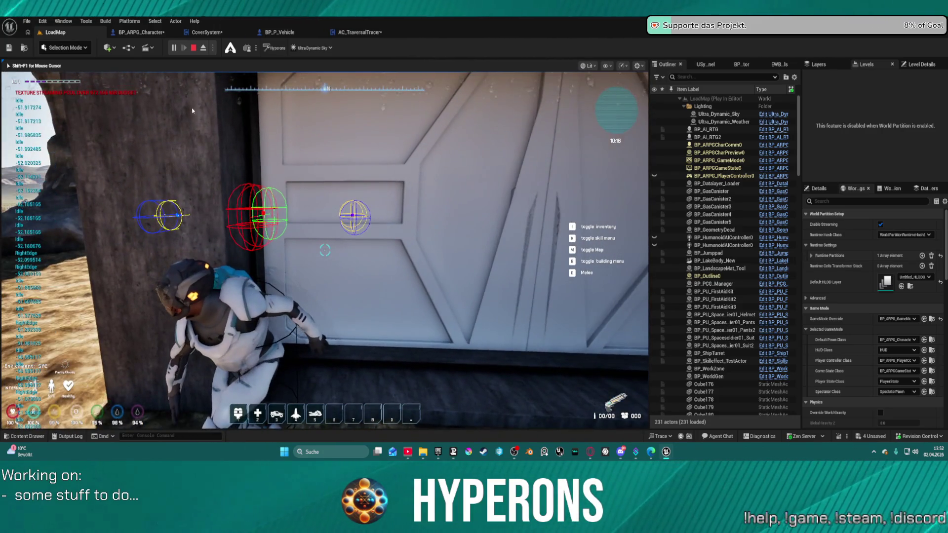
key(Escape)
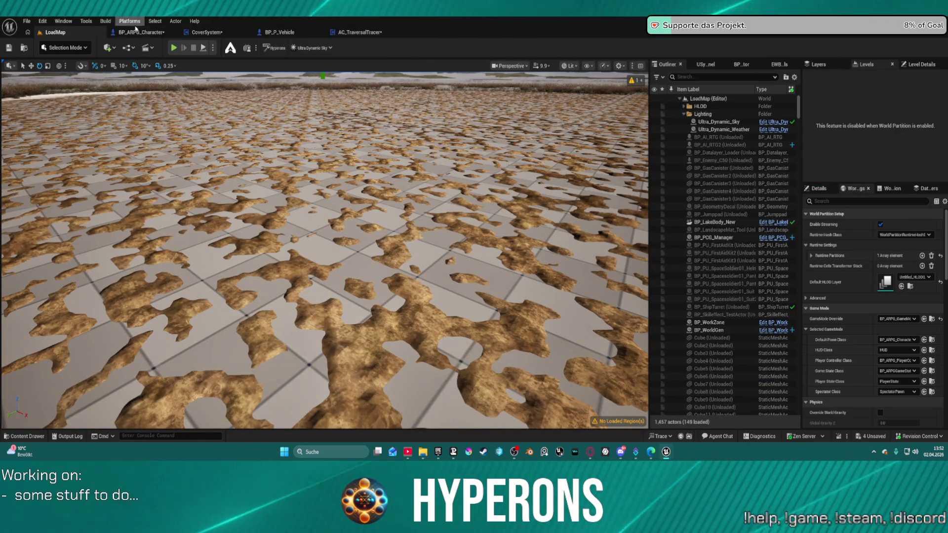
Review the movement direction nodes in BP_ARPG_Character, then return to the CoverSystem EventGraph
click(141, 32)
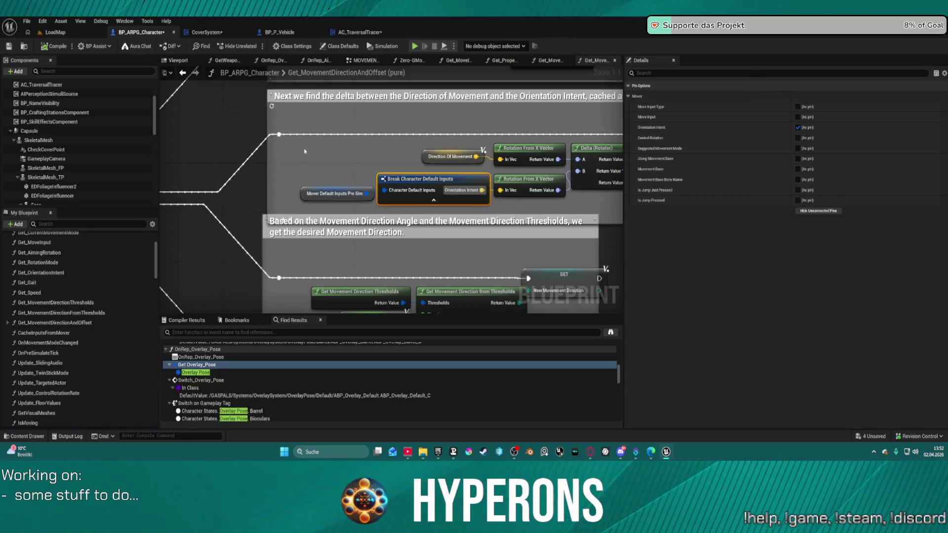
scroll(305, 146, down, 3)
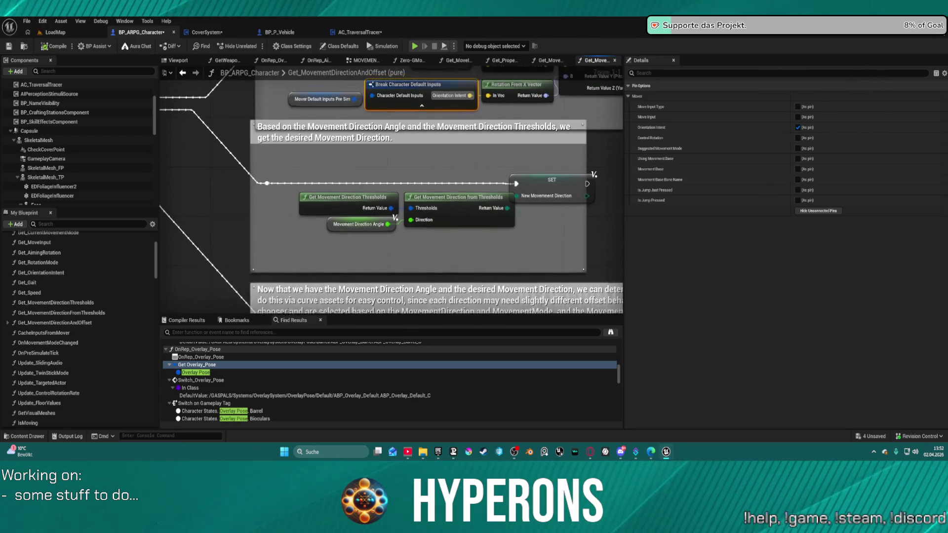
mouse_move(324, 82)
mouse_down()
mouse_move(295, 124)
mouse_move(362, 121)
mouse_up()
scroll(295, 125, down, 2)
scroll(361, 121, down, 1)
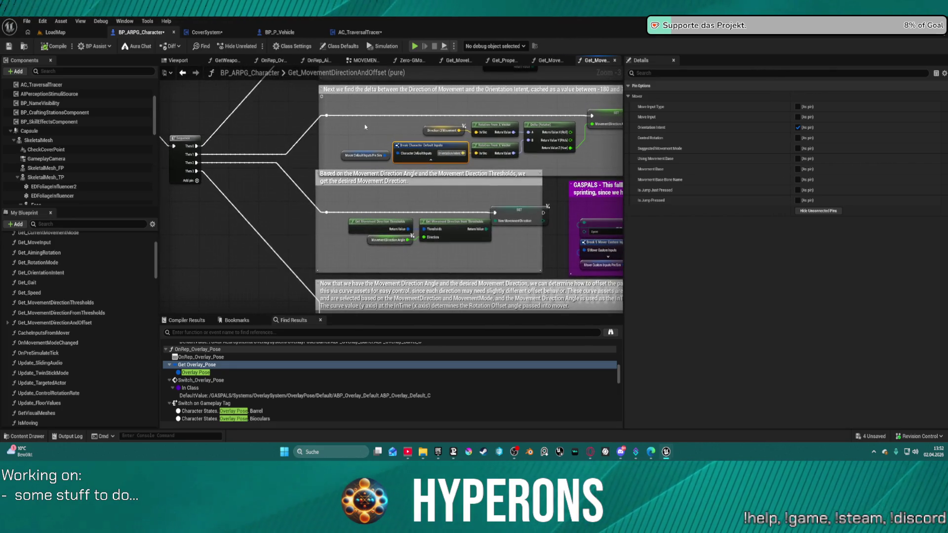
click(219, 32)
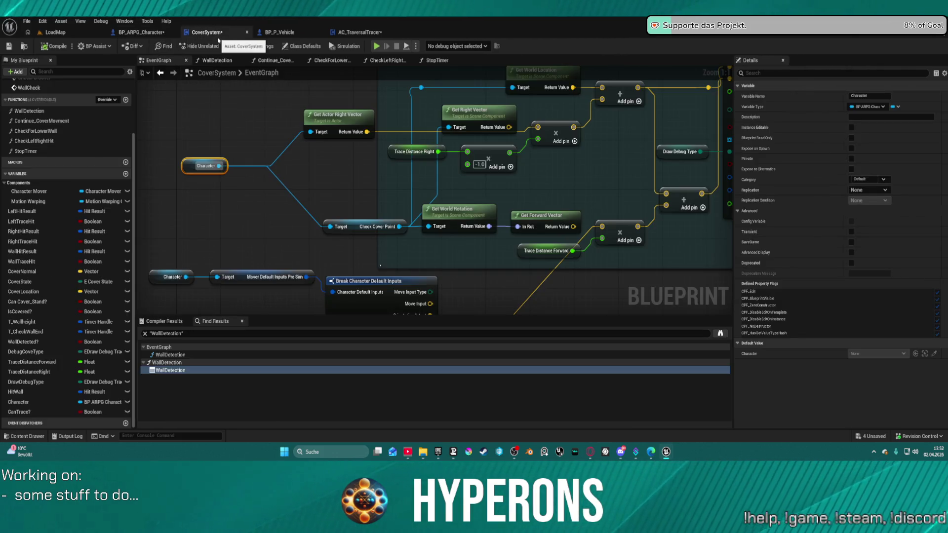
Reposition the Add, Get World Rotation, Get Forward Vector and Check Cover Point nodes more compactly
mouse_move(354, 142)
mouse_down()
mouse_move(296, 197)
mouse_move(296, 236)
mouse_move(293, 197)
mouse_move(171, 290)
mouse_up()
mouse_move(466, 242)
mouse_down()
mouse_move(447, 105)
mouse_move(467, 275)
mouse_up()
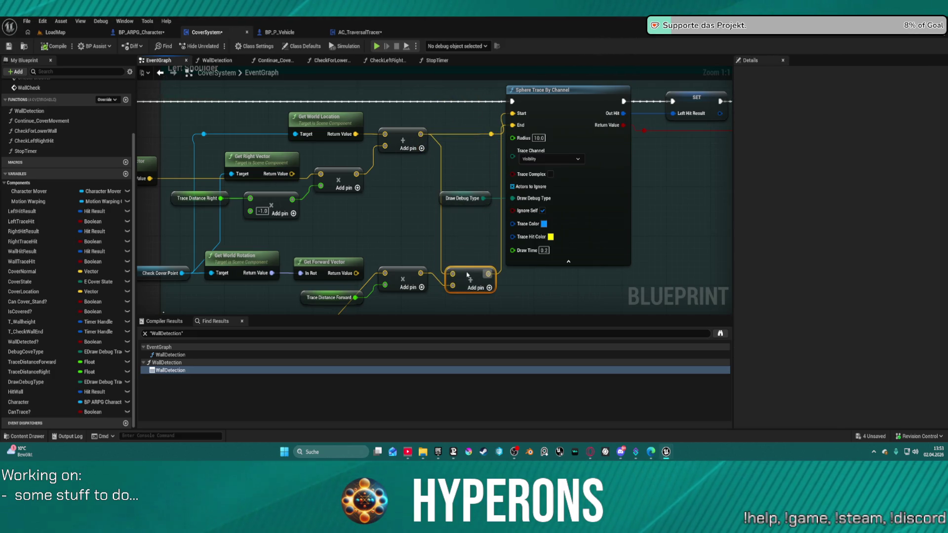
mouse_move(430, 210)
mouse_down()
mouse_move(517, 194)
mouse_move(510, 199)
mouse_move(508, 186)
mouse_up()
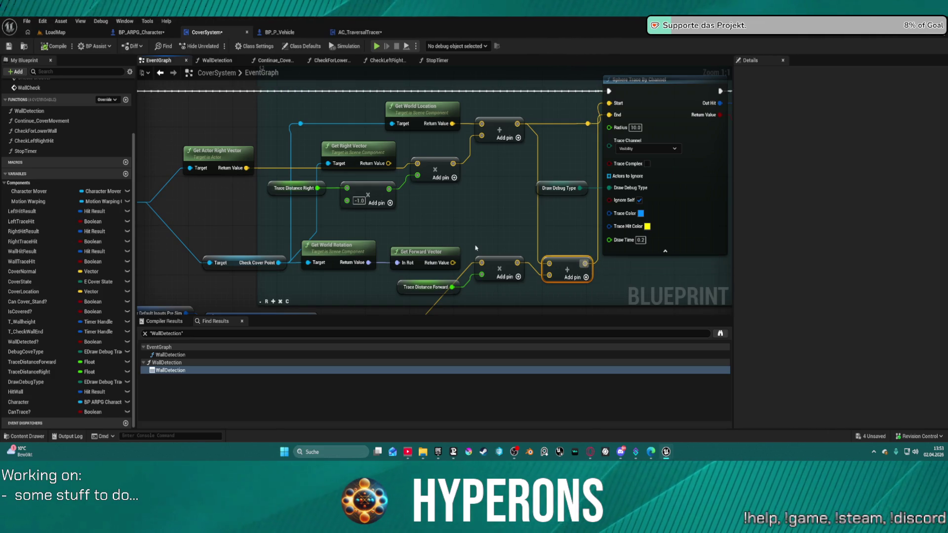
drag(417, 252, 409, 224)
drag(333, 245, 338, 212)
mouse_move(398, 264)
mouse_down()
mouse_move(330, 215)
mouse_move(291, 251)
mouse_move(365, 272)
mouse_up()
Dismiss the 'set actor location' action search and pan back to the left shoulder trace nodes
text(set)
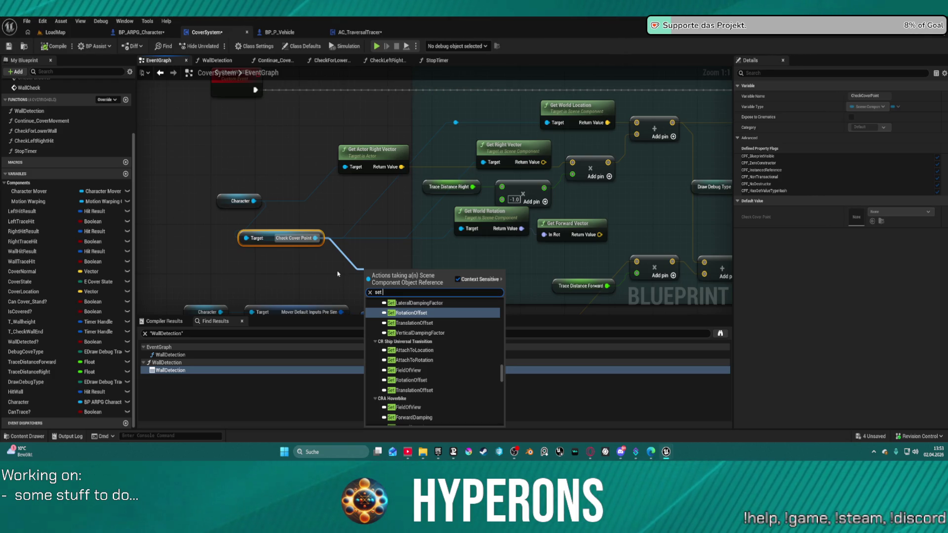
text(actor location)
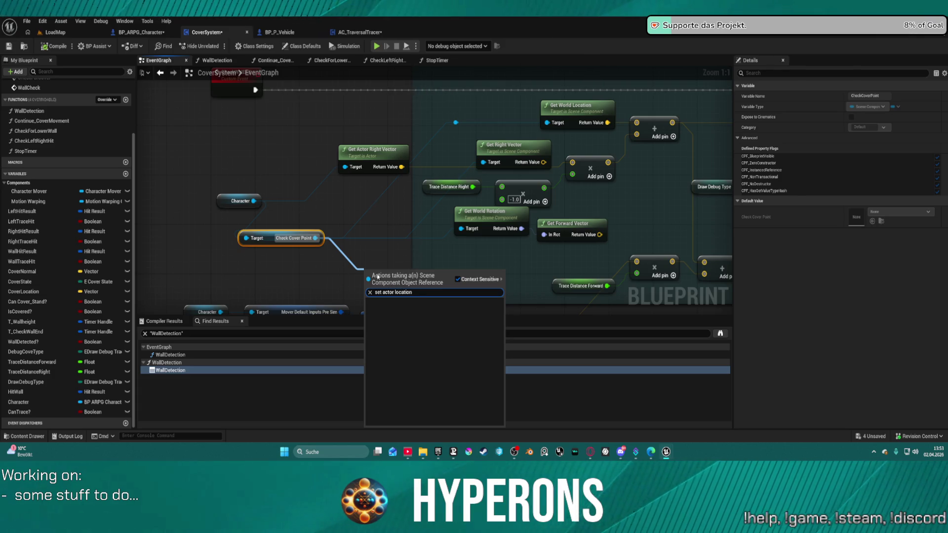
click(381, 223)
drag(380, 223, 343, 165)
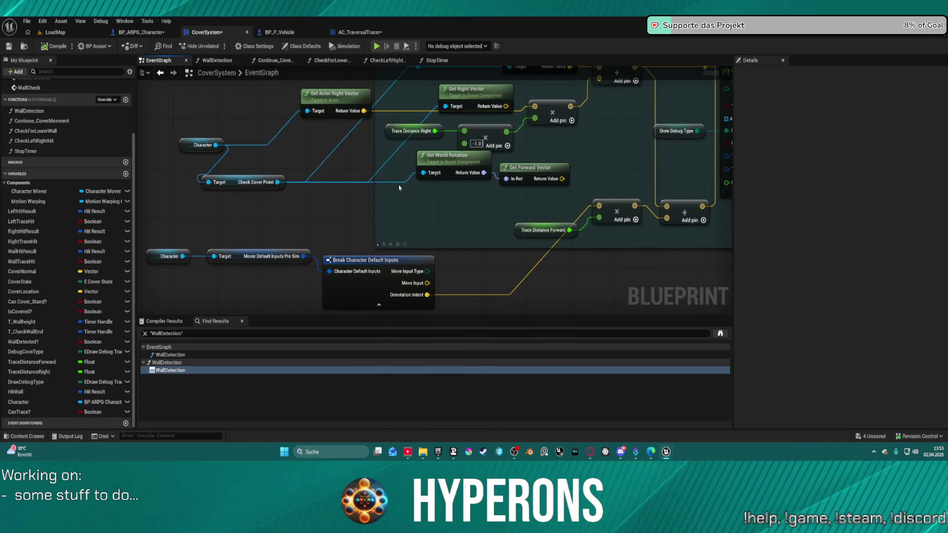
mouse_move(426, 184)
mouse_down()
mouse_move(400, 242)
mouse_move(309, 234)
mouse_move(421, 229)
mouse_move(540, 206)
mouse_move(447, 206)
mouse_move(385, 190)
mouse_move(242, 195)
mouse_move(129, 217)
mouse_move(325, 238)
mouse_move(323, 257)
mouse_move(227, 207)
mouse_move(147, 238)
mouse_move(226, 228)
mouse_move(148, 197)
mouse_move(140, 104)
mouse_up()
scroll(342, 228, down, 5)
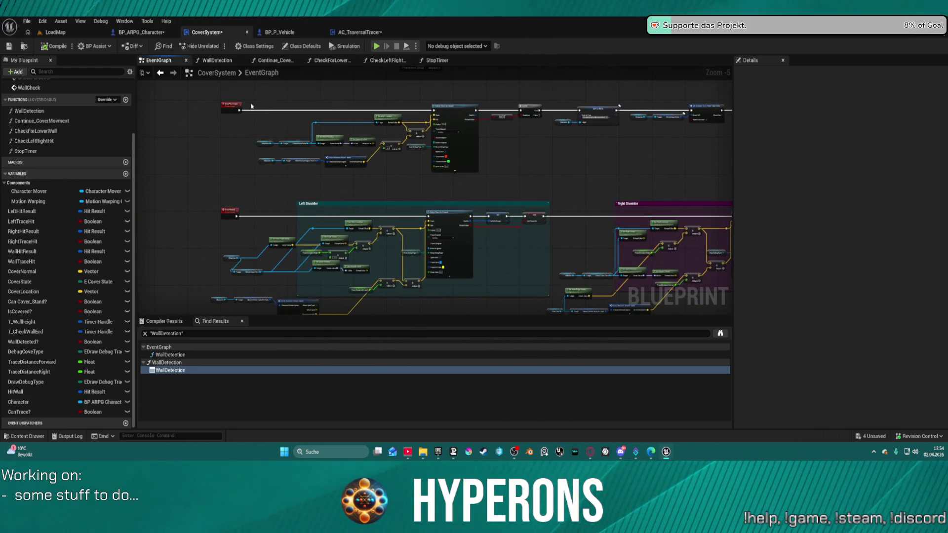
Pan the EventGraph to the Capsule Trace By Channel chain and pull a wire from the Wall Detected? setter
scroll(250, 106, up, 4)
drag(578, 128, 333, 118)
scroll(419, 198, down, 5)
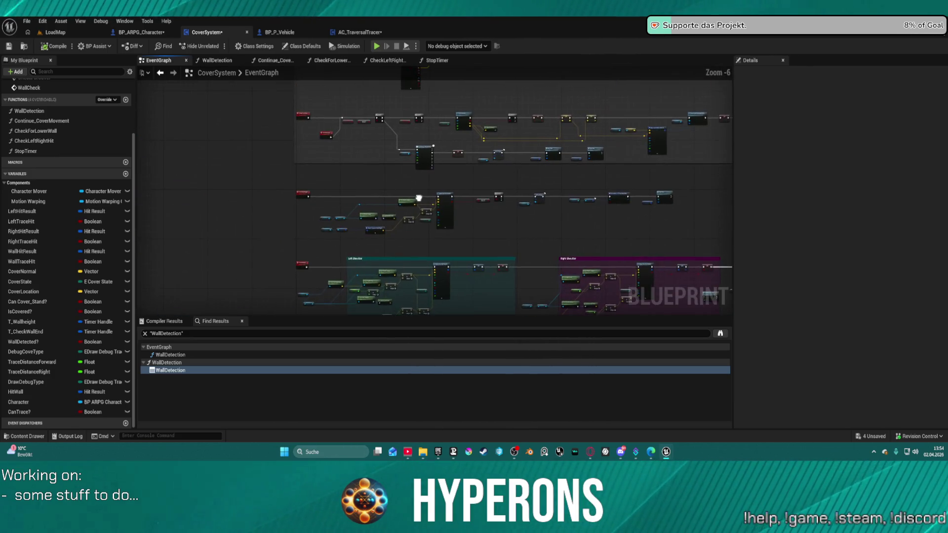
scroll(418, 198, up, 5)
mouse_move(612, 267)
mouse_down()
mouse_move(760, 257)
mouse_move(417, 264)
mouse_move(508, 239)
mouse_move(588, 233)
mouse_up()
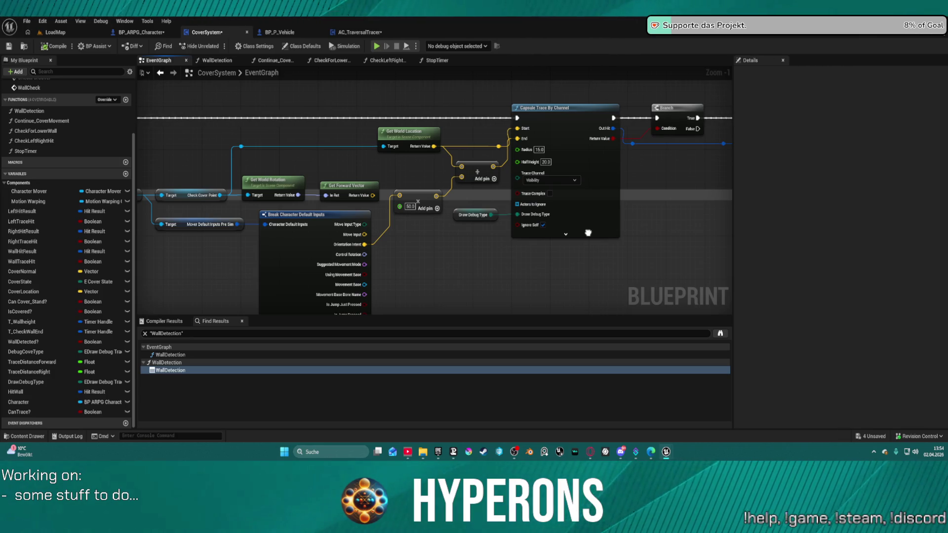
mouse_move(588, 233)
mouse_down()
mouse_move(632, 233)
mouse_move(377, 222)
mouse_move(20, 227)
mouse_move(148, 250)
mouse_move(314, 254)
mouse_up()
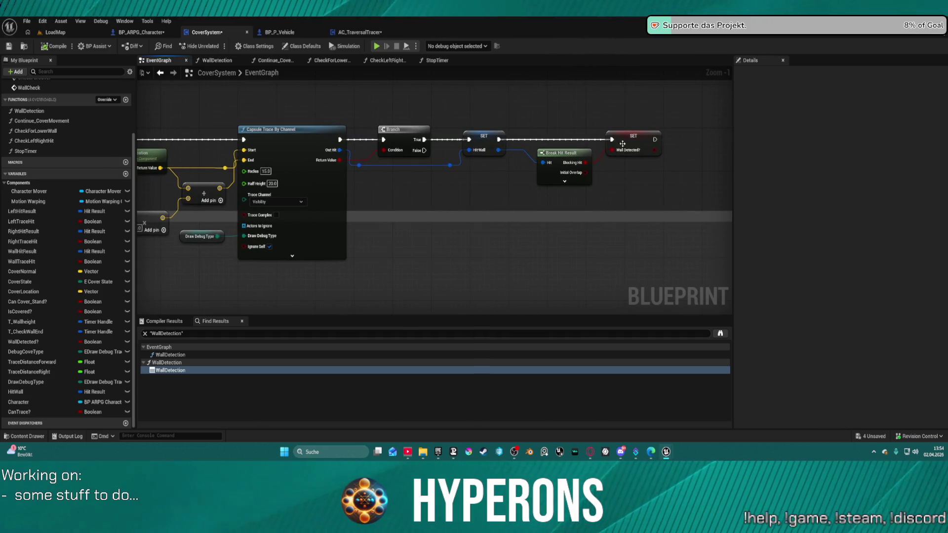
mouse_move(654, 139)
mouse_down()
mouse_move(728, 154)
mouse_move(705, 148)
mouse_up()
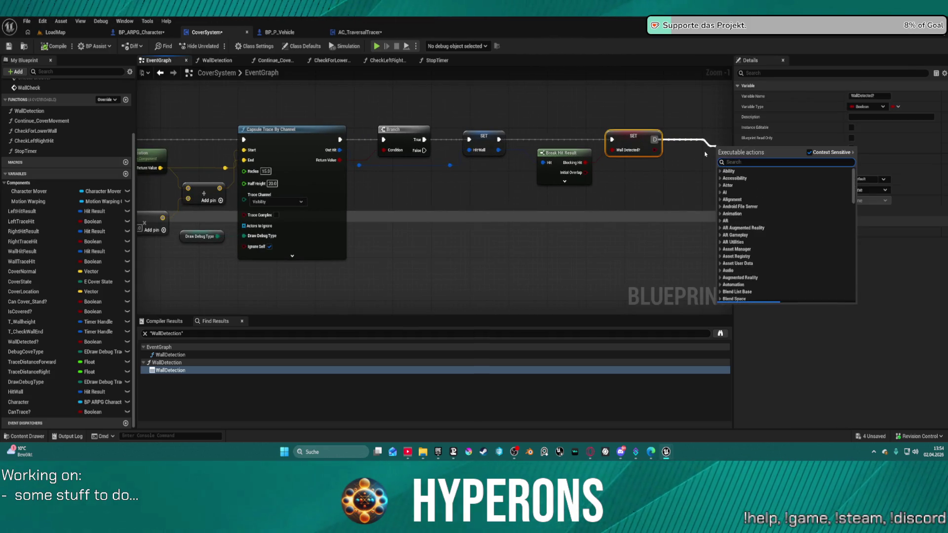
Add a Draw Debug Sphere node after the Wall Detected? setter and place it above the chain
text(draw)
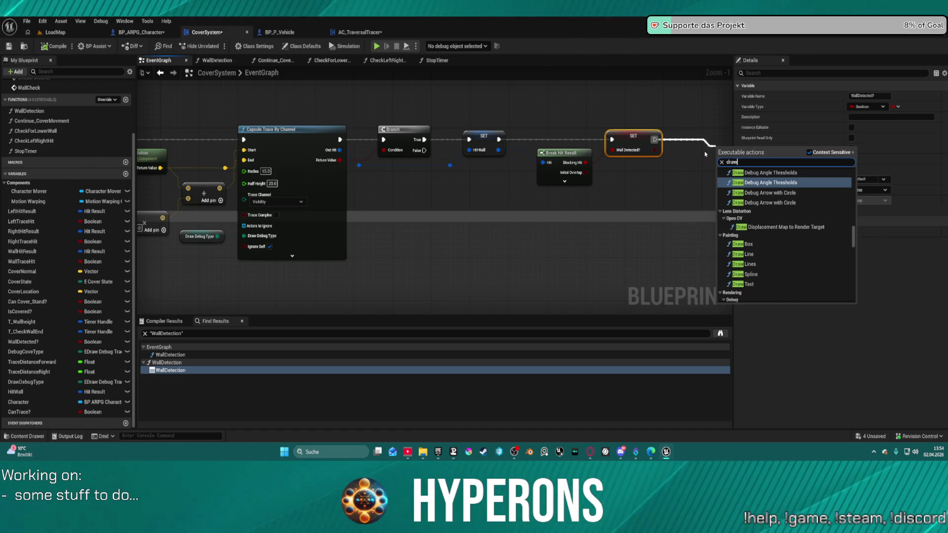
scroll(811, 210, up, 5)
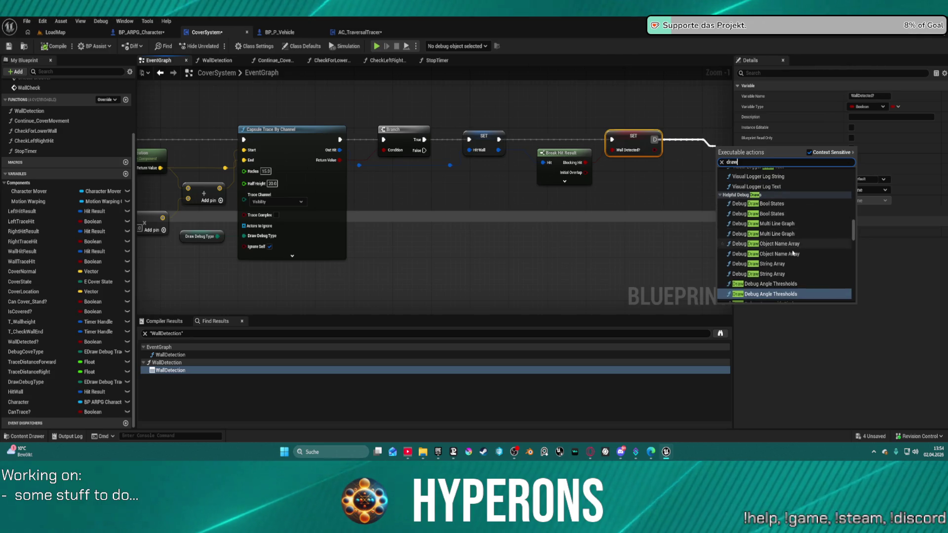
scroll(802, 254, up, 2)
scroll(795, 245, up, 4)
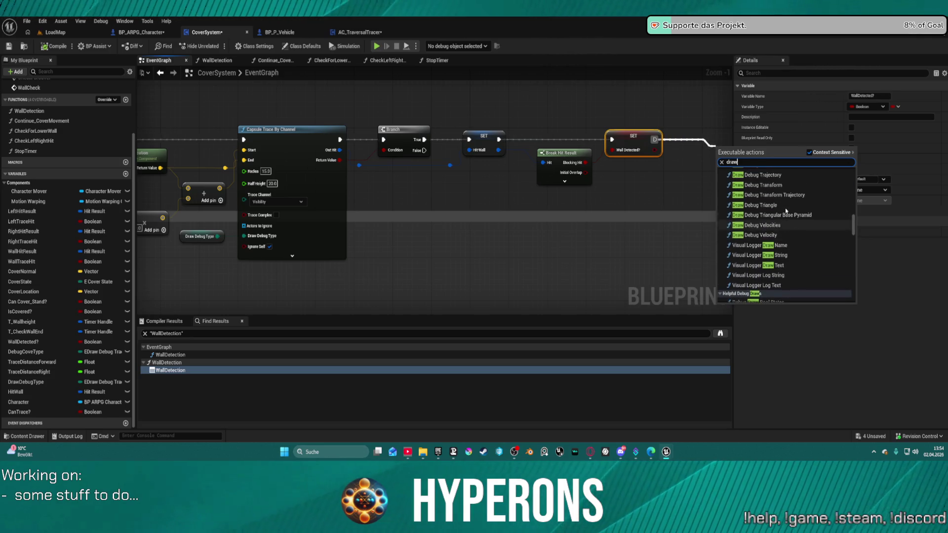
scroll(789, 237, up, 3)
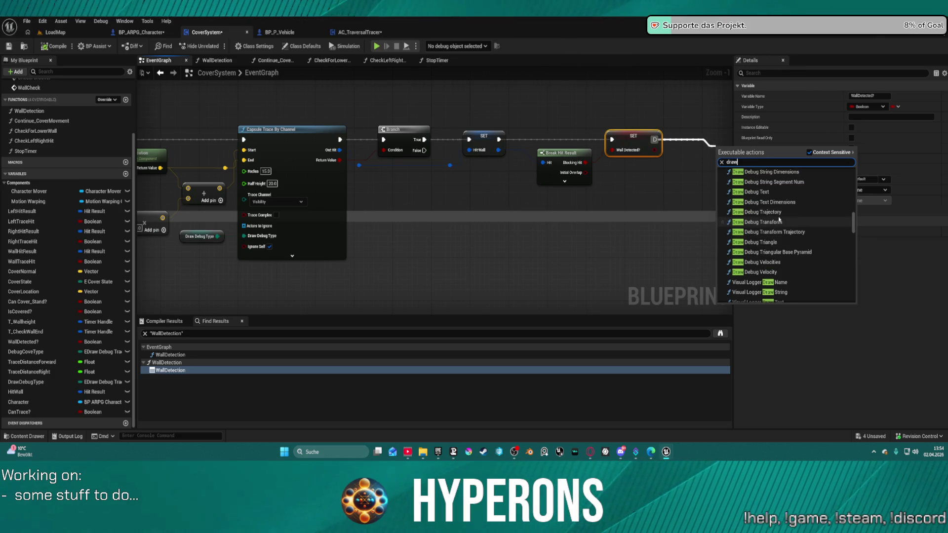
scroll(781, 208, up, 3)
scroll(780, 208, up, 1)
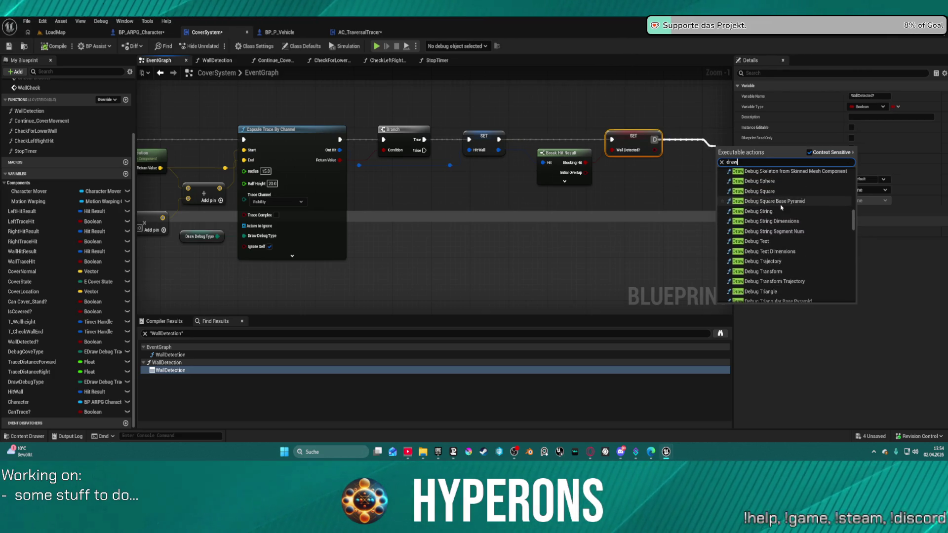
text( spher)
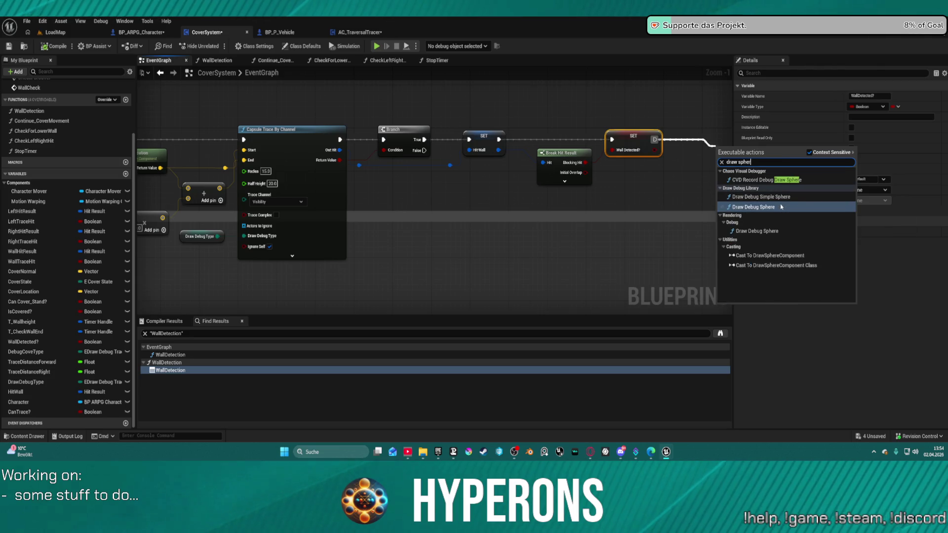
text(e)
key(Down)
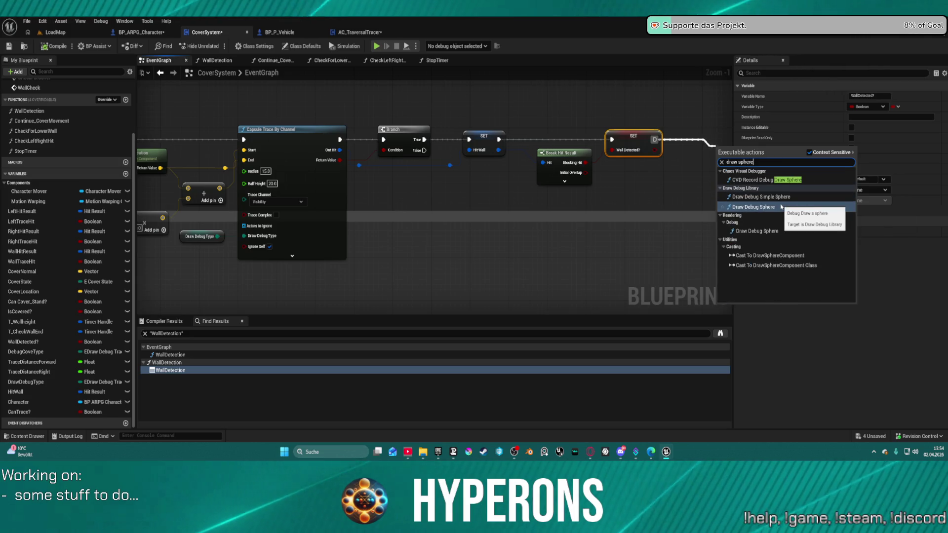
key(Up)
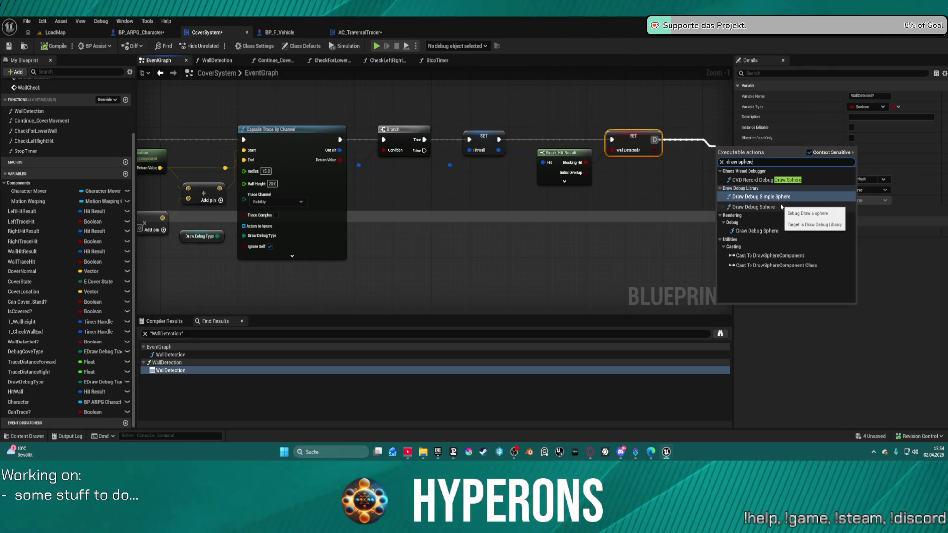
key(Down)
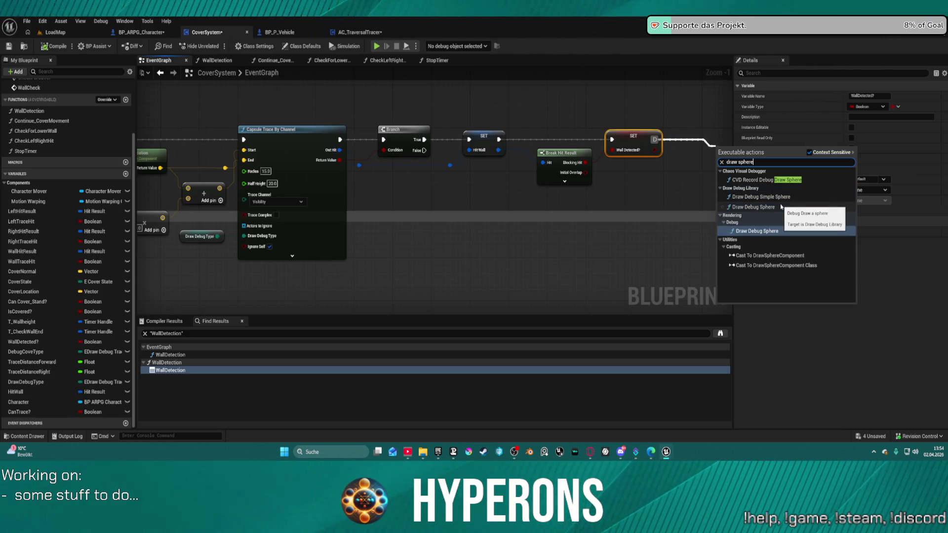
key(Return)
mouse_move(616, 168)
mouse_down()
mouse_move(616, 130)
mouse_move(706, 156)
mouse_up()
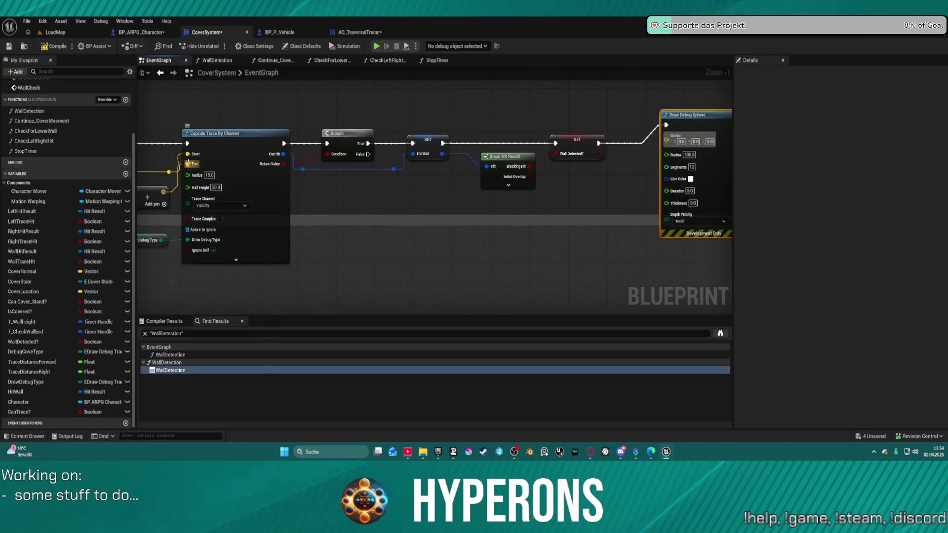
Wire the location into Center and set radius 50, cyan line colour, duration 0.02 and thickness 5
mouse_move(167, 191)
mouse_down()
mouse_move(508, 192)
mouse_move(666, 143)
mouse_up()
click(689, 147)
key(BackSpace)
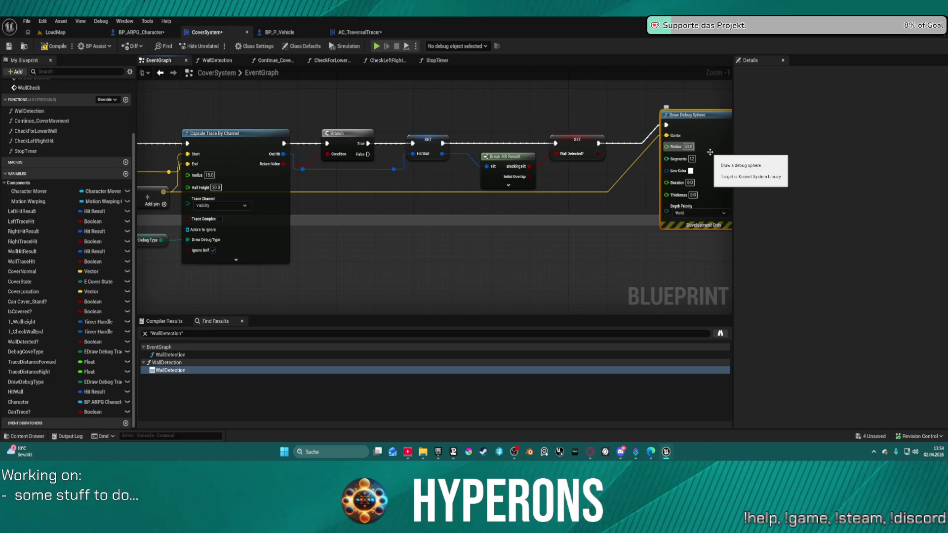
click(690, 171)
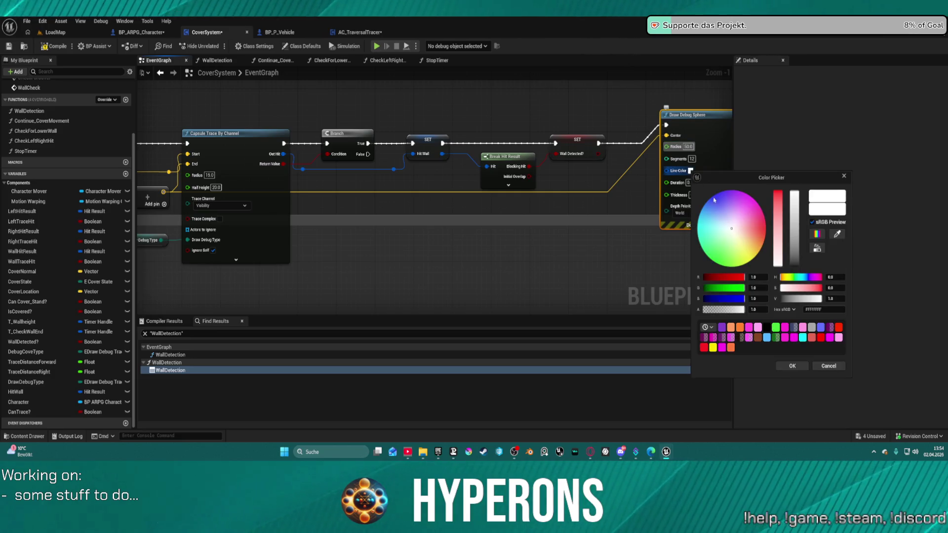
drag(707, 220, 699, 215)
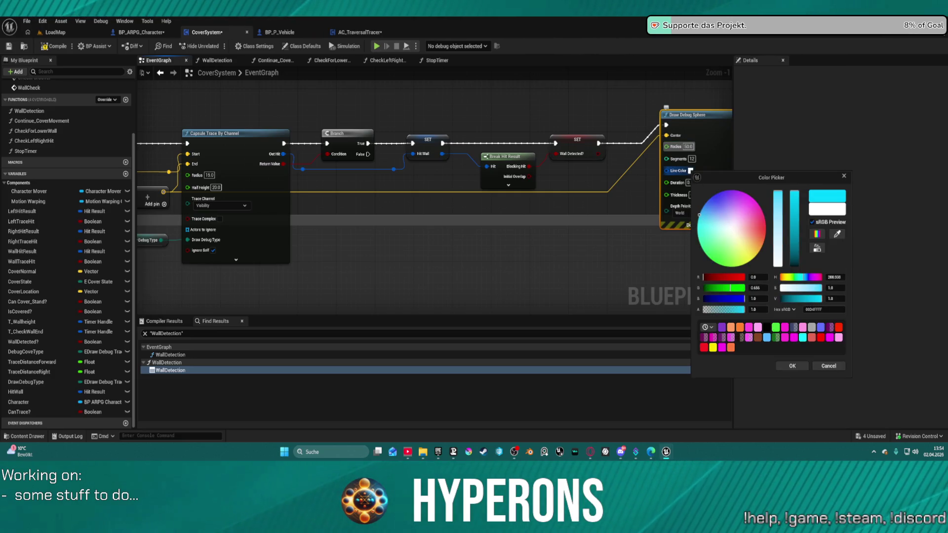
click(790, 367)
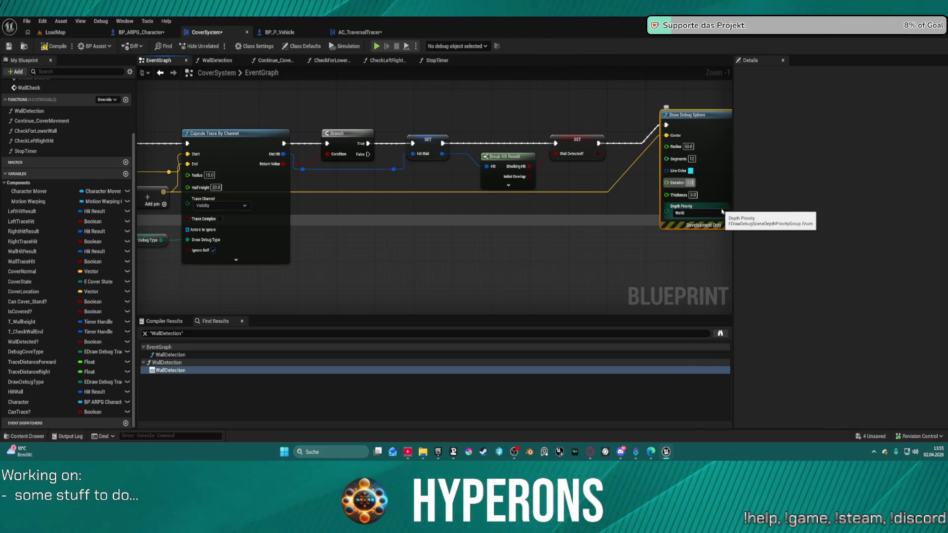
text(0.02)
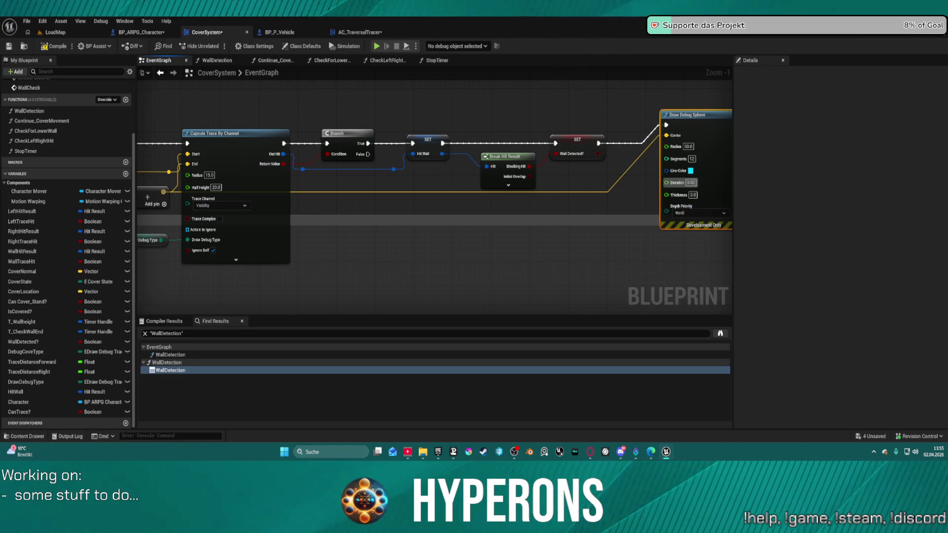
click(693, 195)
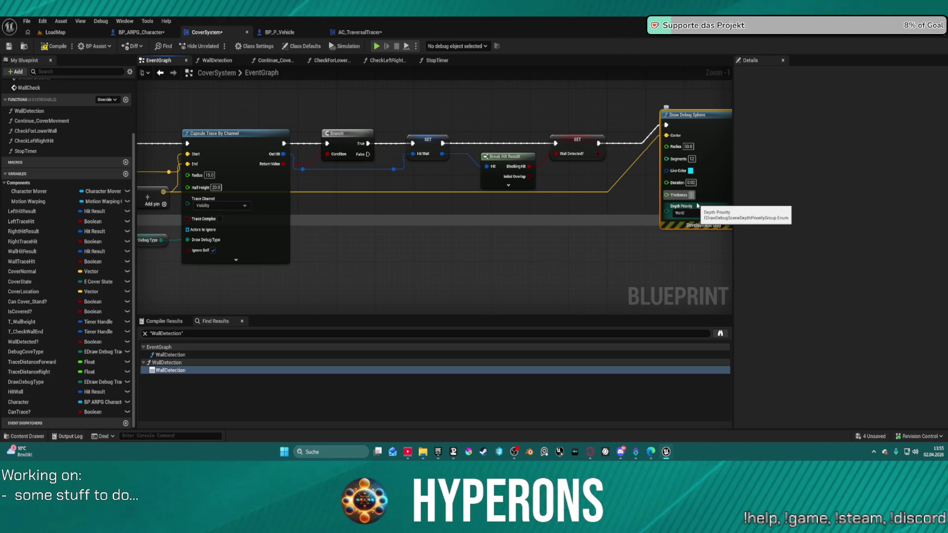
text(5)
click(637, 207)
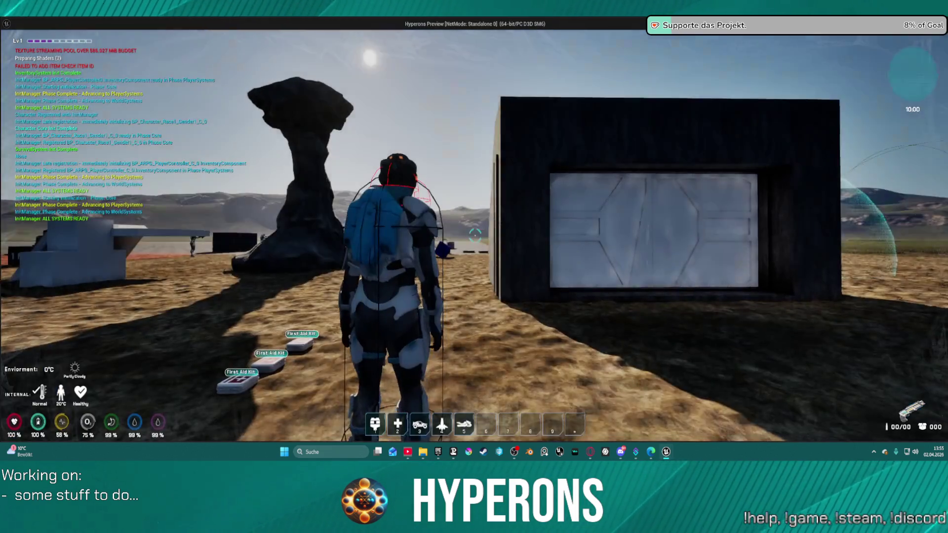
In the play test, walk the character into cover against the dark wall to view the trace spheres
key(w)
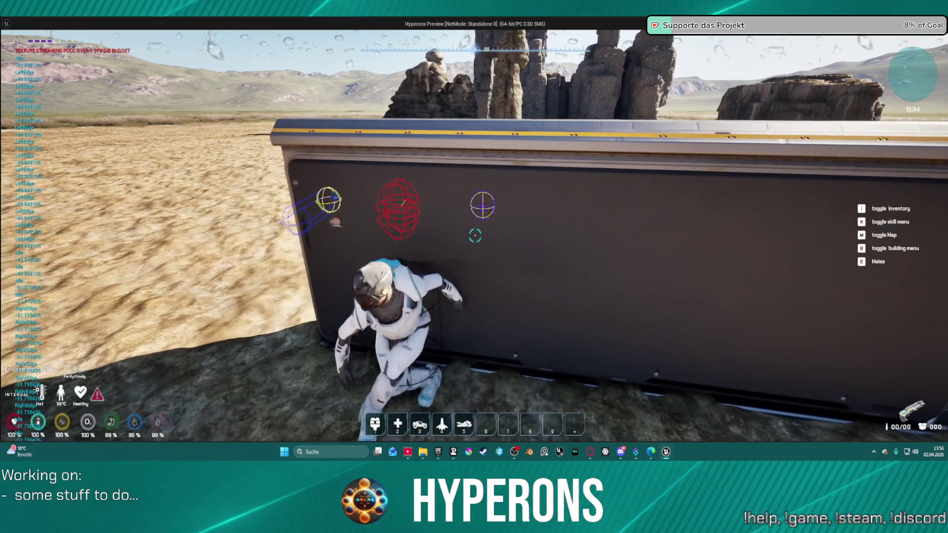
Stop the simulation and delete the Get World Rotation and Get Forward Vector nodes
key(alt+Tab)
key(Escape)
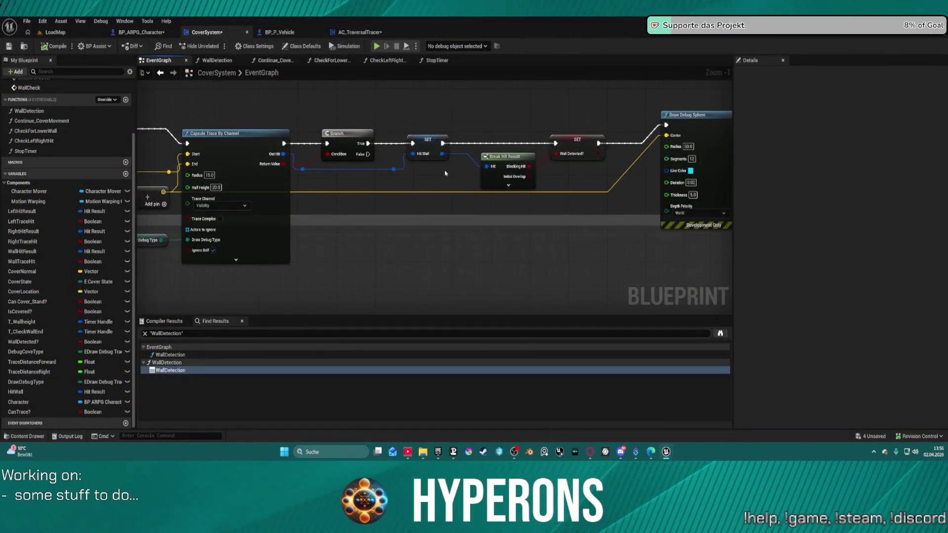
scroll(564, 67, down, 5)
scroll(461, 127, up, 5)
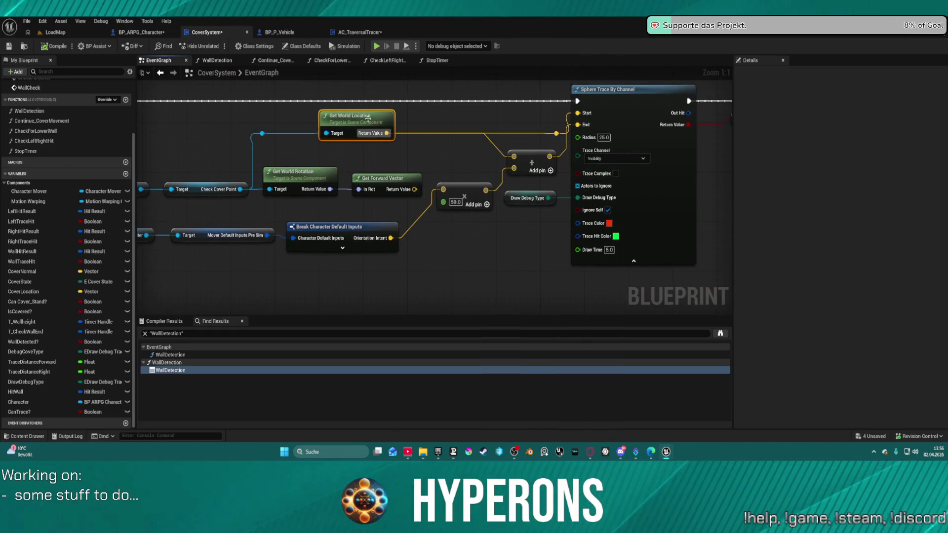
drag(467, 179, 536, 170)
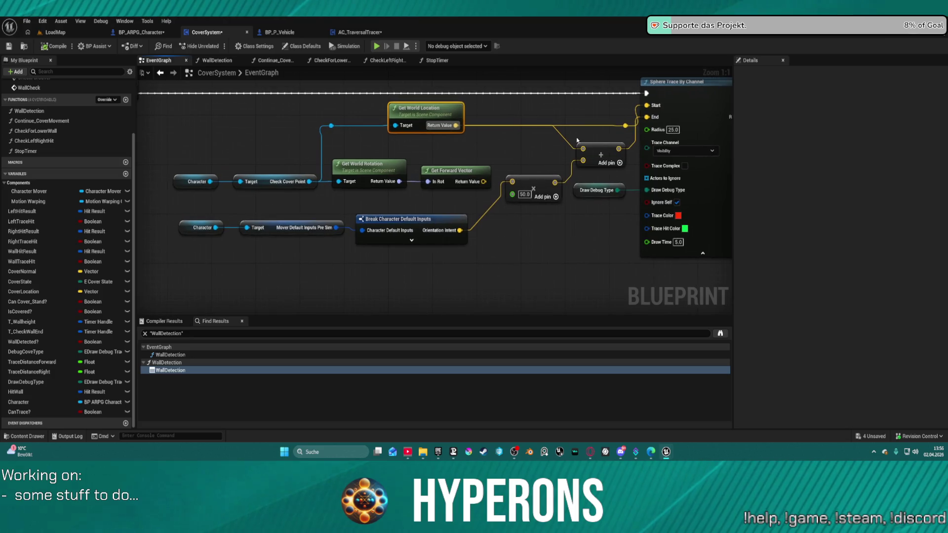
scroll(591, 147, down, 4)
scroll(401, 184, up, 4)
scroll(400, 184, down, 3)
scroll(567, 249, up, 3)
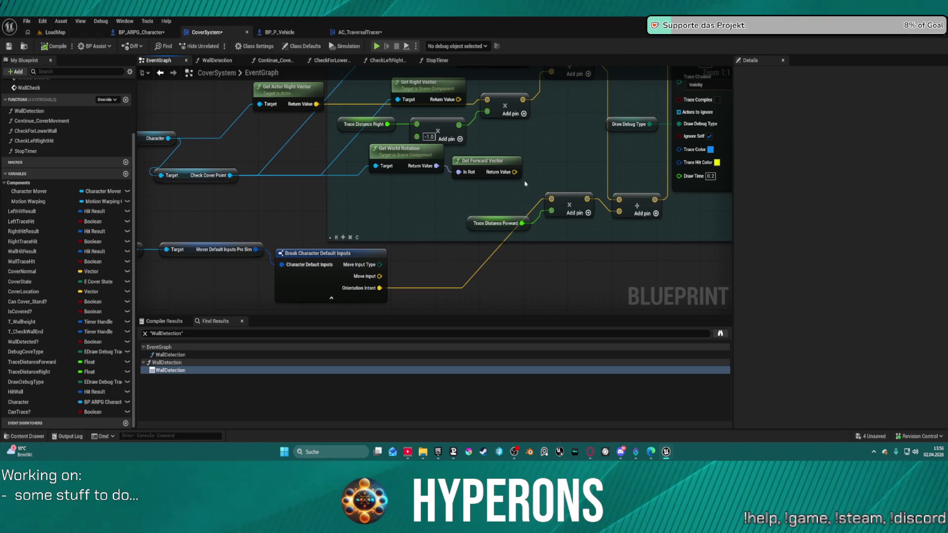
drag(574, 252, 564, 295)
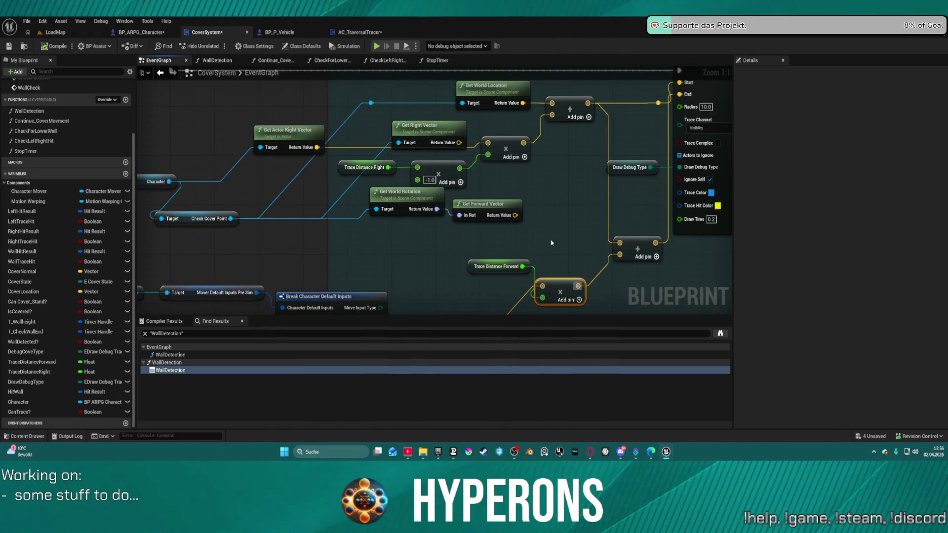
mouse_move(385, 187)
mouse_down()
mouse_move(363, 211)
mouse_move(335, 212)
mouse_up()
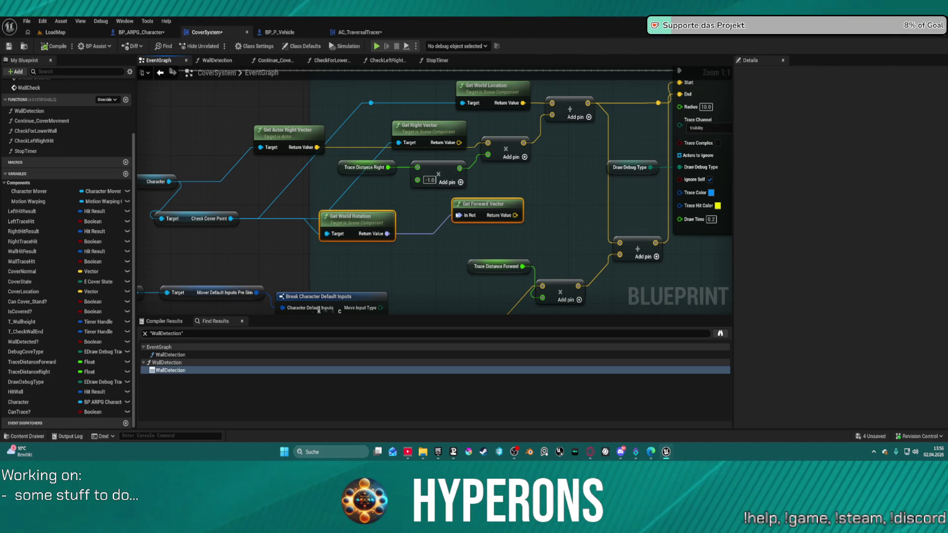
key(Delete)
Tidy the surrounding nodes and add a Vector + Vector node beside the existing add node
mouse_move(413, 266)
mouse_down()
mouse_move(419, 203)
mouse_move(495, 201)
mouse_move(418, 256)
mouse_up()
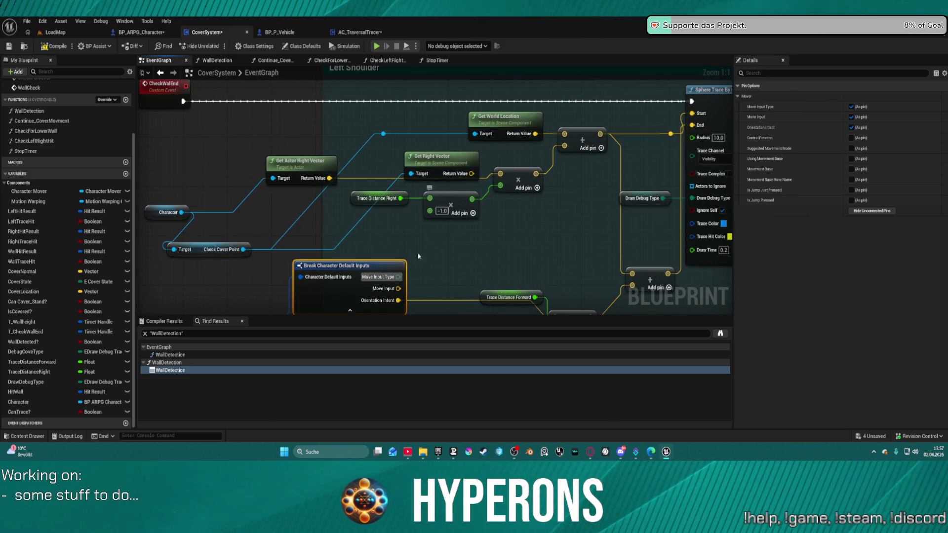
click(433, 158)
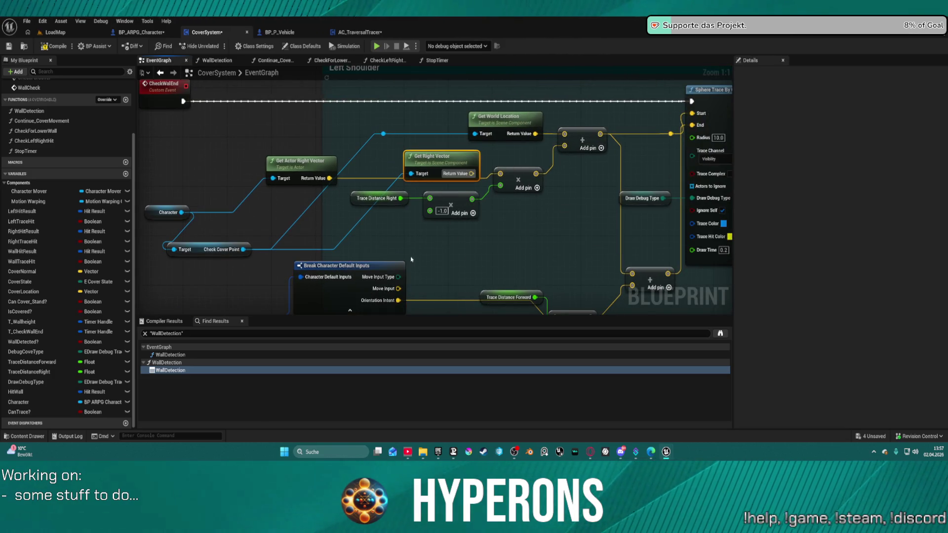
drag(397, 300, 433, 252)
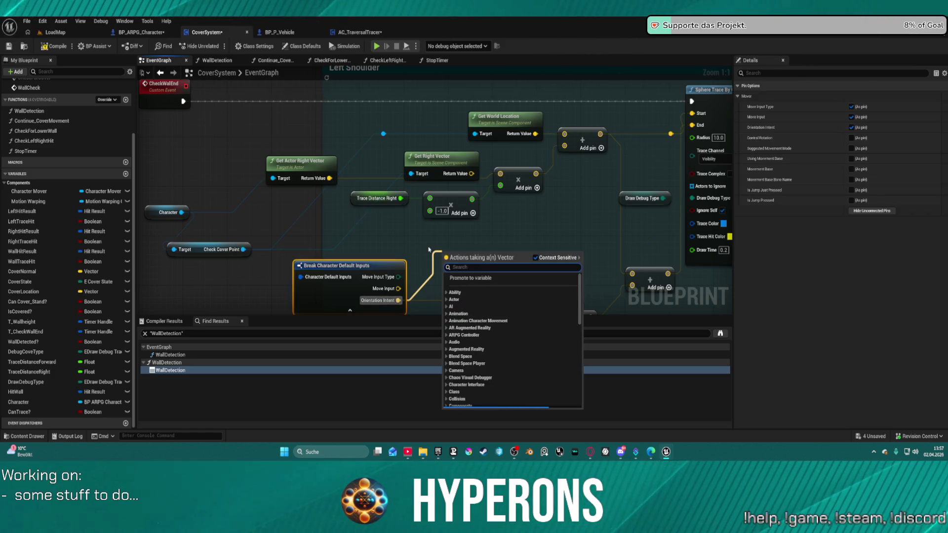
text(right)
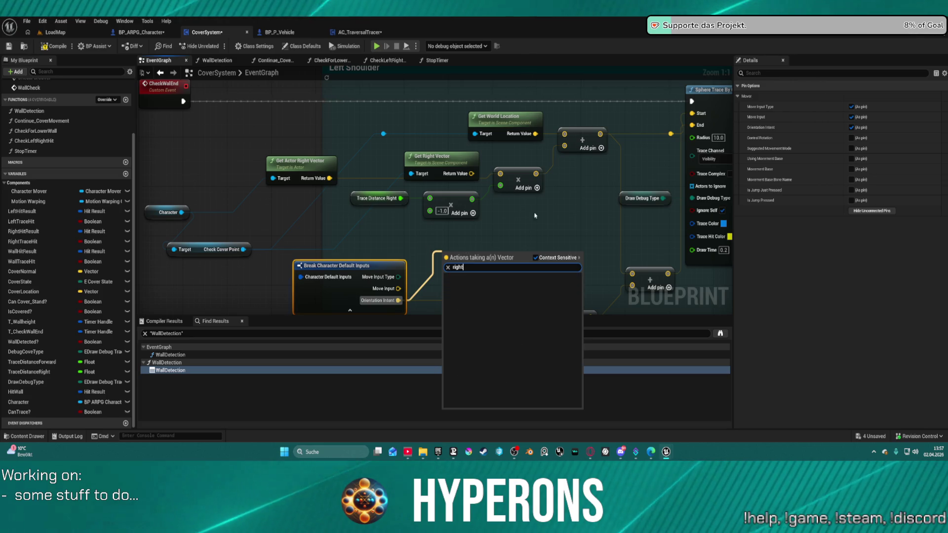
click(600, 221)
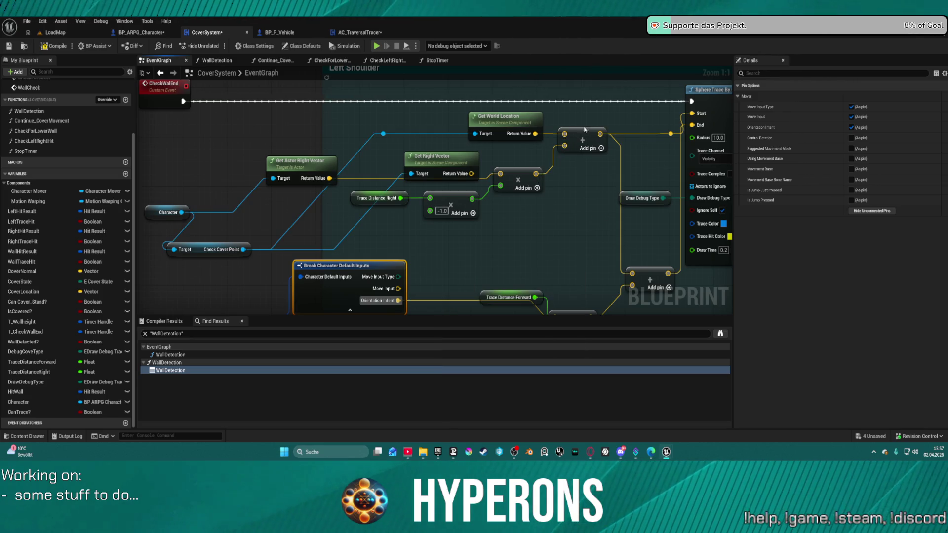
click(551, 200)
drag(552, 197, 574, 222)
mouse_move(629, 203)
mouse_down()
mouse_move(571, 182)
mouse_move(488, 189)
mouse_move(527, 202)
mouse_up()
text(add)
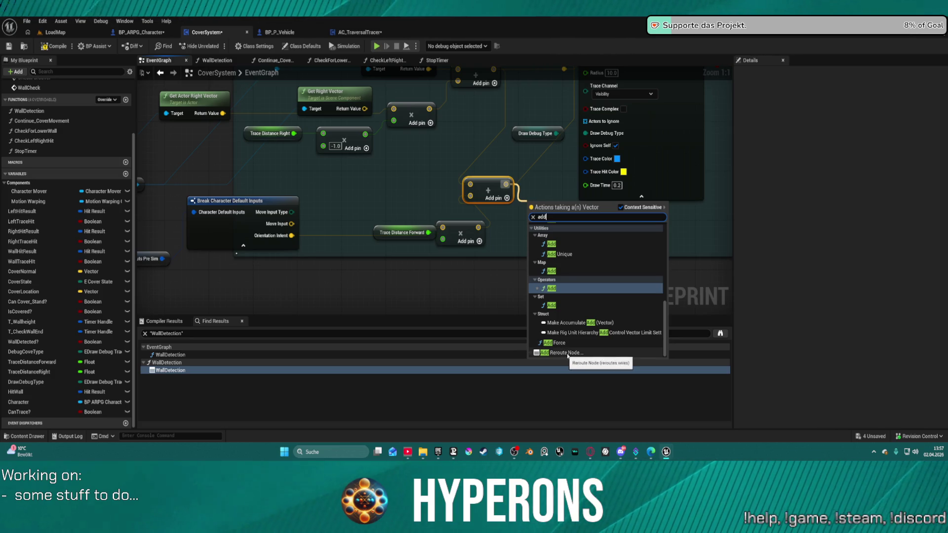
click(551, 288)
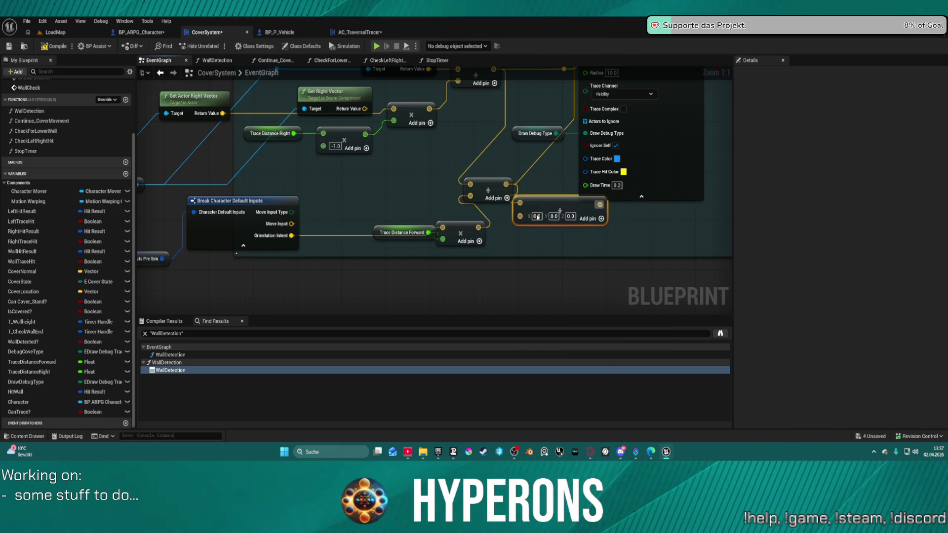
mouse_move(582, 208)
mouse_down()
mouse_move(460, 111)
mouse_move(499, 110)
mouse_move(465, 202)
mouse_up()
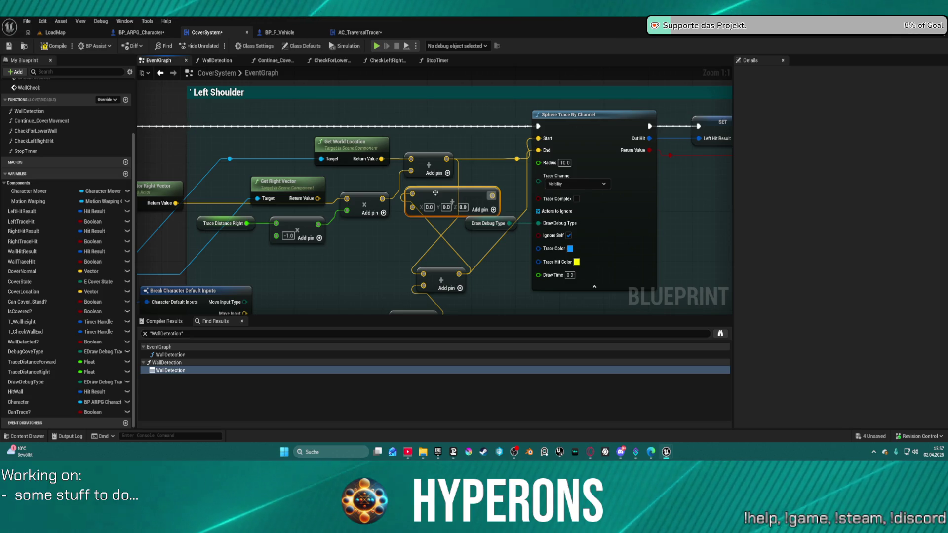
Disconnect the multiply node's vector input and wire the -1.0 node's output into the upper node
drag(372, 199, 402, 204)
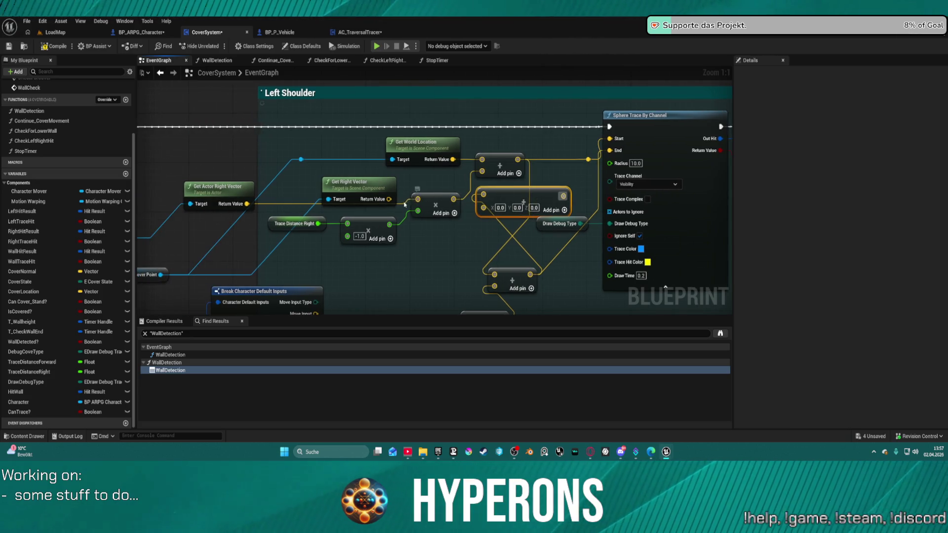
click(403, 204)
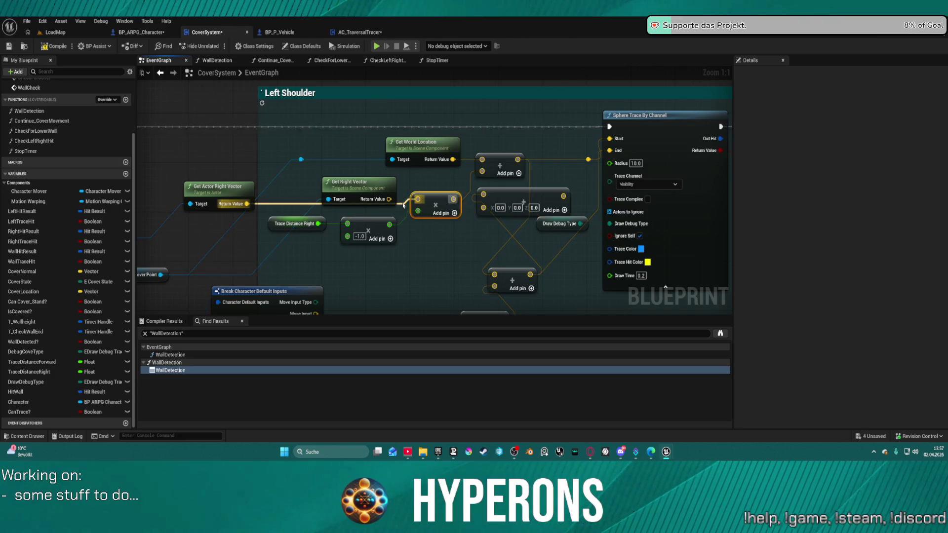
alt+click(417, 199)
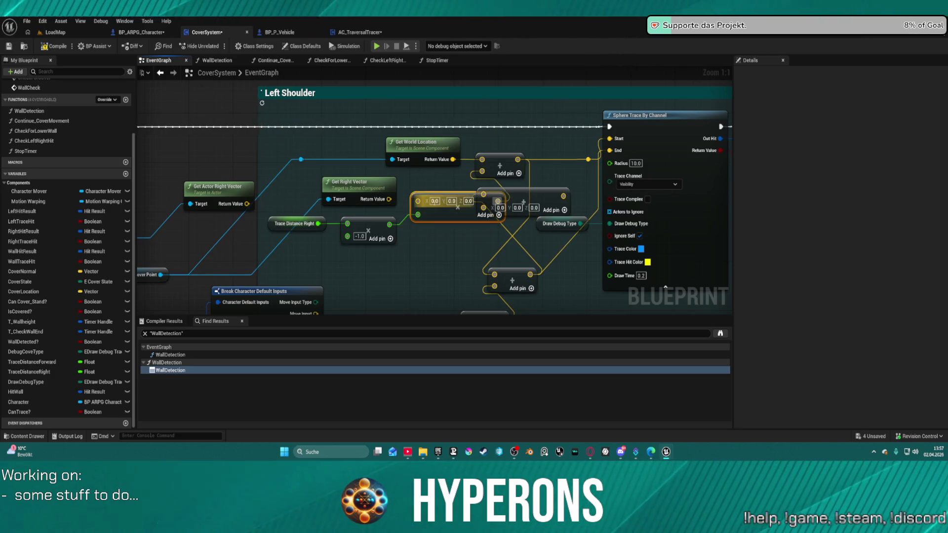
mouse_move(462, 220)
mouse_down()
mouse_move(427, 239)
mouse_move(455, 252)
mouse_up()
drag(389, 224, 492, 208)
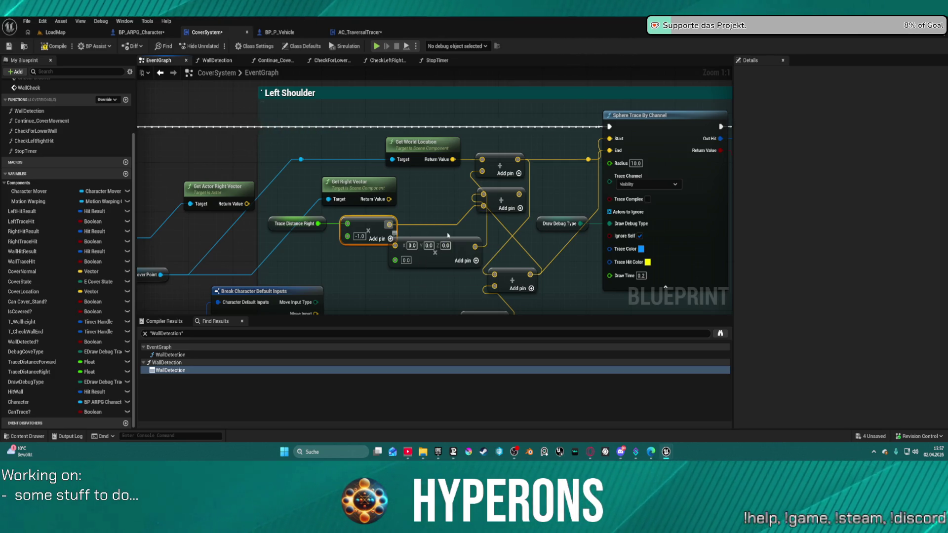
mouse_move(493, 198)
mouse_down()
mouse_move(558, 172)
mouse_move(642, 170)
mouse_move(613, 137)
mouse_move(586, 181)
mouse_up()
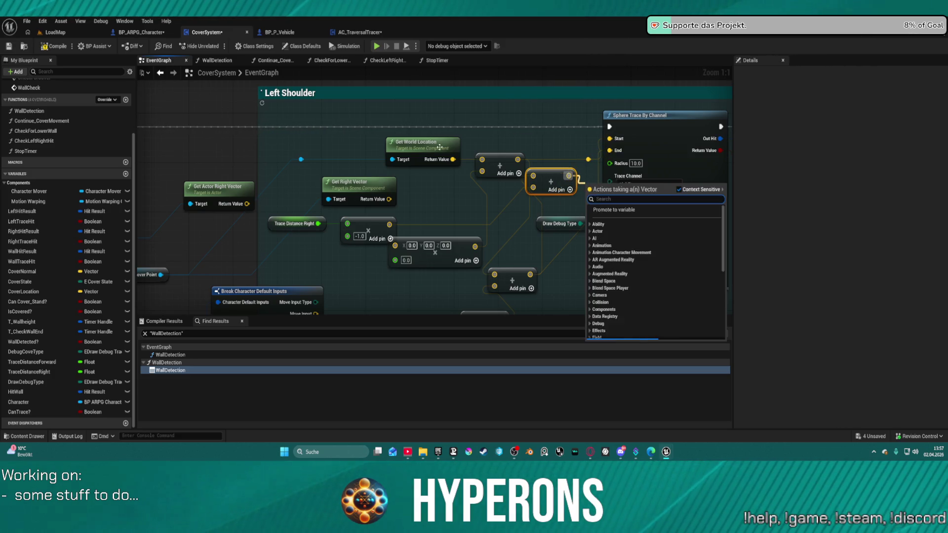
key(Escape)
Reposition Get Actor Right Vector, undo the multiply rewiring, and delete the small add node below -1.0
mouse_move(444, 204)
mouse_down()
mouse_move(513, 99)
mouse_move(477, 171)
mouse_move(494, 155)
mouse_up()
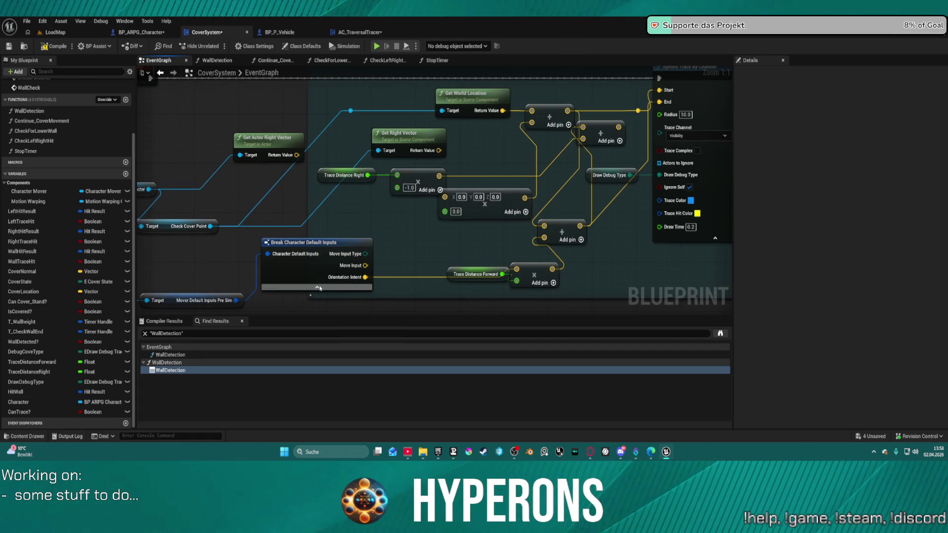
mouse_move(318, 287)
mouse_down()
mouse_move(397, 222)
mouse_move(483, 234)
mouse_move(422, 288)
mouse_move(414, 283)
mouse_up()
drag(367, 151, 359, 132)
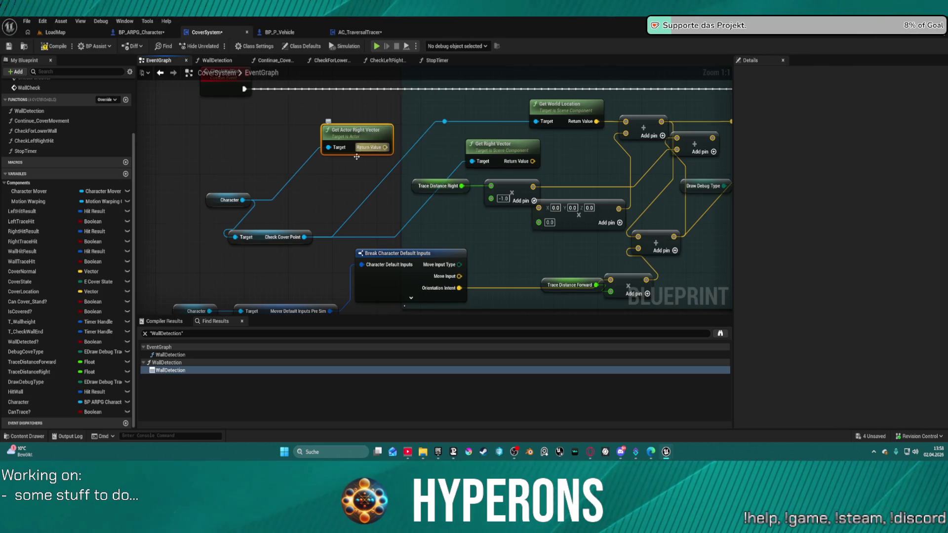
drag(500, 218, 417, 221)
drag(466, 131, 423, 160)
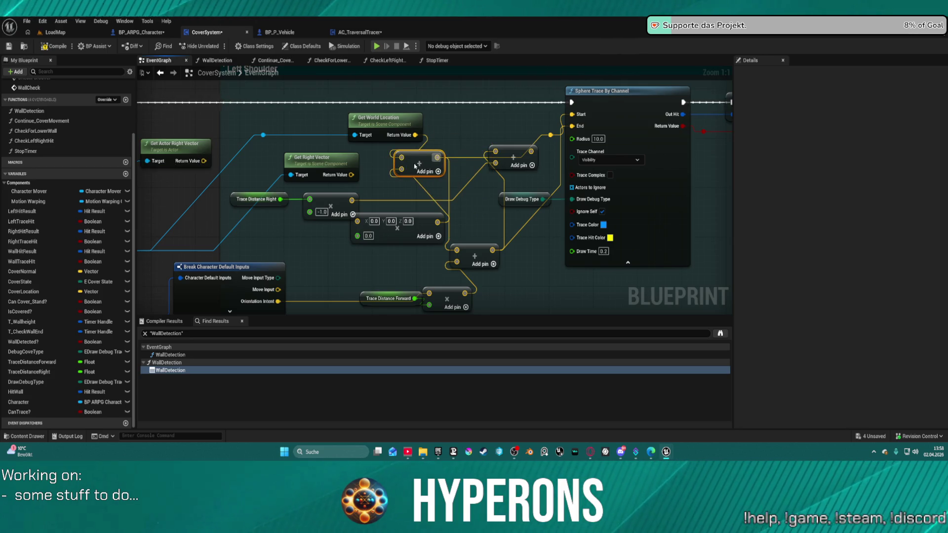
mouse_move(407, 235)
mouse_down()
mouse_move(335, 284)
mouse_move(363, 241)
mouse_up()
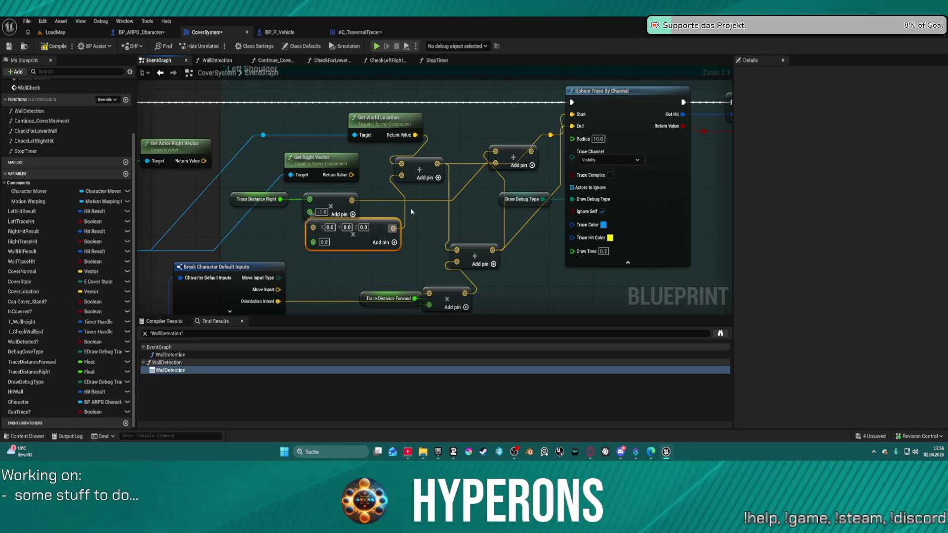
drag(421, 171, 427, 178)
drag(351, 200, 410, 183)
click(374, 194)
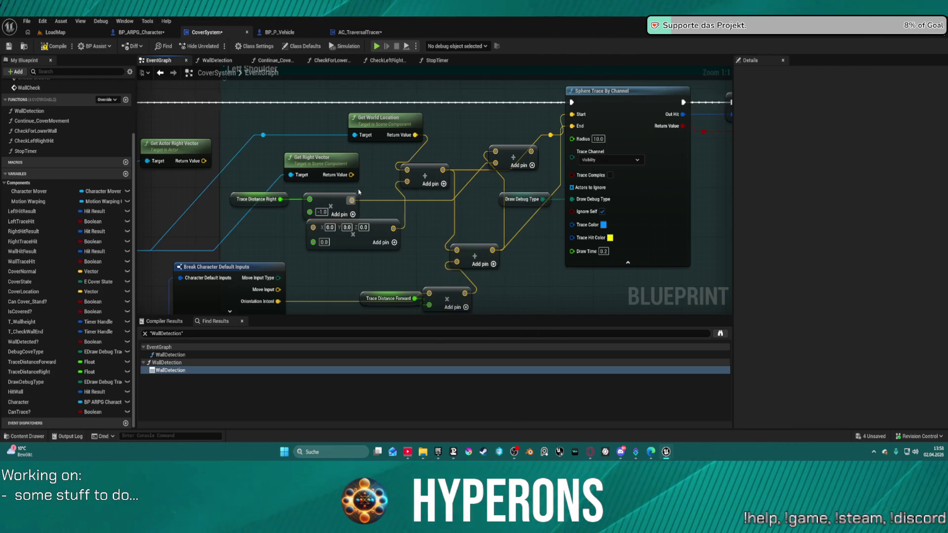
key(ctrl+z)
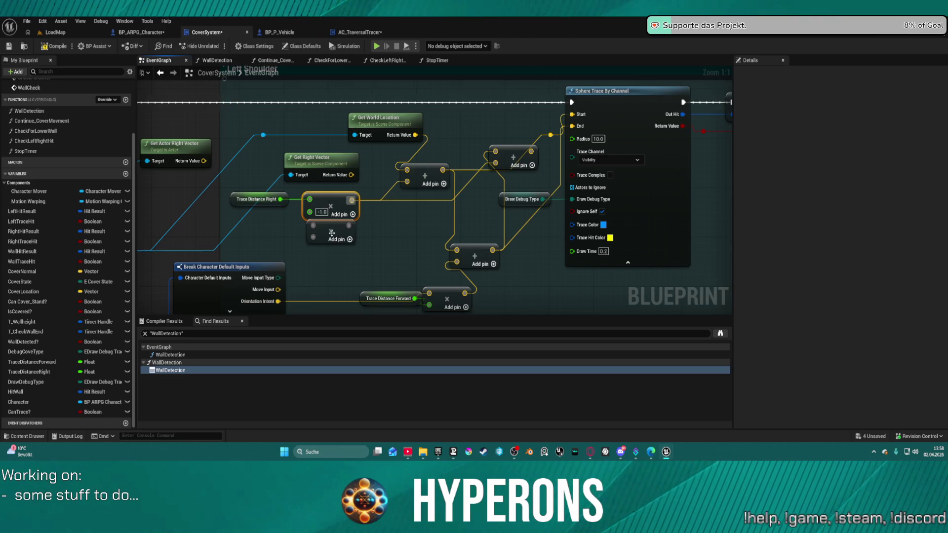
right_click(332, 232)
click(413, 240)
Raise the add node, then walk the character to the wall corner, take cover, and end the play session
mouse_move(513, 158)
mouse_down()
mouse_move(479, 121)
mouse_move(570, 116)
mouse_up()
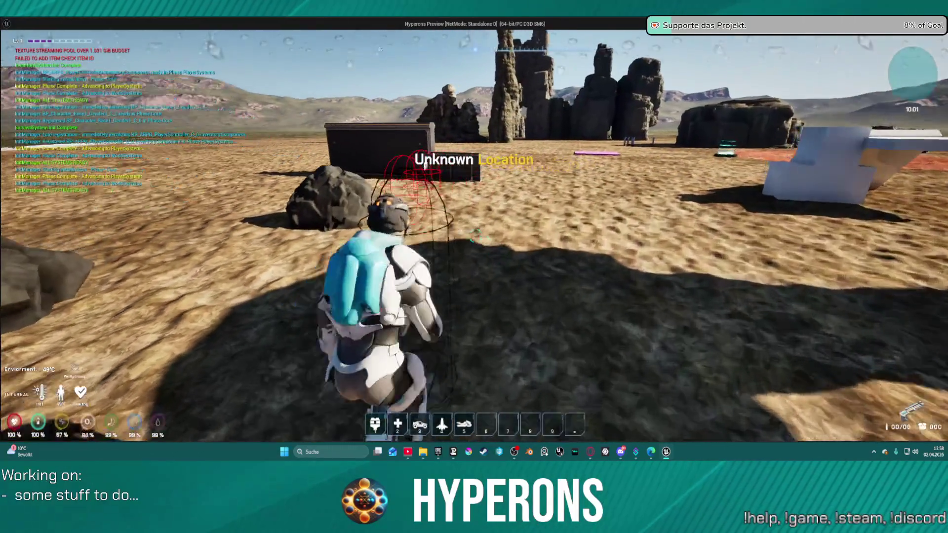
key(w)
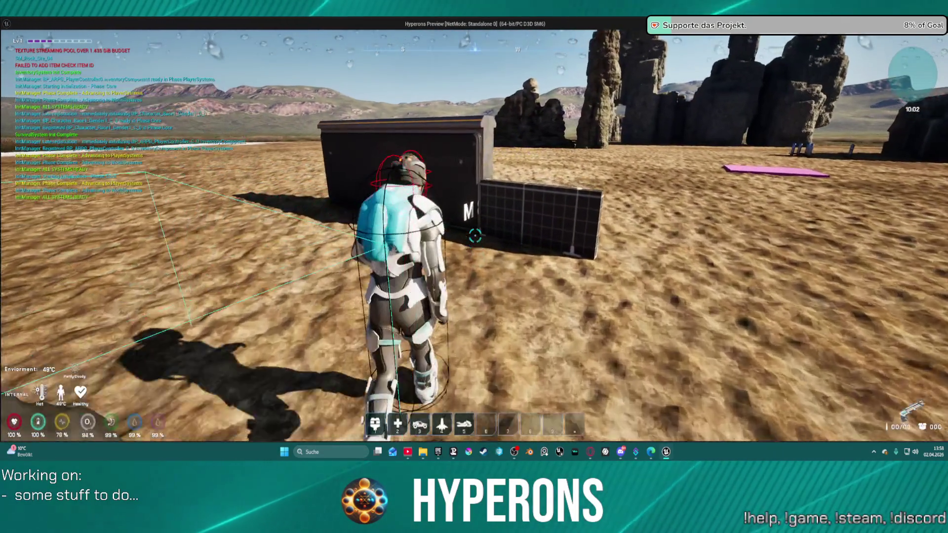
key(w)
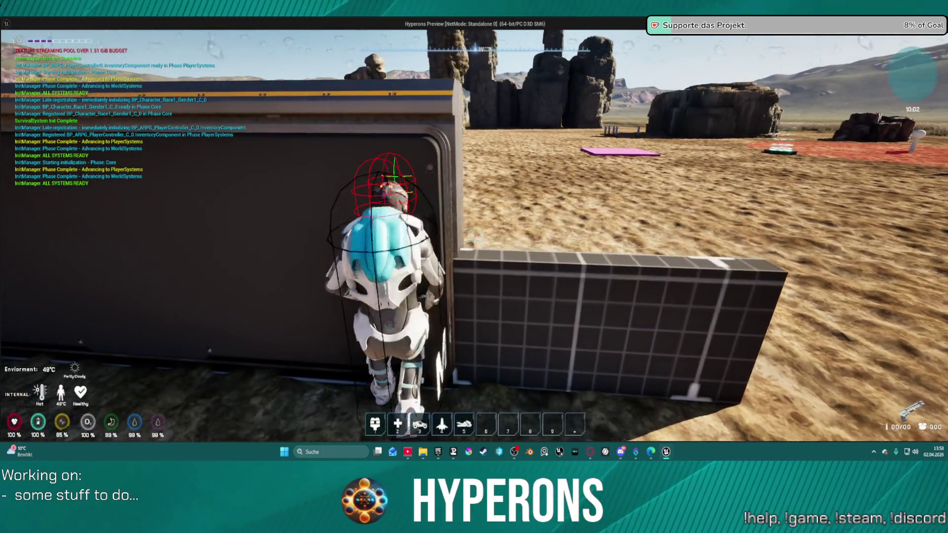
key(c)
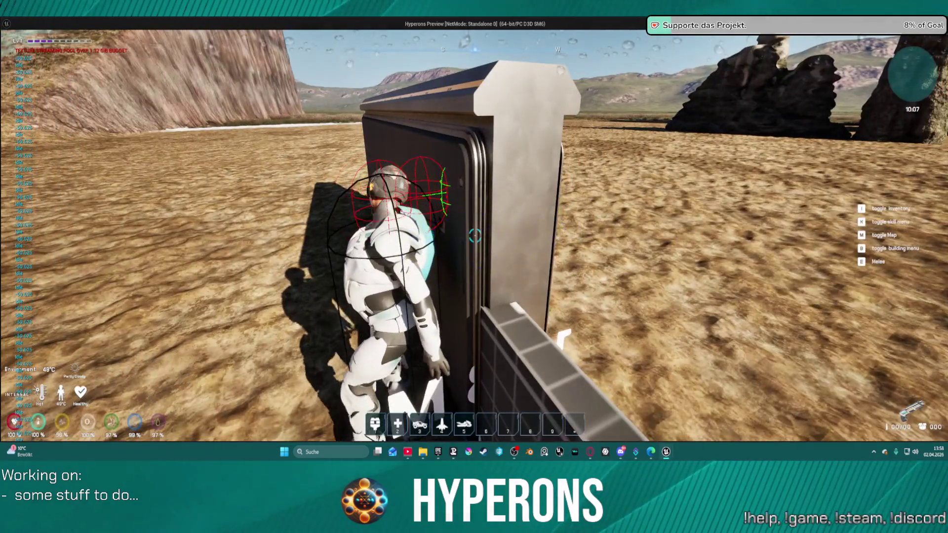
key(Escape)
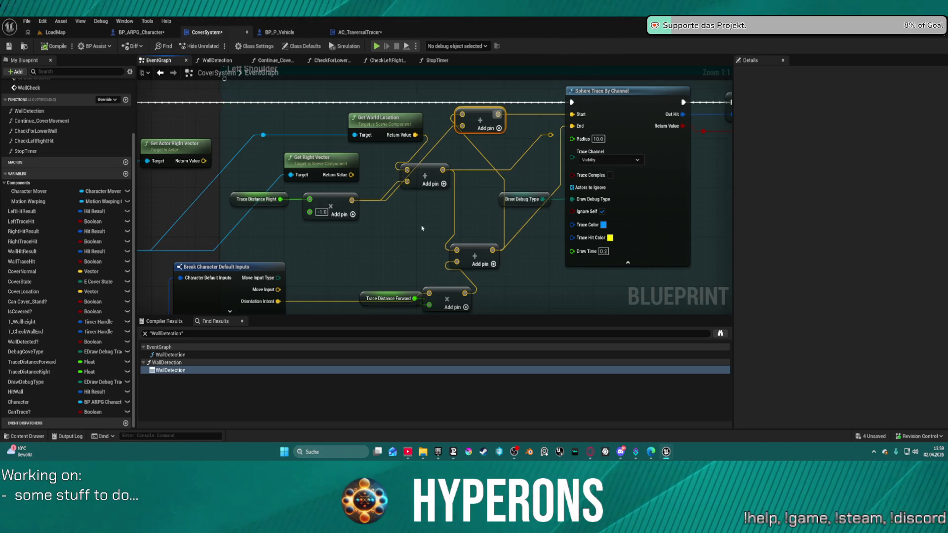
Reposition the add and multiply nodes and lift Trace Distance Forward beside its multiply in the Left Shoulder block
drag(332, 197, 379, 210)
mouse_move(420, 181)
mouse_down()
mouse_move(448, 218)
mouse_move(441, 210)
mouse_up()
drag(383, 217, 358, 205)
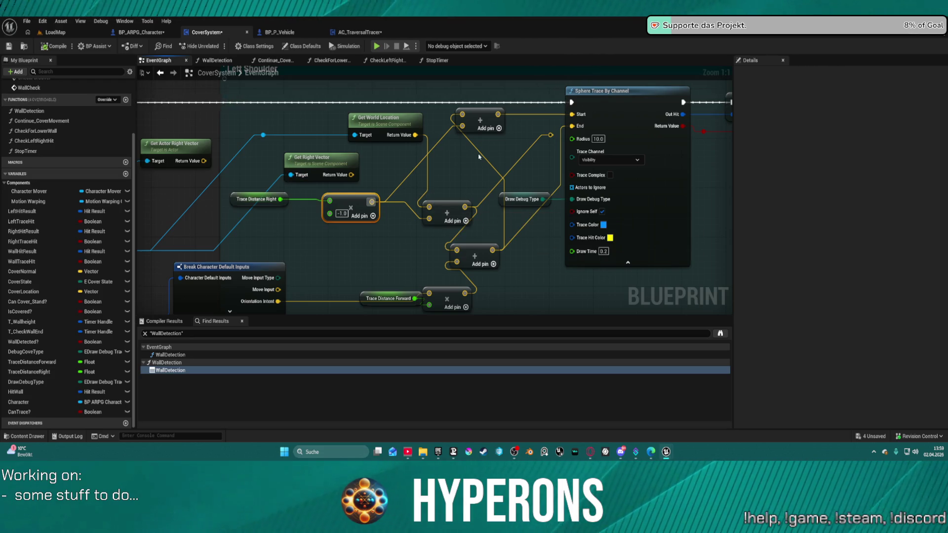
drag(447, 212, 442, 188)
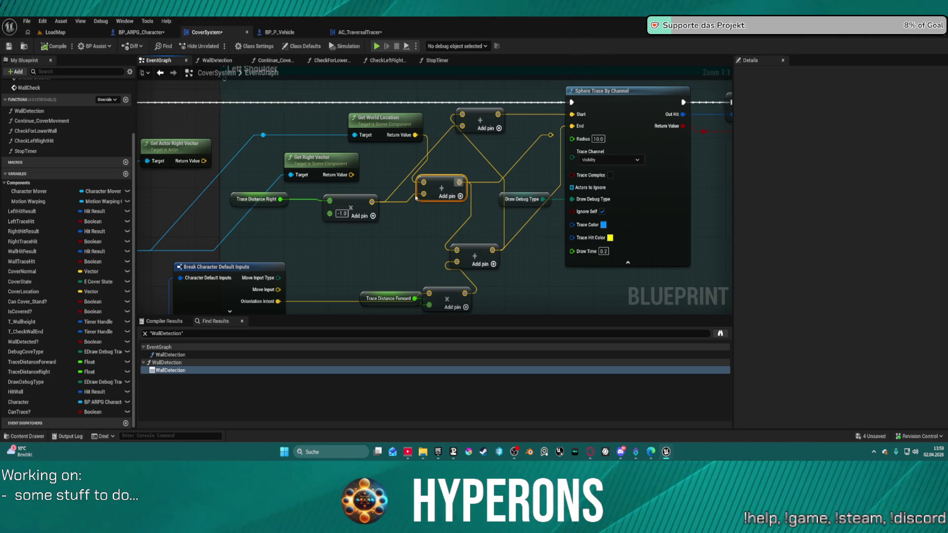
drag(238, 132, 371, 125)
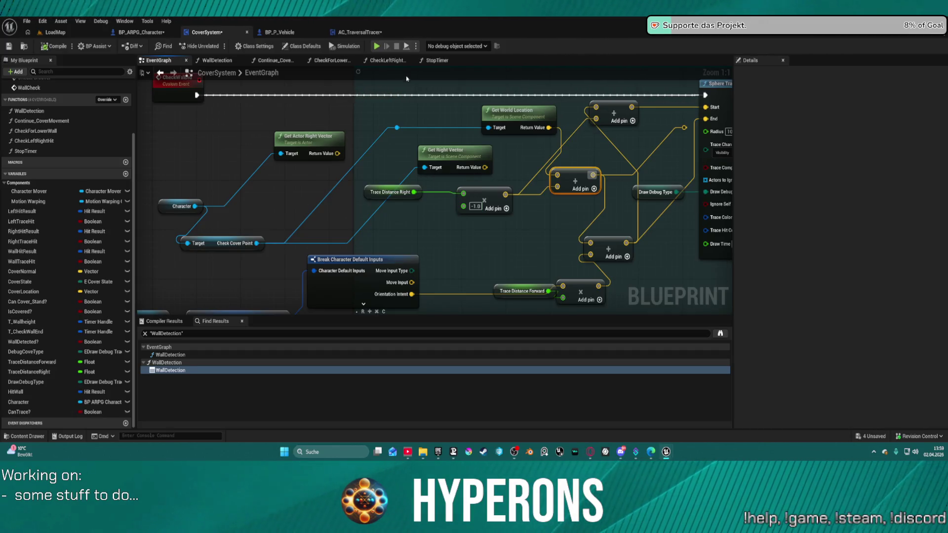
scroll(528, 186, down, 7)
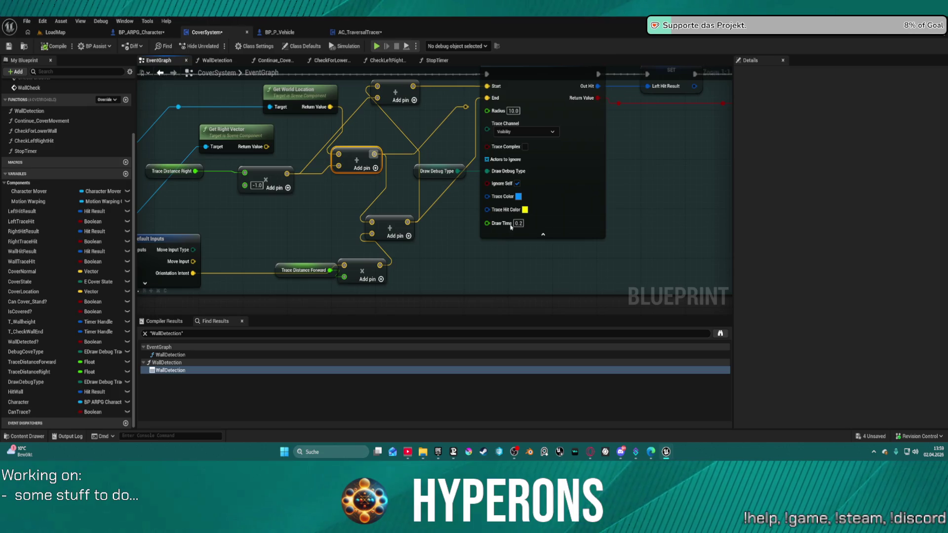
scroll(497, 176, up, 5)
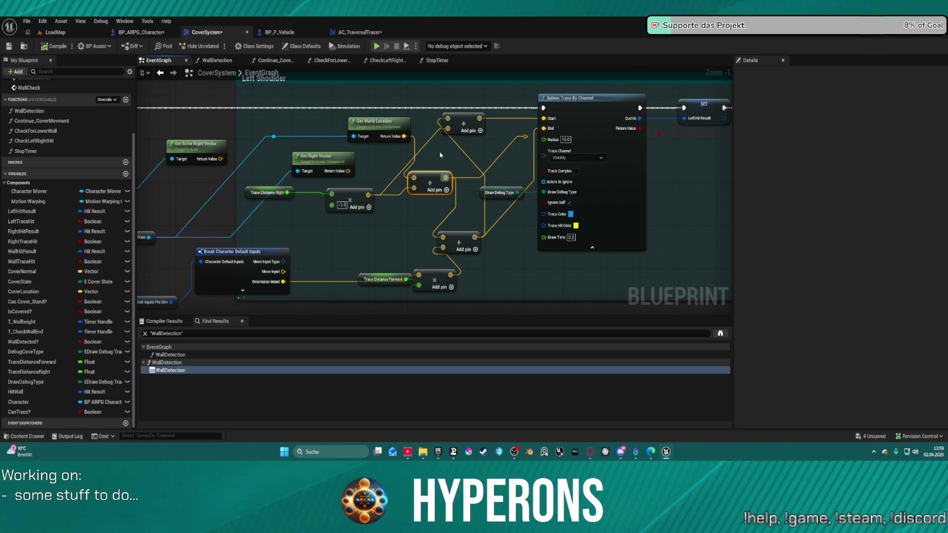
mouse_move(434, 180)
mouse_down()
mouse_move(444, 168)
mouse_move(449, 178)
mouse_up()
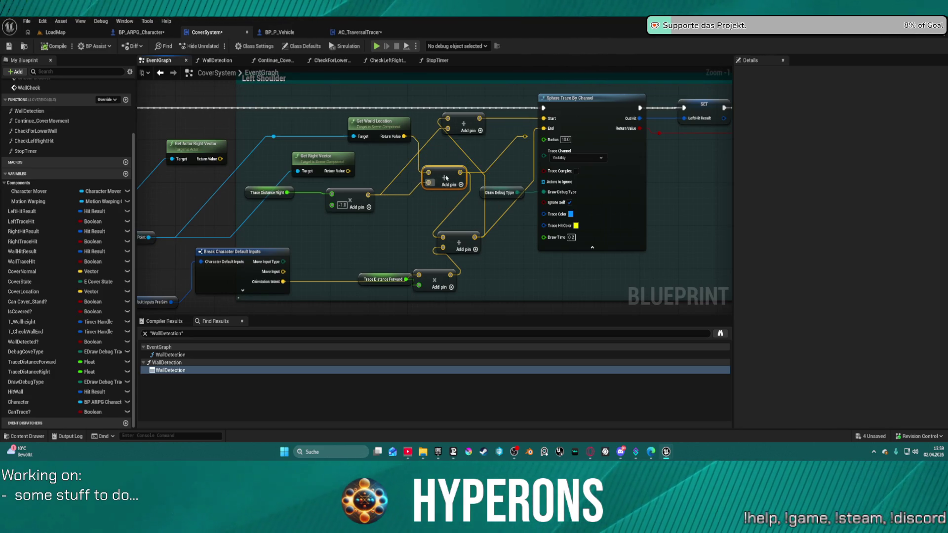
mouse_move(451, 278)
mouse_down()
mouse_move(455, 261)
mouse_move(473, 272)
mouse_up()
drag(375, 279, 375, 254)
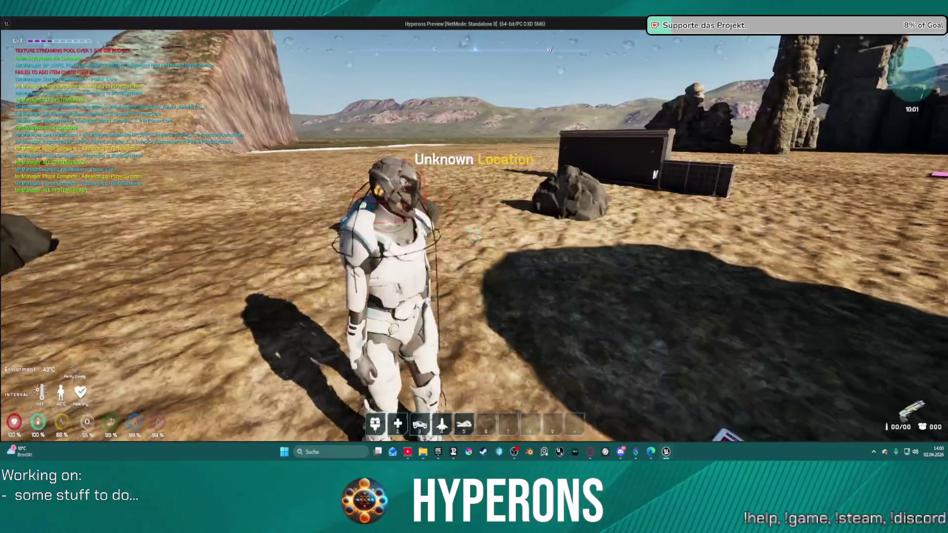
key(w)
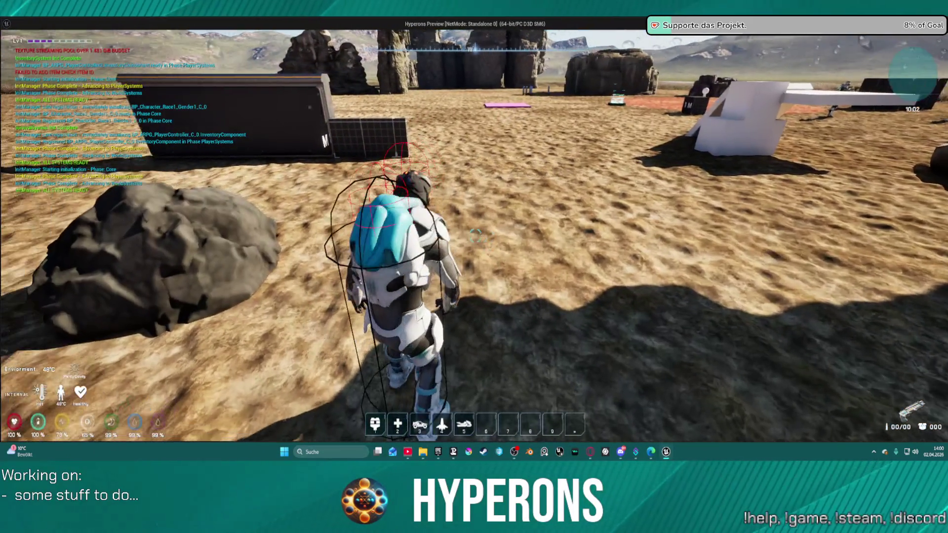
key(w)
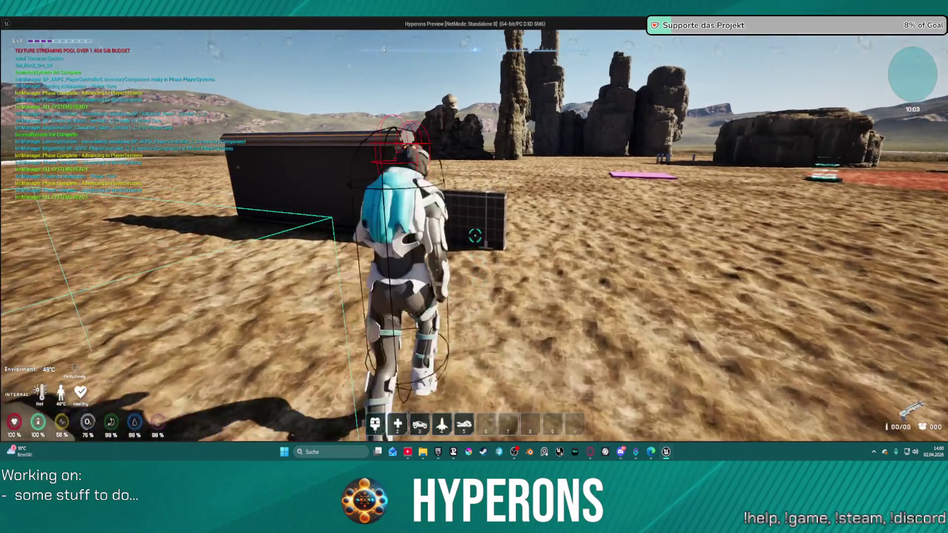
key(space)
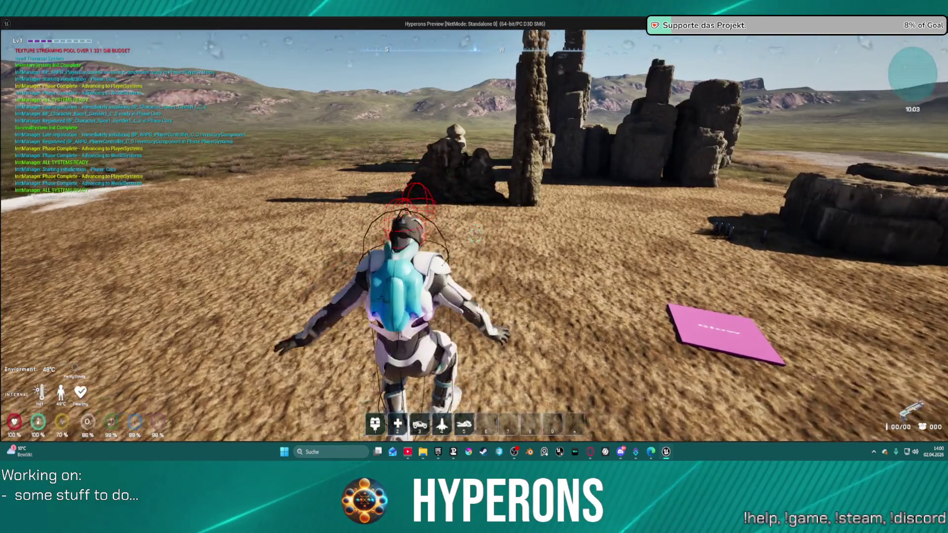
key(Escape)
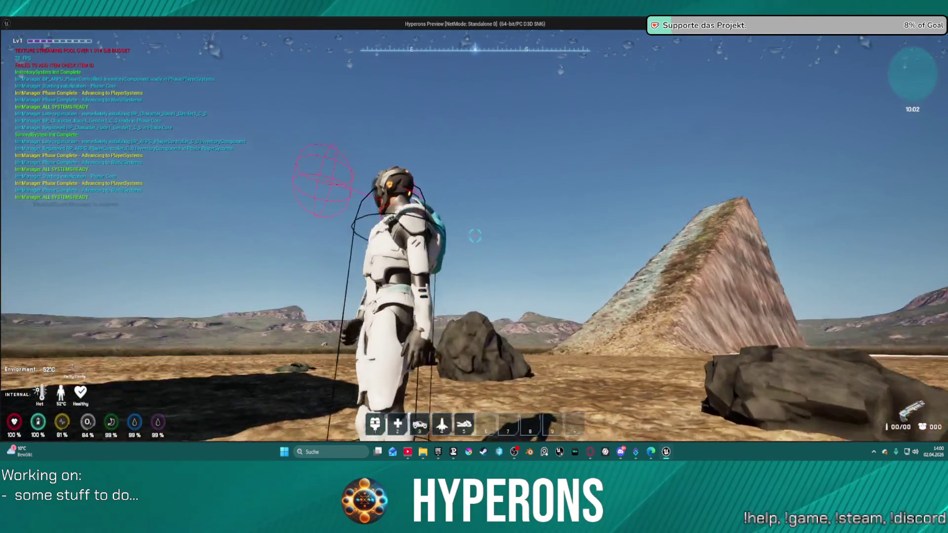
key(w)
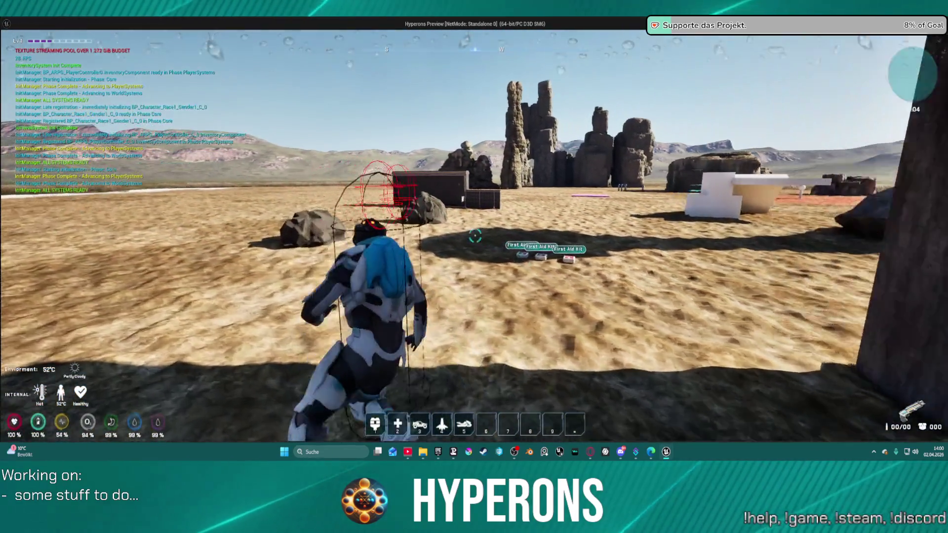
key(w)
key(w)
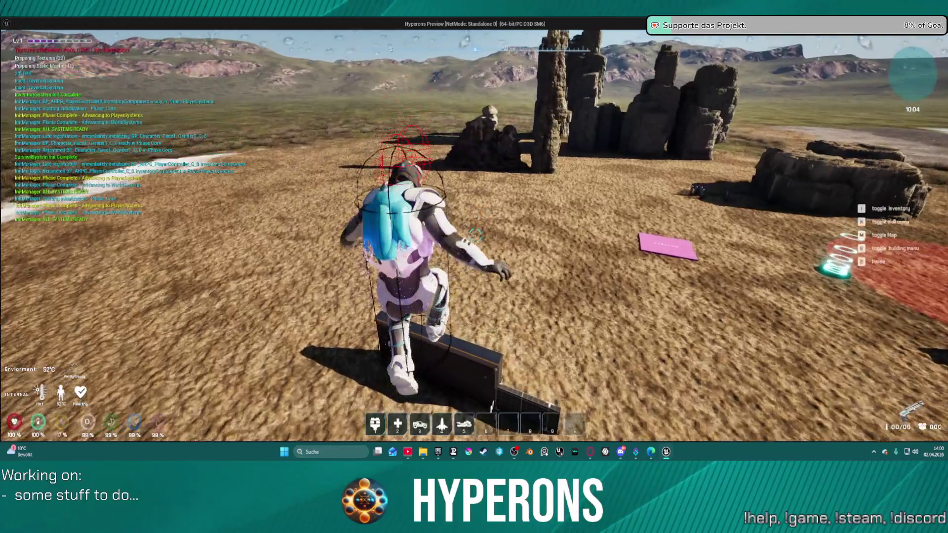
key(w)
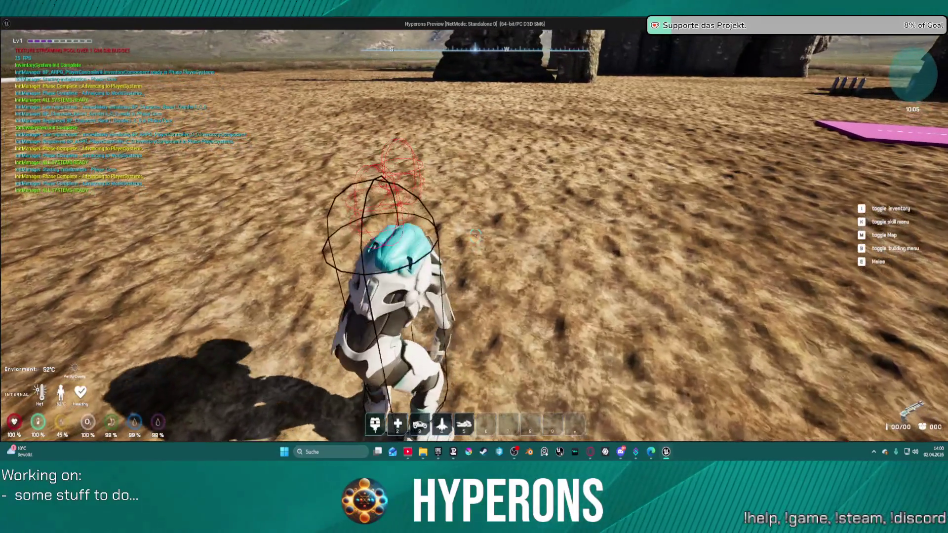
key(Escape)
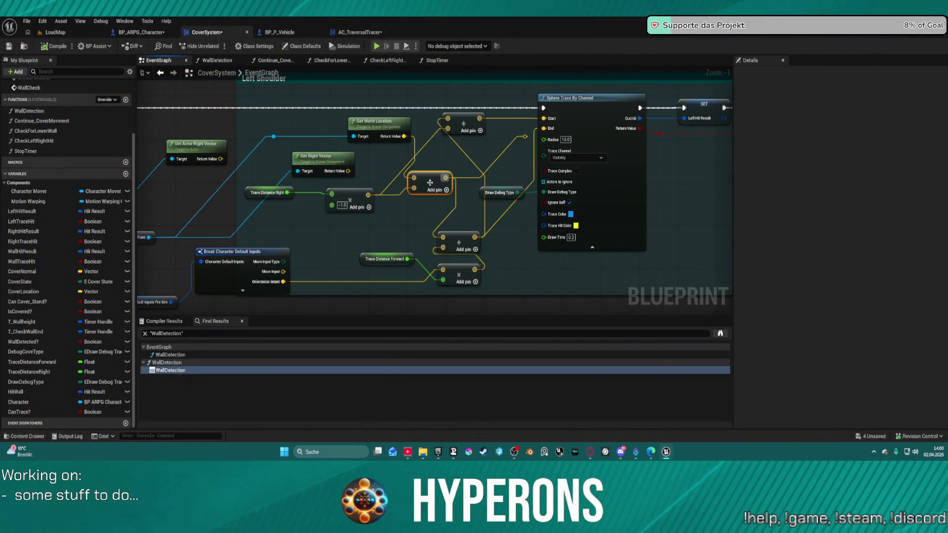
Lift the small orange node off the wire and straighten the middle row of nodes
mouse_move(429, 182)
mouse_down()
mouse_move(567, 178)
mouse_move(538, 192)
mouse_move(254, 189)
mouse_up()
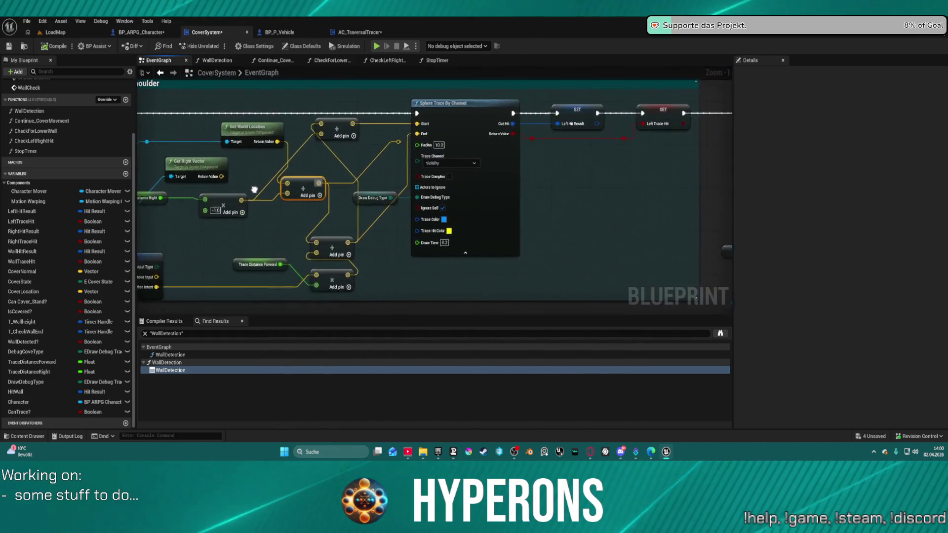
scroll(254, 190, down, 7)
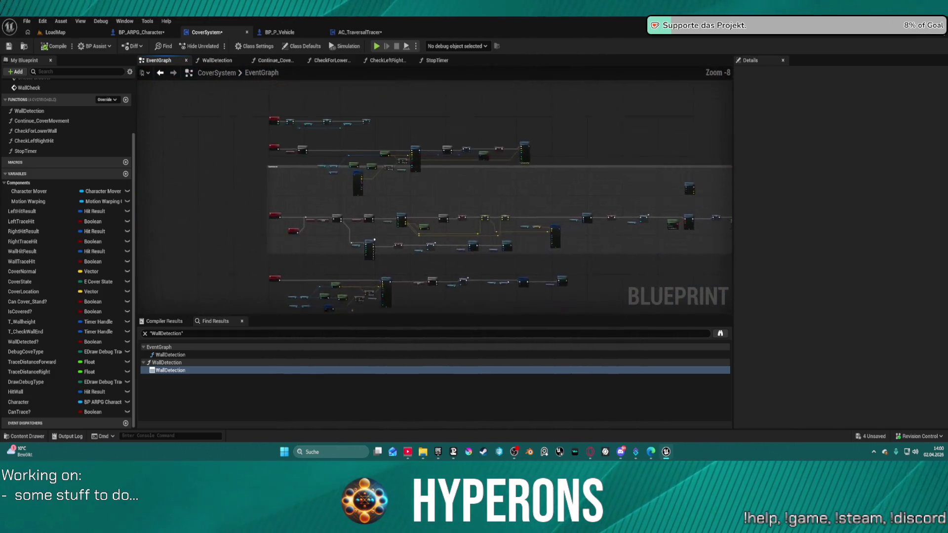
scroll(356, 213, up, 4)
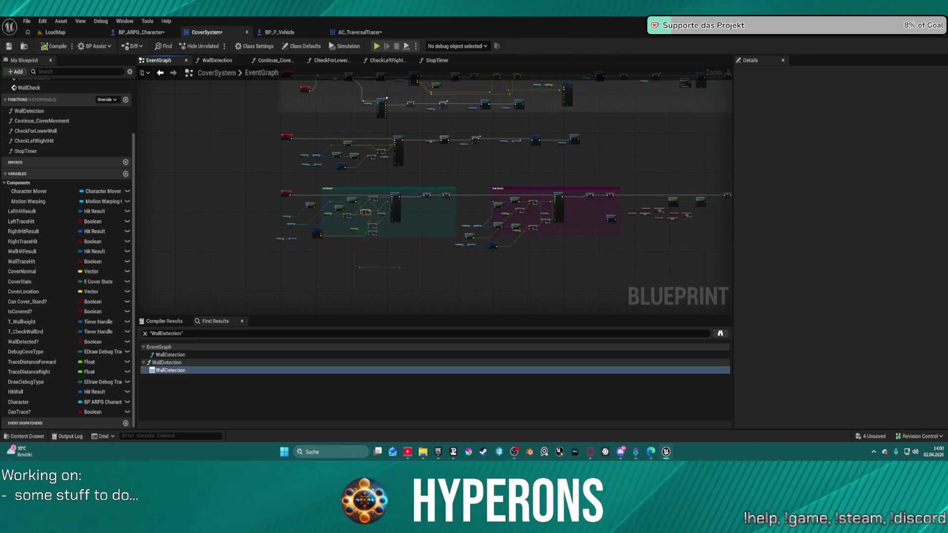
scroll(347, 208, up, 5)
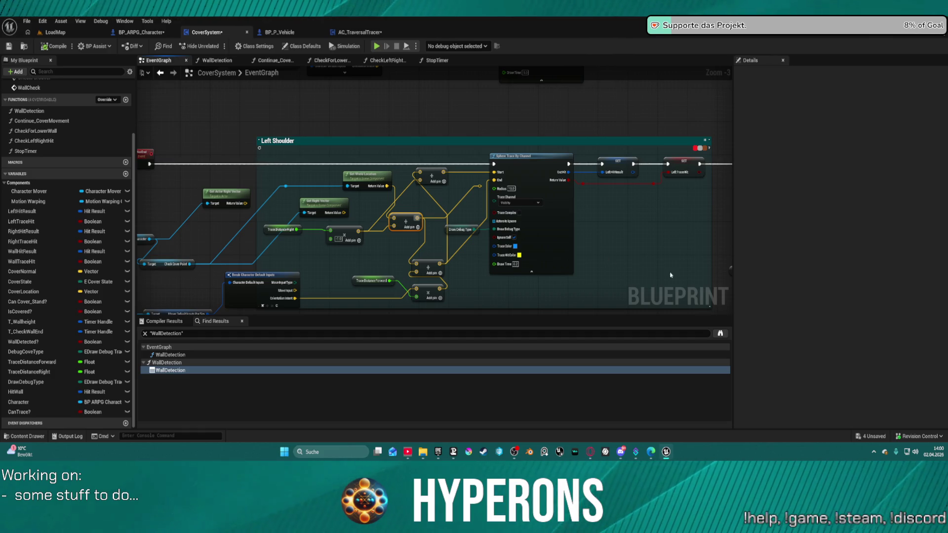
scroll(458, 249, down, 3)
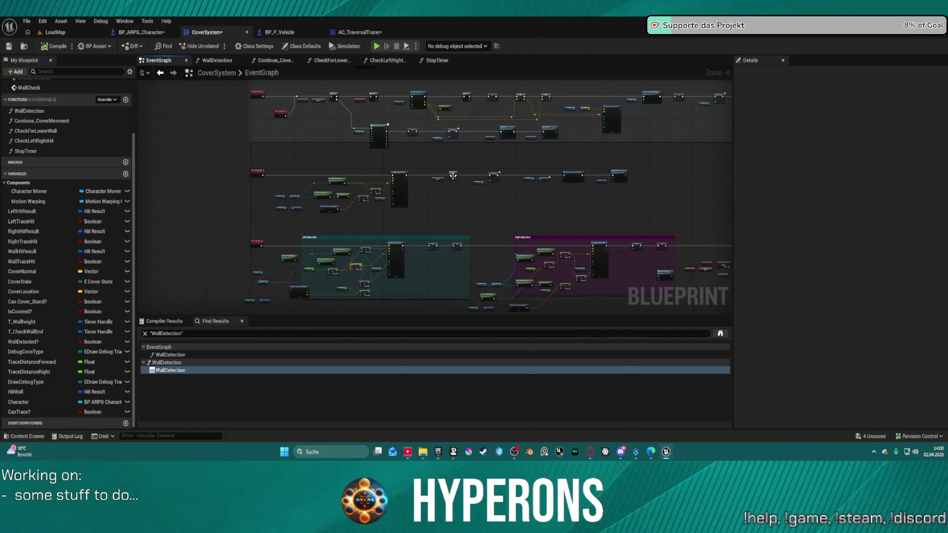
drag(453, 174, 450, 155)
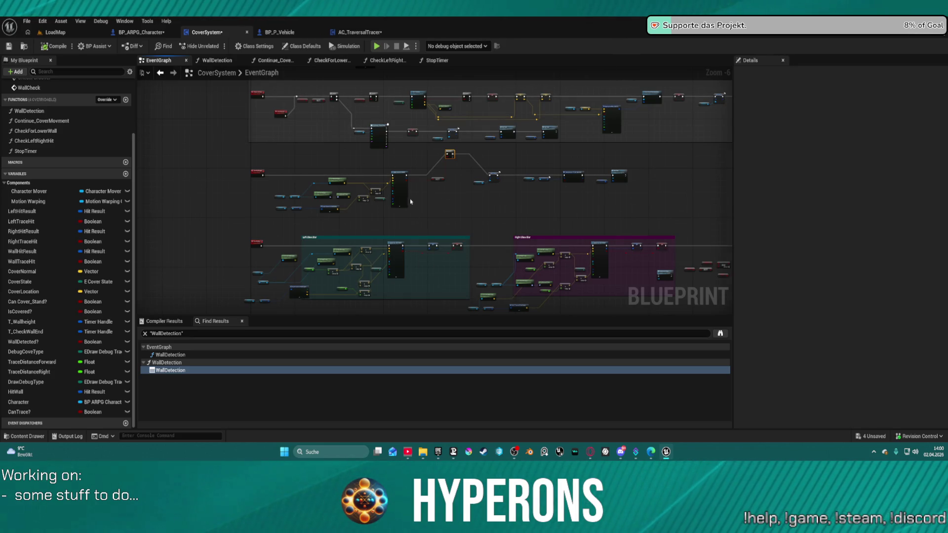
key(f)
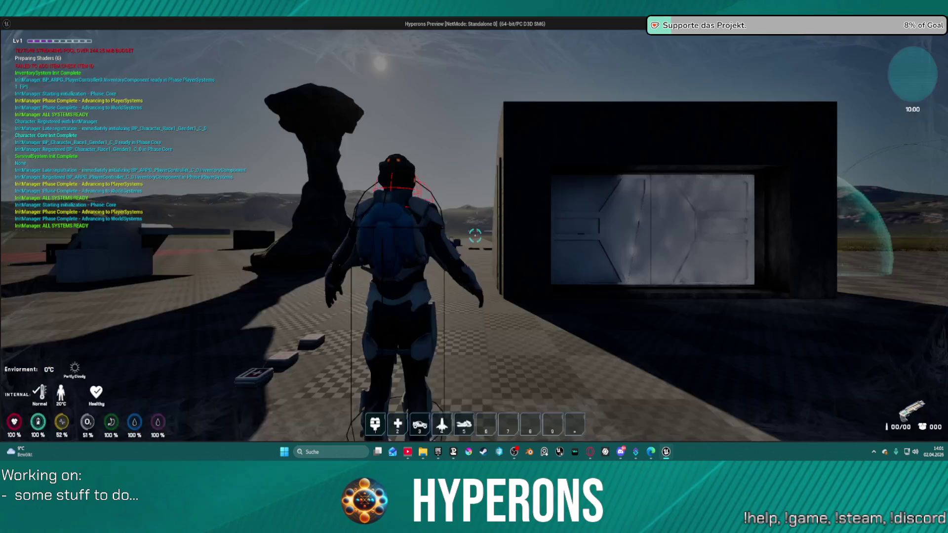
Run the character over the building and across the desert toward the dark cover wall
key(w)
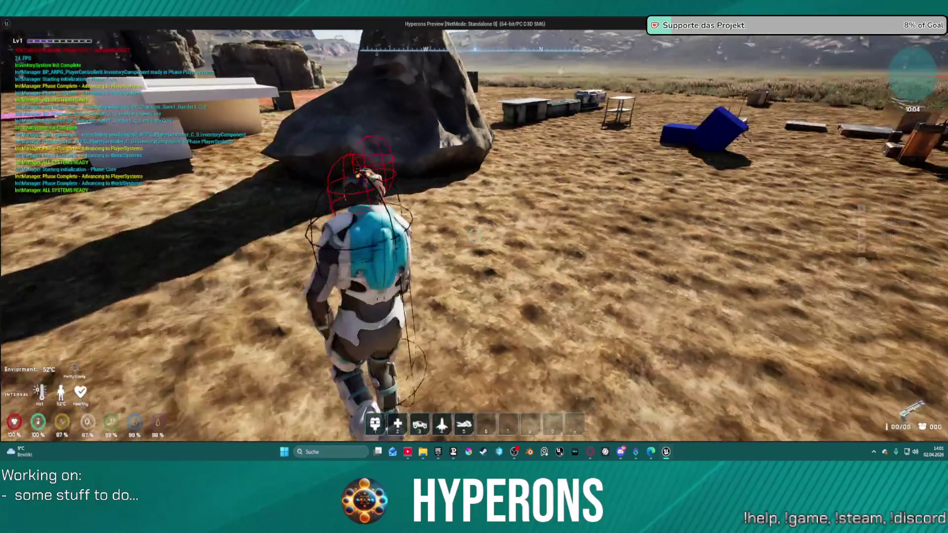
key(w)
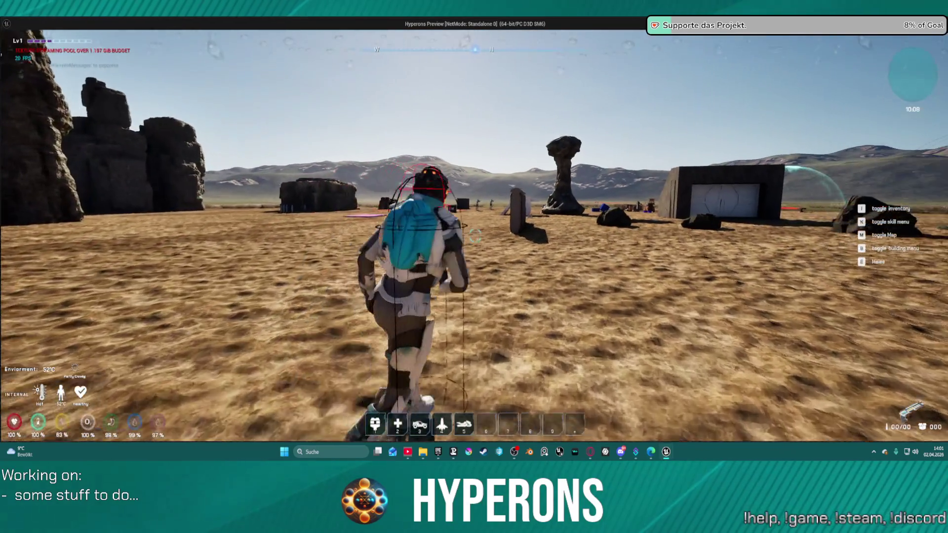
key(w)
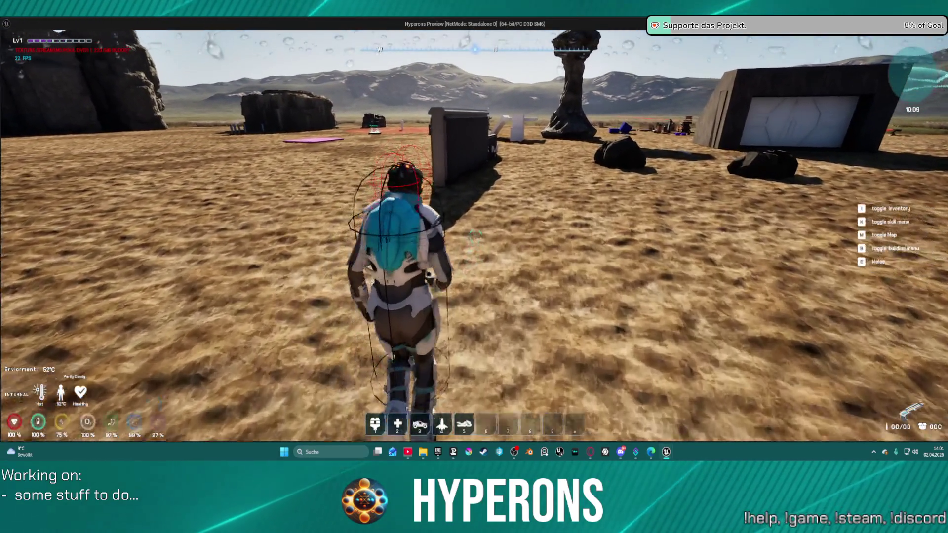
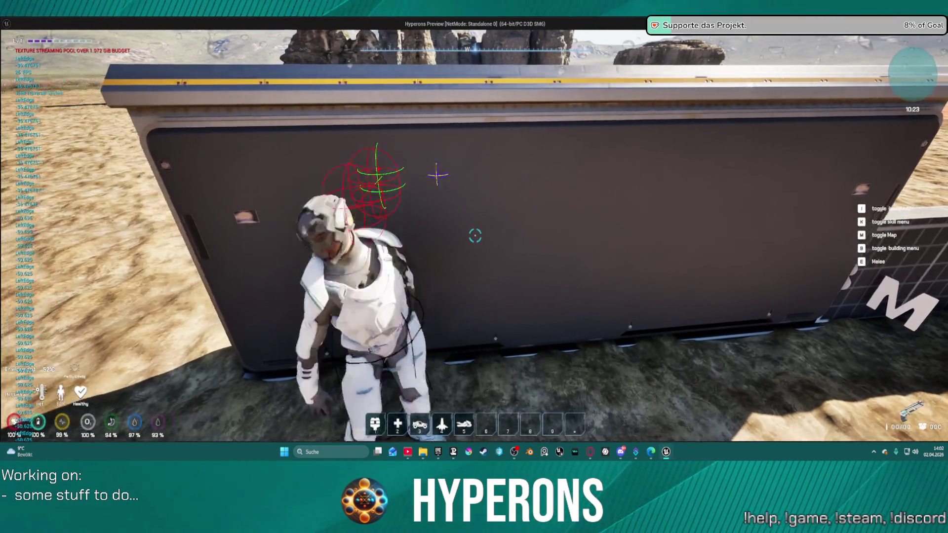
Stop the play test and zoom into the Sphere Trace By Channel area of the EventGraph
key(Escape)
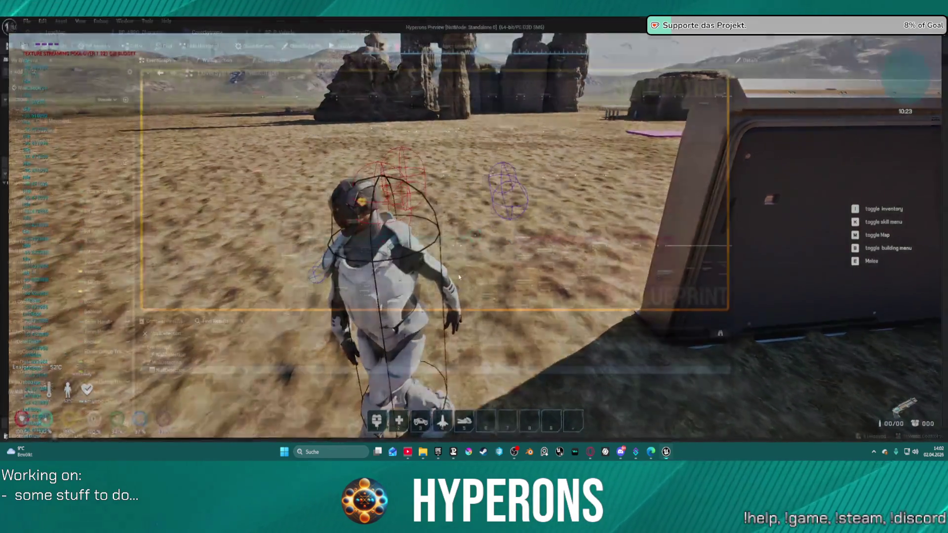
scroll(386, 216, up, 6)
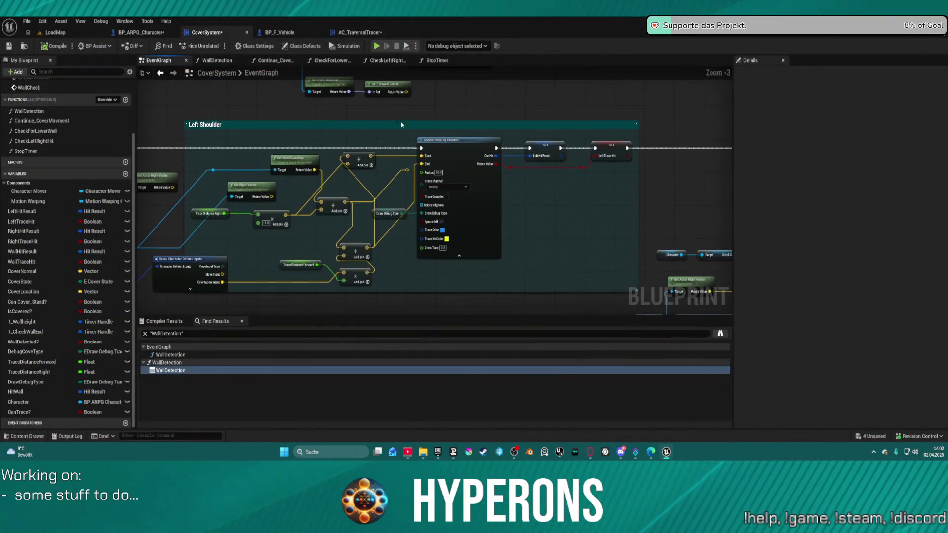
Add a Get Mover Default Inputs Post Sim node off the Character node
mouse_move(396, 194)
mouse_down()
mouse_move(383, 175)
mouse_move(402, 207)
mouse_up()
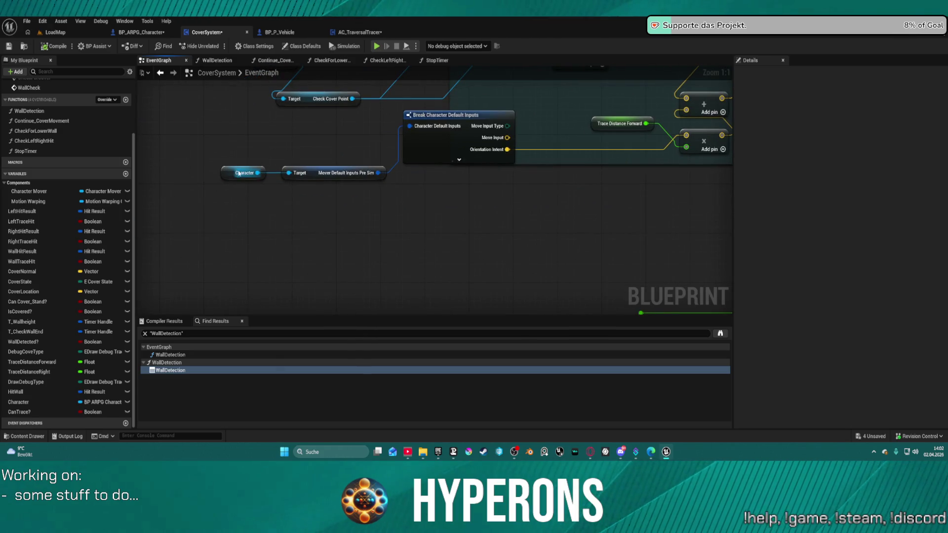
click(239, 173)
drag(257, 172, 298, 225)
text(mover pos)
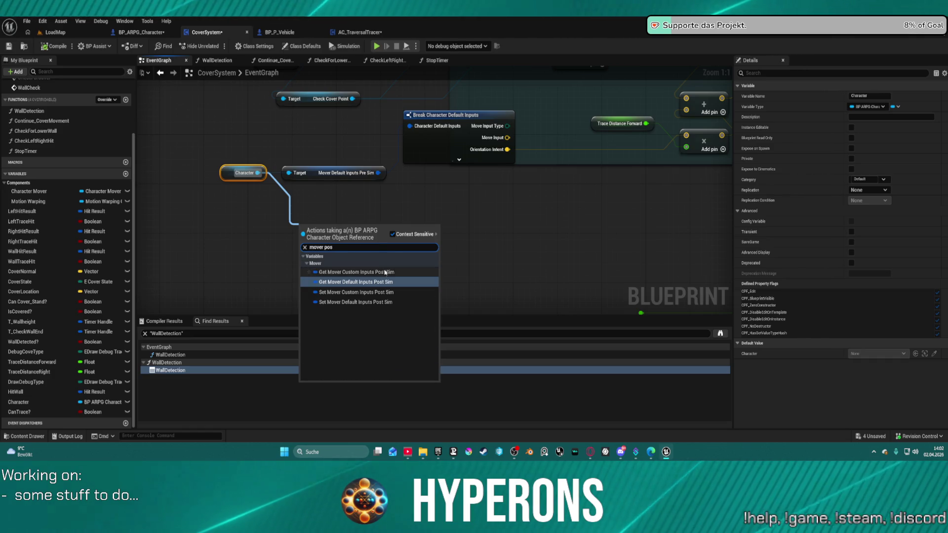
click(387, 282)
drag(392, 227, 512, 277)
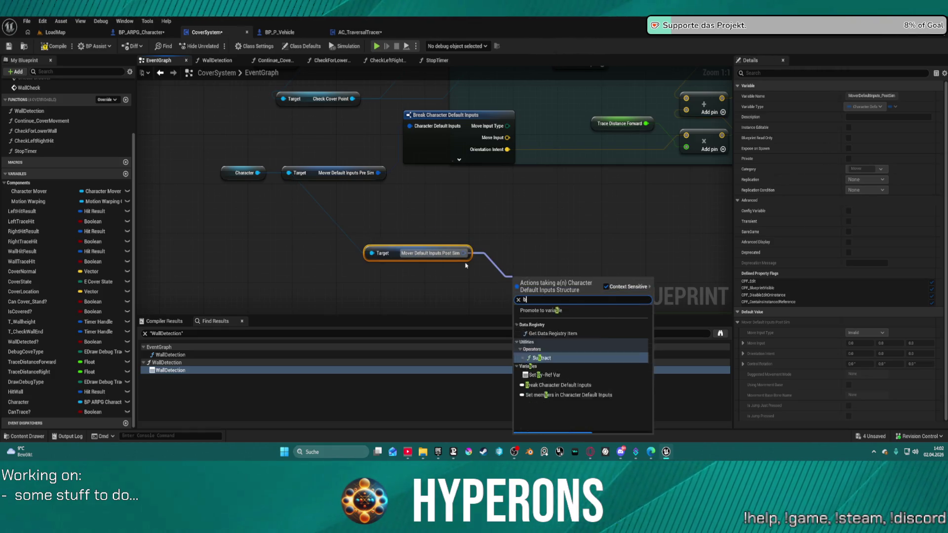
Break it with Break Character Default Inputs, wire Move Input into the multiply, and play-test
text(bre)
click(558, 310)
mouse_move(557, 310)
mouse_down()
mouse_move(467, 210)
mouse_move(446, 215)
mouse_up()
mouse_move(686, 135)
mouse_down()
mouse_move(530, 217)
mouse_move(506, 212)
mouse_up()
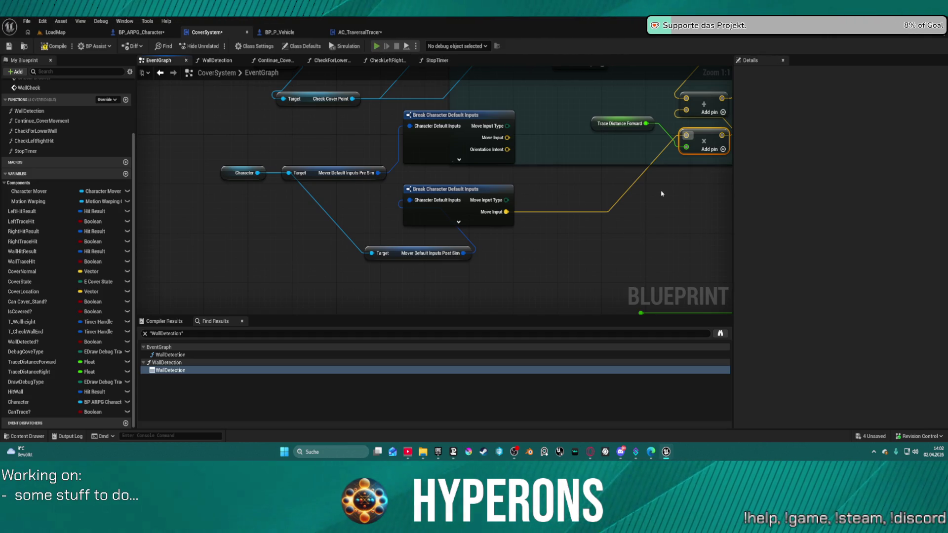
key(alt+p)
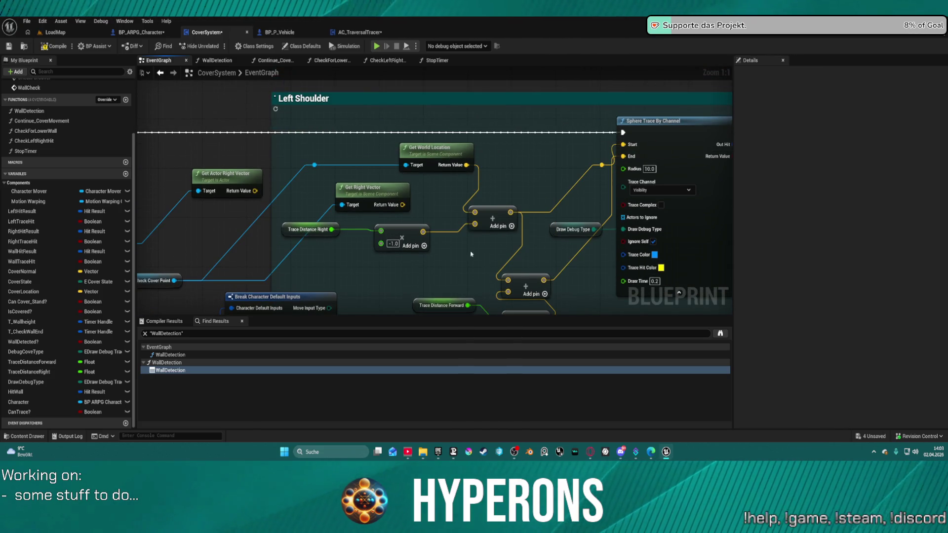
Rearrange the multiply and Add nodes, wiring Get World Location's Return Value into the Add node
mouse_move(548, 216)
mouse_down()
mouse_move(464, 218)
mouse_move(380, 173)
mouse_up()
drag(427, 274, 430, 228)
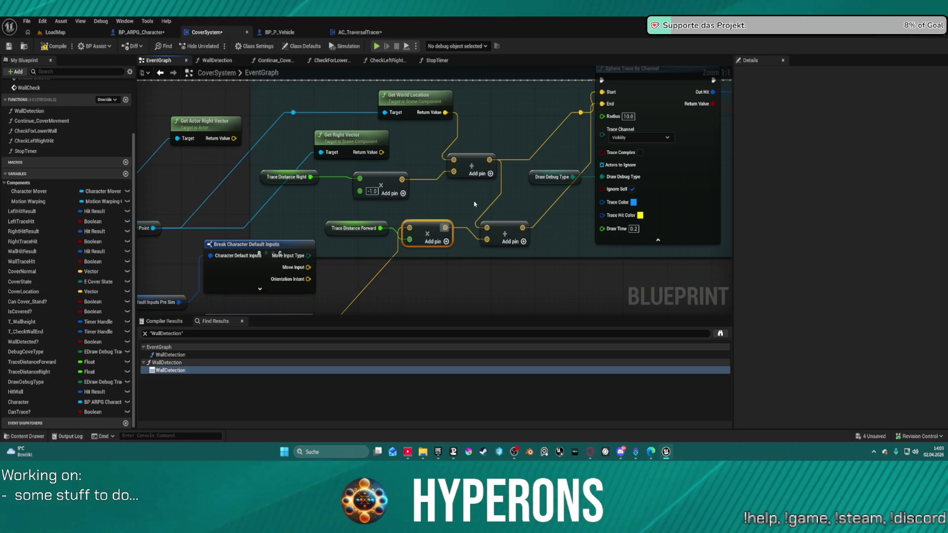
drag(487, 227, 447, 113)
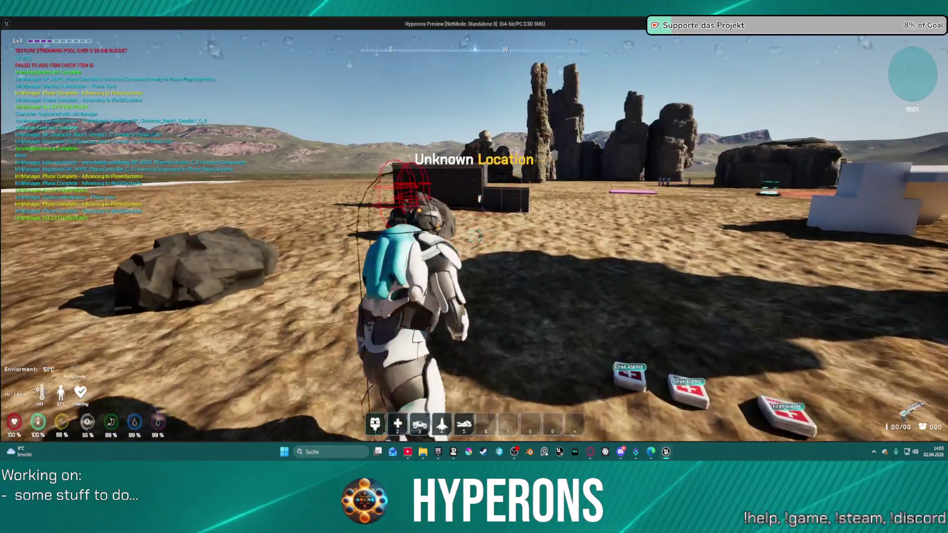
Run the character around to the dark box's long side and take cover crouched
key(w)
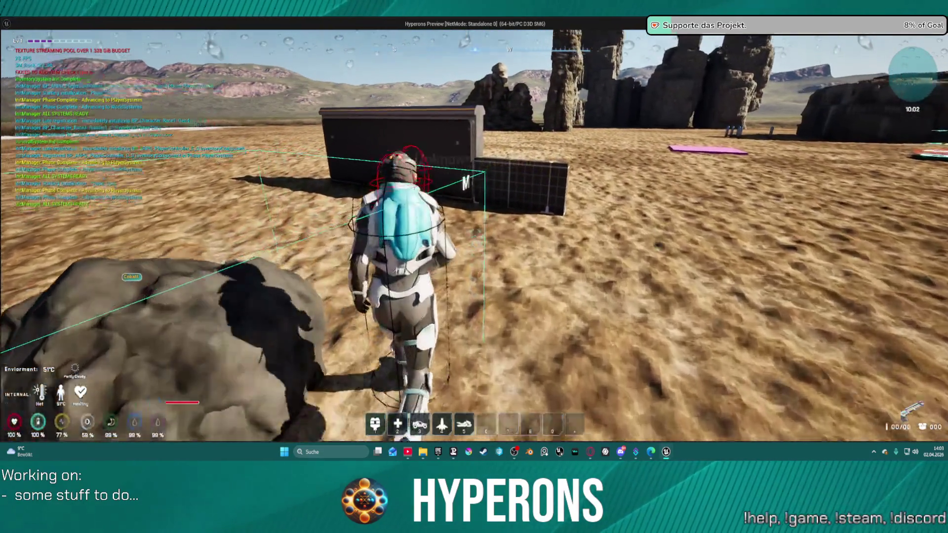
key(w)
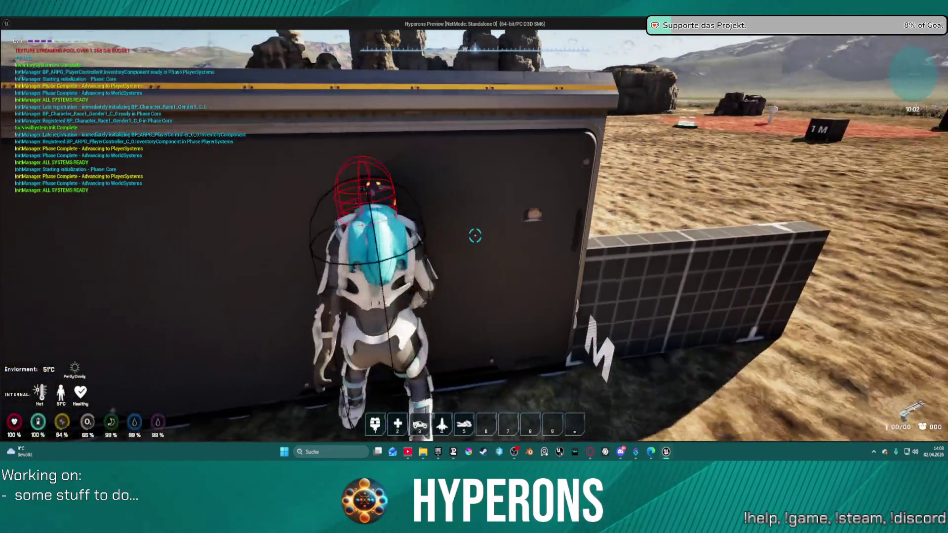
key(w)
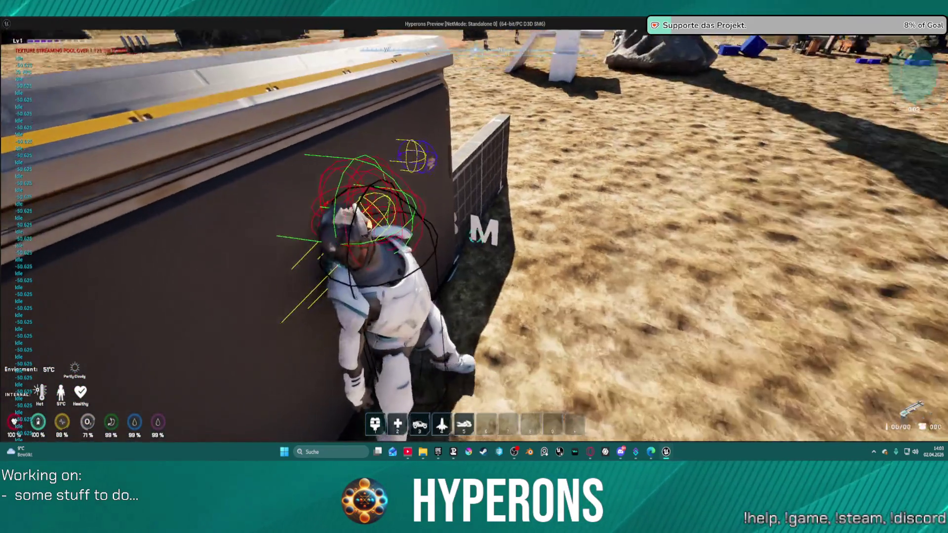
key(w)
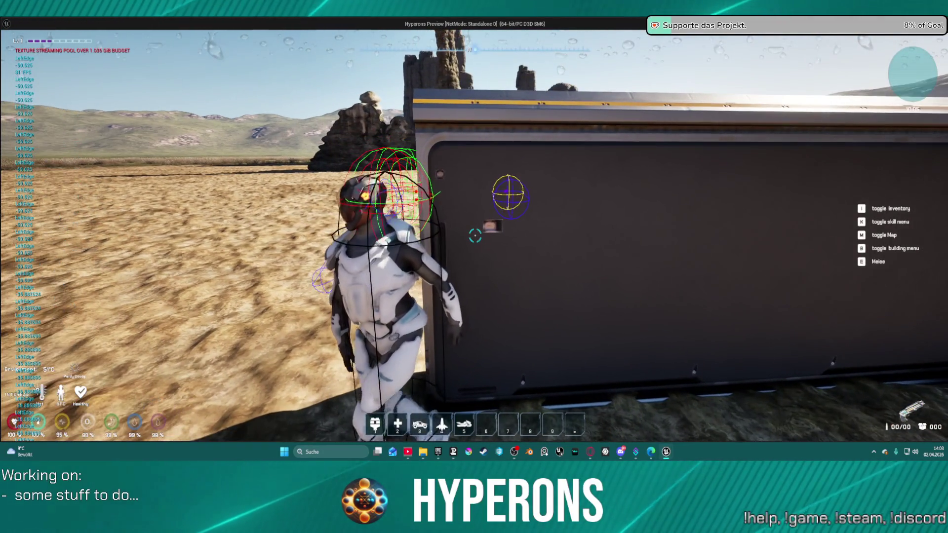
mouse_move(475, 235)
key(c)
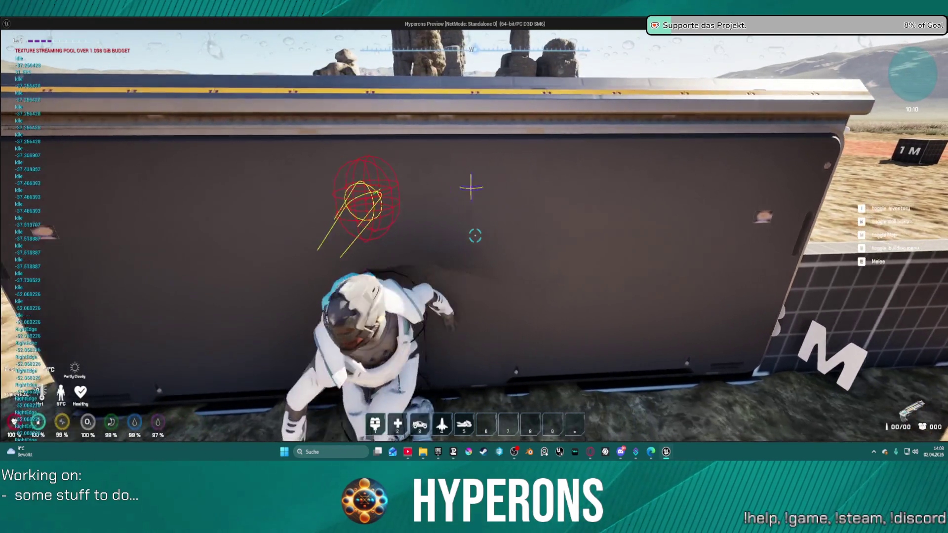
Move along the wall in cover to its right edge, then end the play test
key(d)
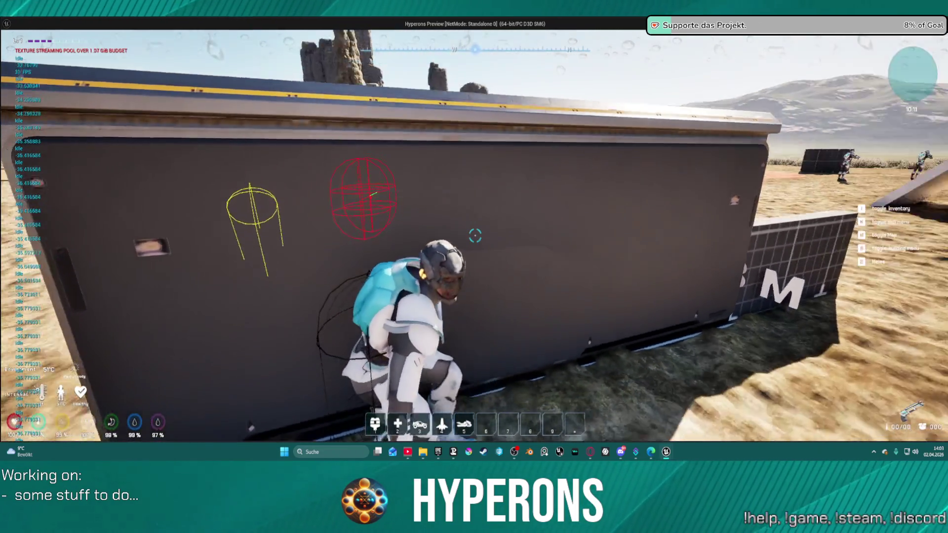
key(d)
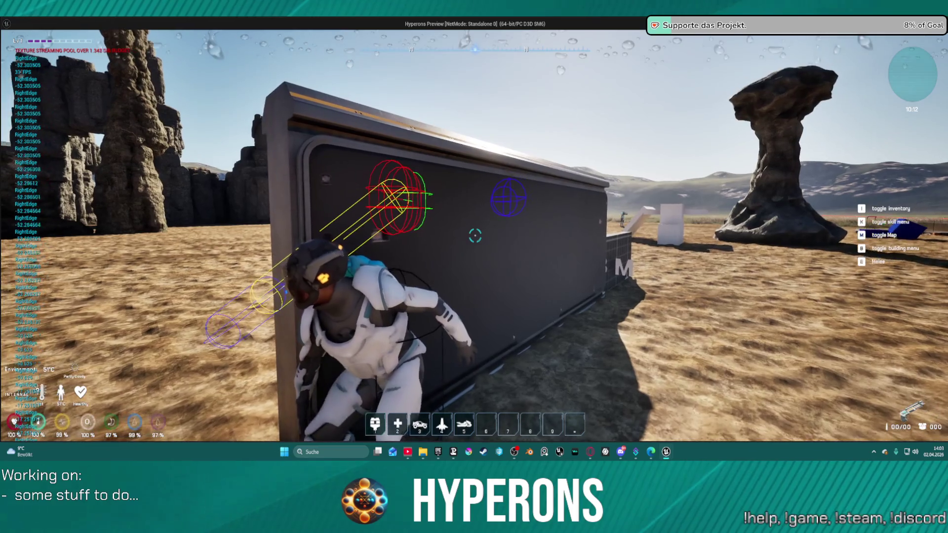
key(d)
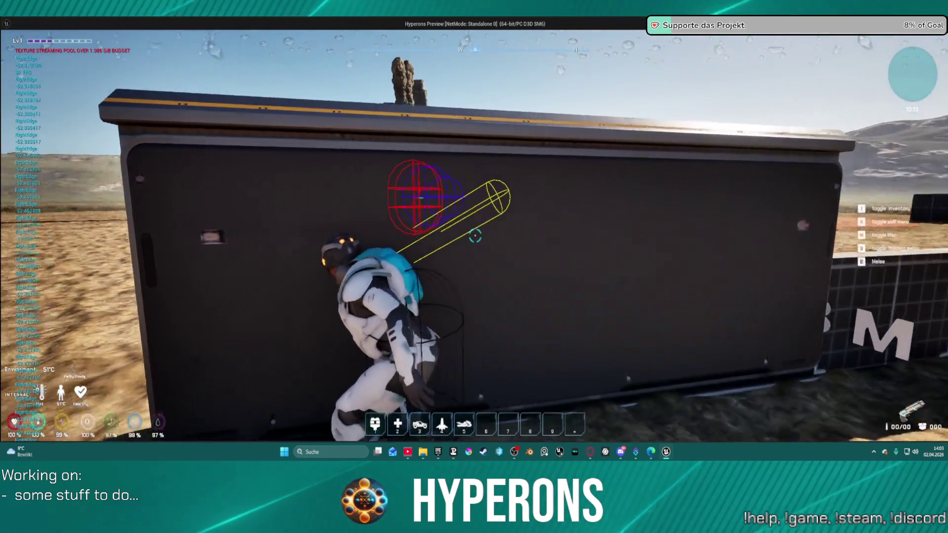
key(Escape)
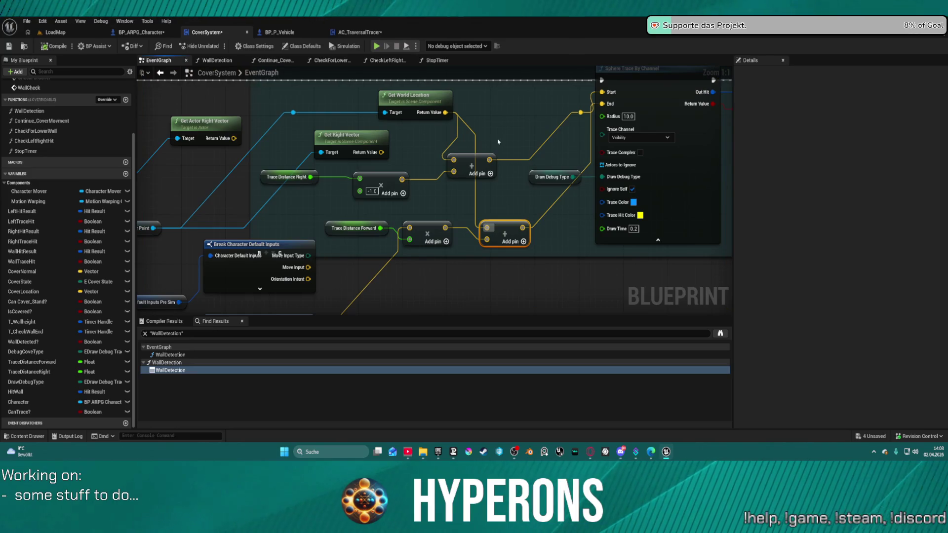
Move the Add nodes up near the trace and bring the Left Shoulder comment box into view
drag(511, 231, 522, 108)
mouse_move(471, 157)
mouse_down()
mouse_move(477, 141)
mouse_move(492, 156)
mouse_move(471, 146)
mouse_move(457, 158)
mouse_move(465, 171)
mouse_up()
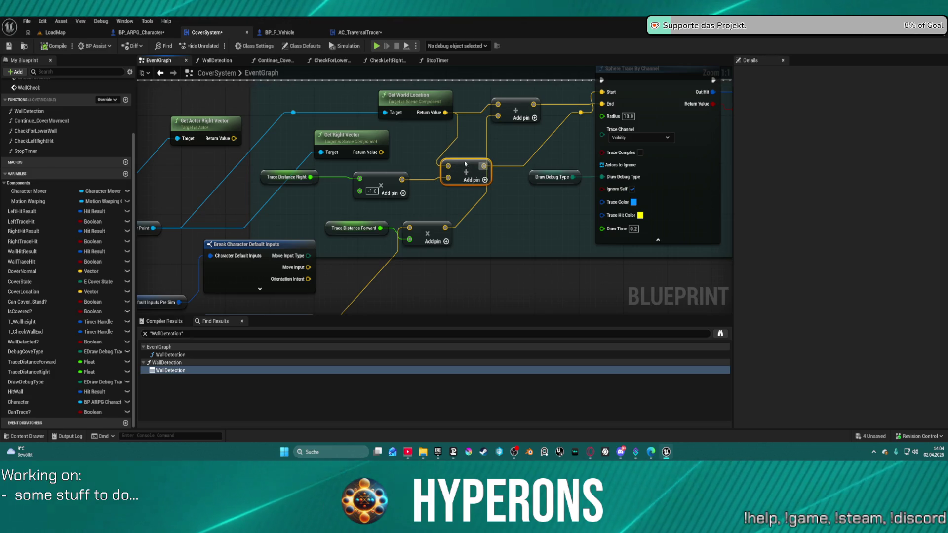
scroll(465, 171, down, 3)
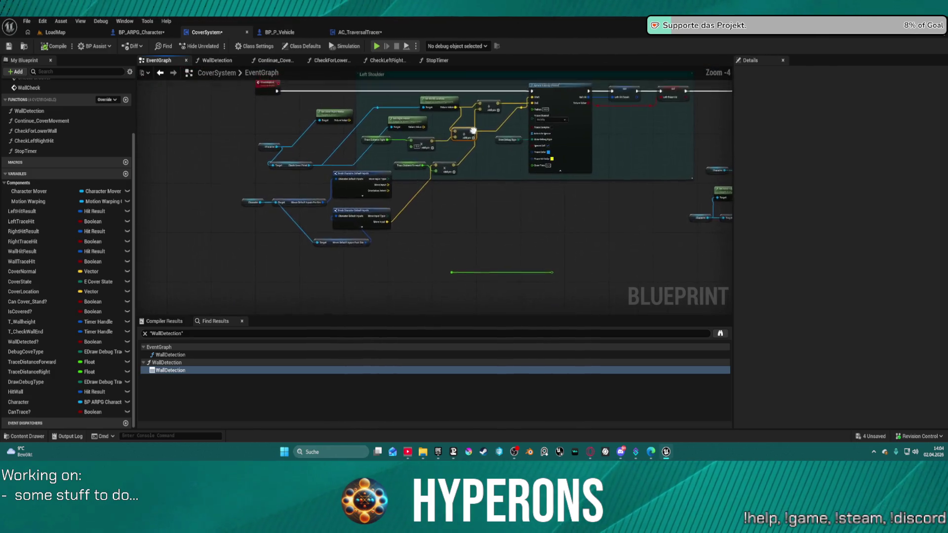
scroll(504, 183, up, 1)
mouse_move(504, 183)
mouse_down()
mouse_move(478, 213)
mouse_move(482, 223)
mouse_up()
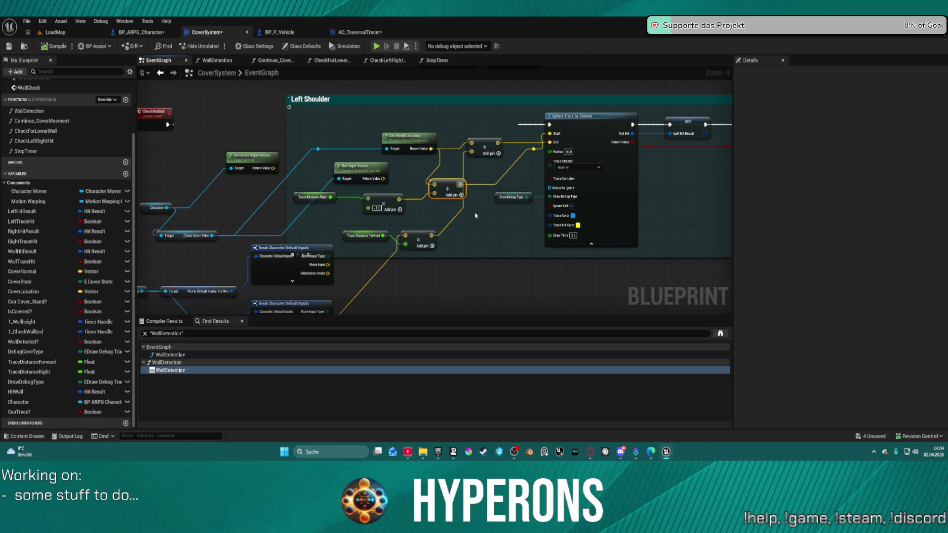
scroll(79, 198, up, 3)
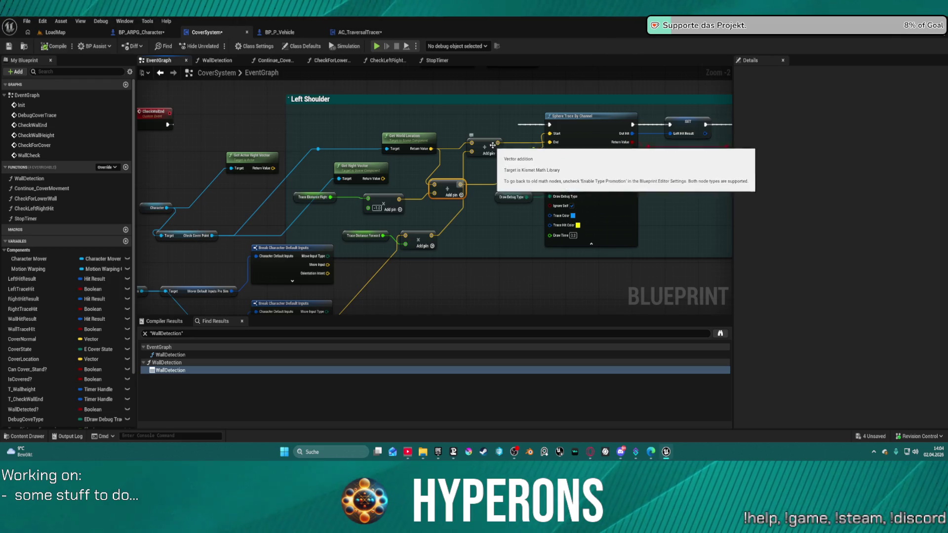
Reposition Get World Location, the middle and upper Add nodes, and Trace Distance Forward
drag(482, 147, 478, 147)
drag(406, 143, 369, 138)
mouse_move(448, 189)
mouse_down()
mouse_move(433, 174)
mouse_move(444, 171)
mouse_move(432, 185)
mouse_up()
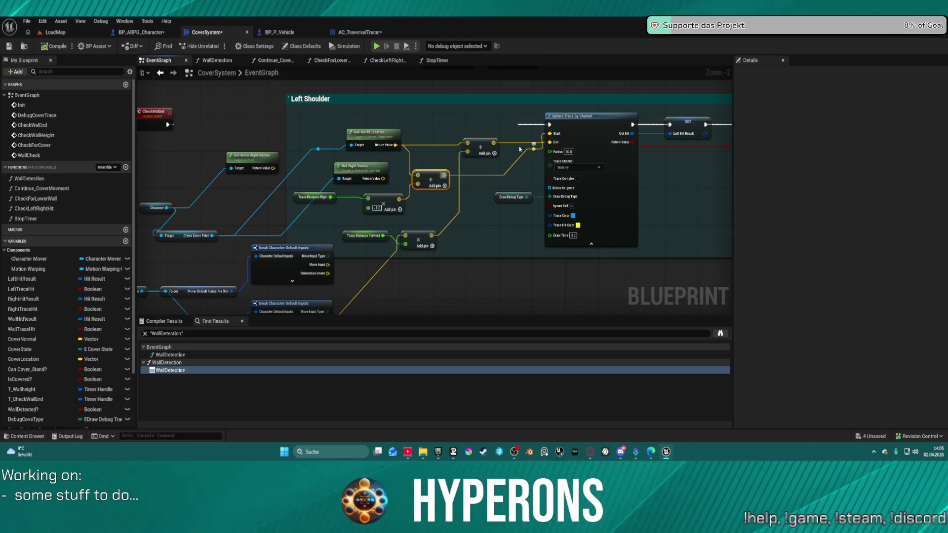
mouse_move(480, 149)
mouse_down()
mouse_move(478, 157)
mouse_move(477, 148)
mouse_up()
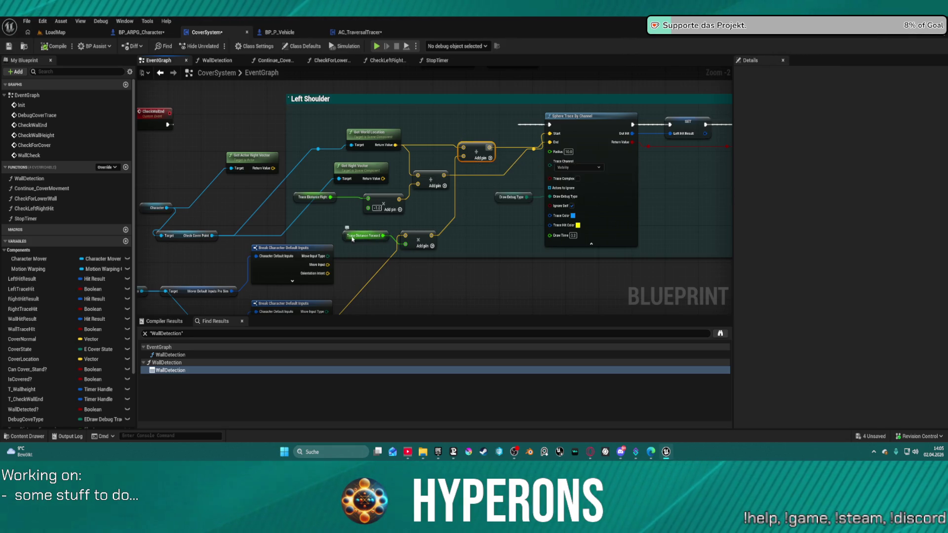
drag(352, 239, 352, 249)
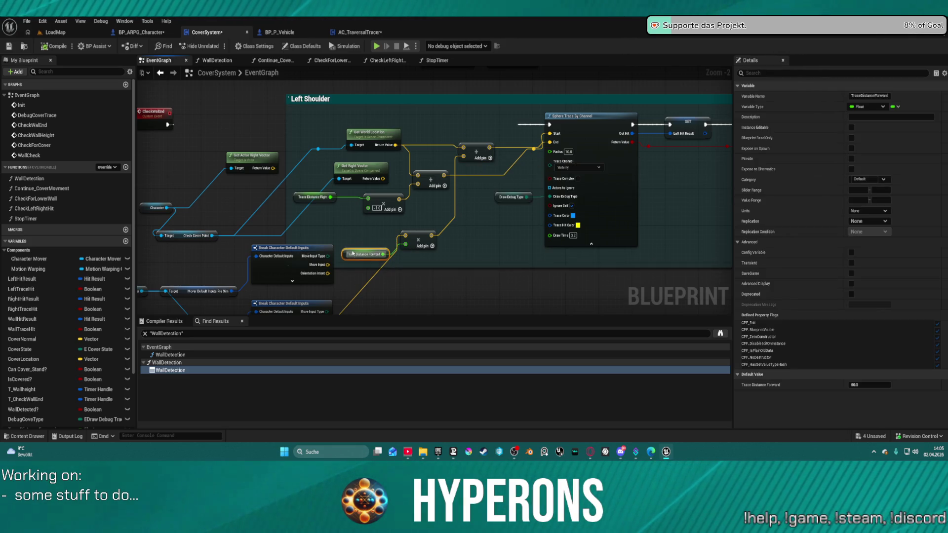
Nudge the lower Add node and cancel the attempted wire from the upper Add output
click(476, 153)
drag(476, 151, 473, 148)
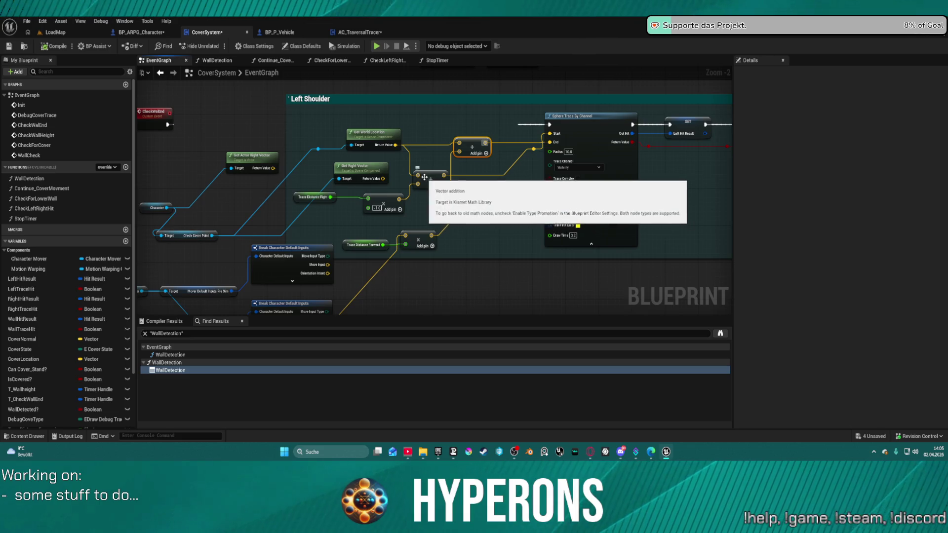
mouse_move(486, 144)
mouse_down()
mouse_move(444, 177)
mouse_move(481, 163)
mouse_move(488, 173)
mouse_up()
click(457, 199)
click(457, 197)
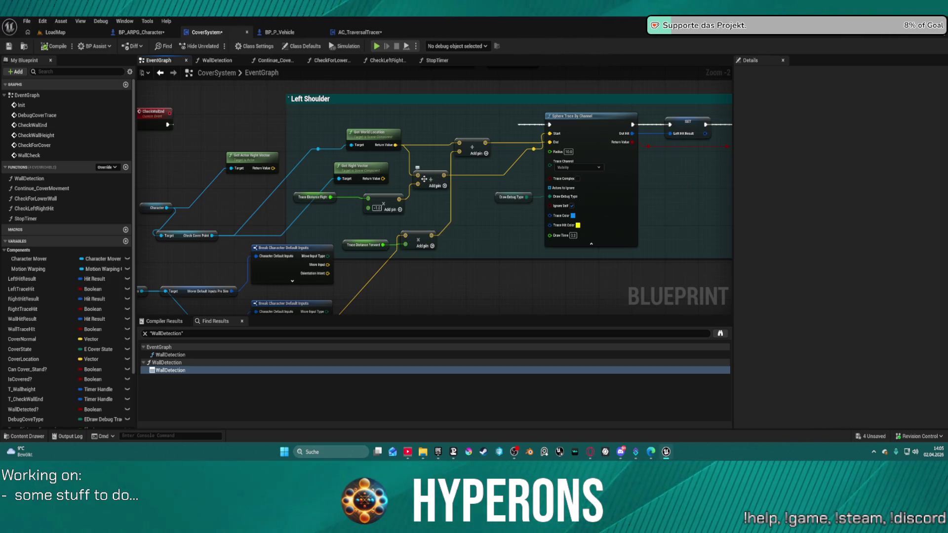
Undo the recent node moves, pin connections, and the newly added Add node
key(ctrl+z)
key(ctrl+z)
key(ctrl+z)
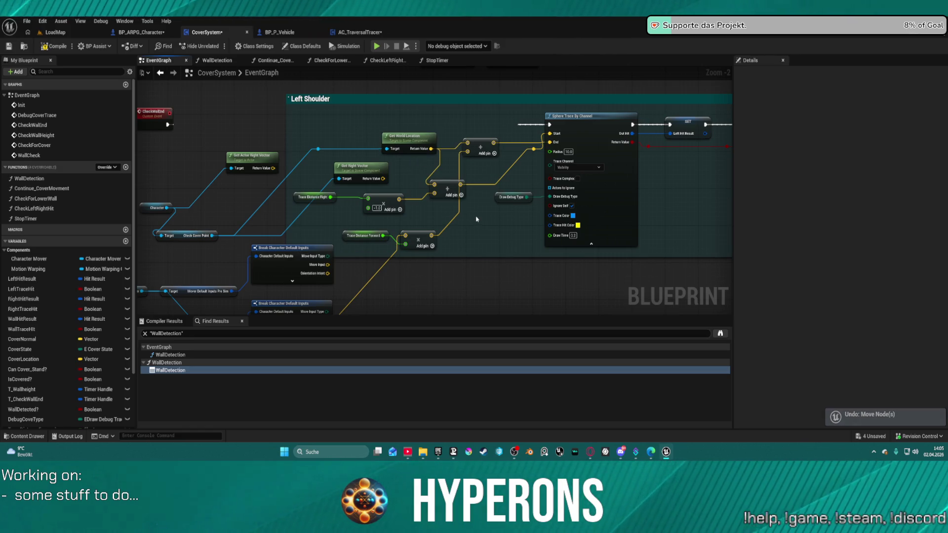
key(ctrl+y)
key(ctrl+y)
key(ctrl+y)
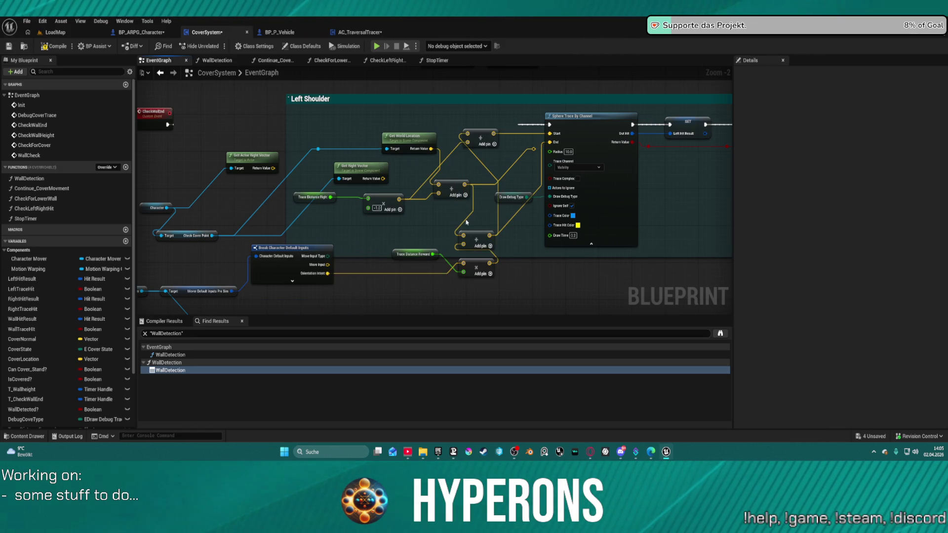
key(ctrl+z)
key(ctrl+z)
key(ctrl+z)
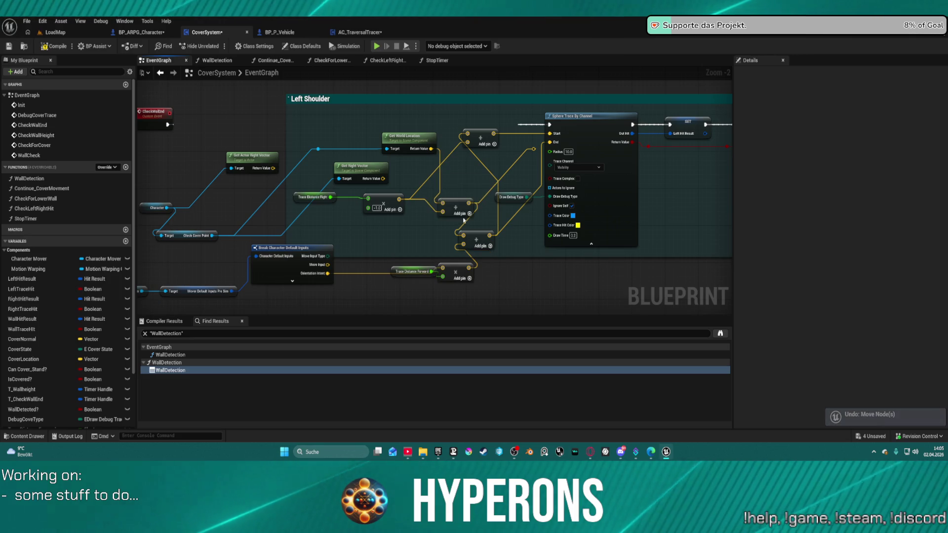
key(ctrl+z)
key(ctrl+z)
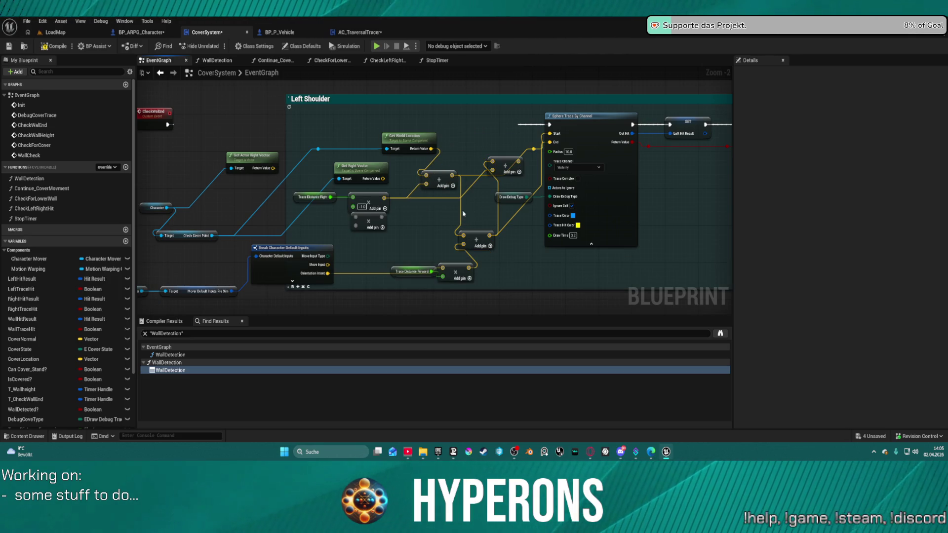
key(ctrl+z)
key(ctrl+z)
key(ctrl+z)
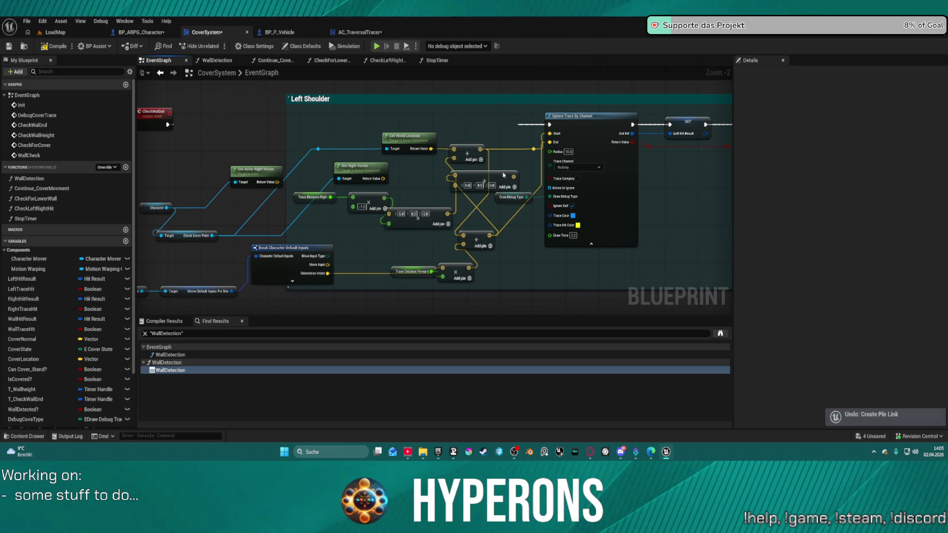
key(ctrl+z)
key(ctrl+z)
key(ctrl+z)
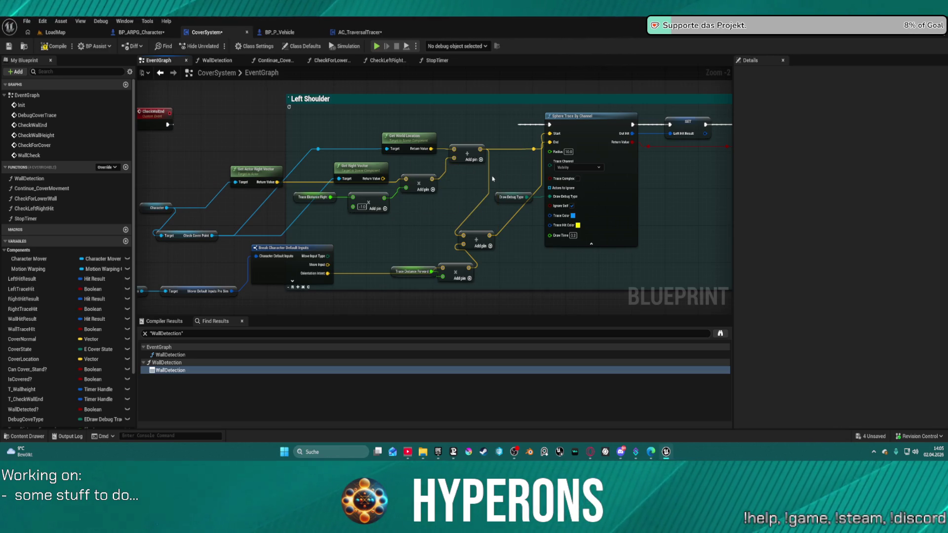
Reposition the Add node in the trace chain and marquee-select Trace Distance Forward with the lower Add nodes
key(ctrl+z)
drag(425, 176, 446, 196)
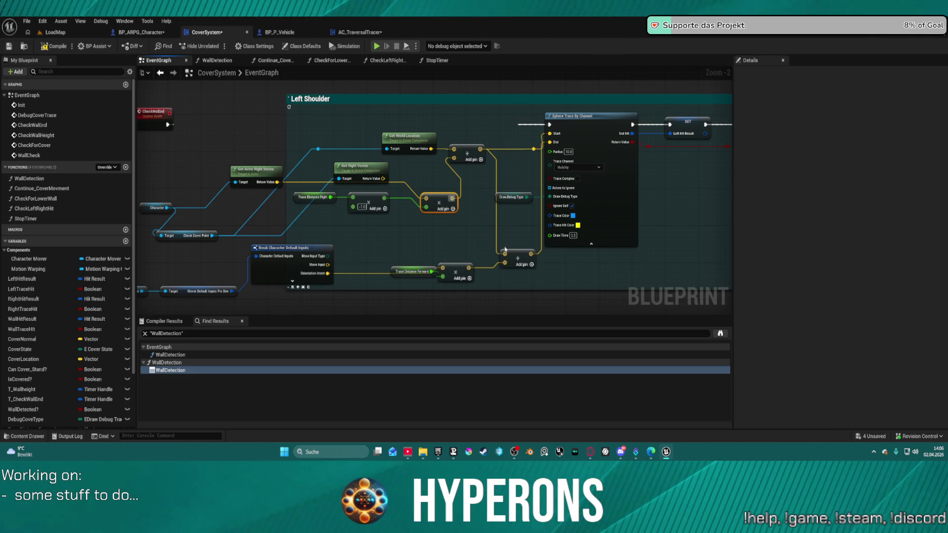
drag(398, 259, 507, 285)
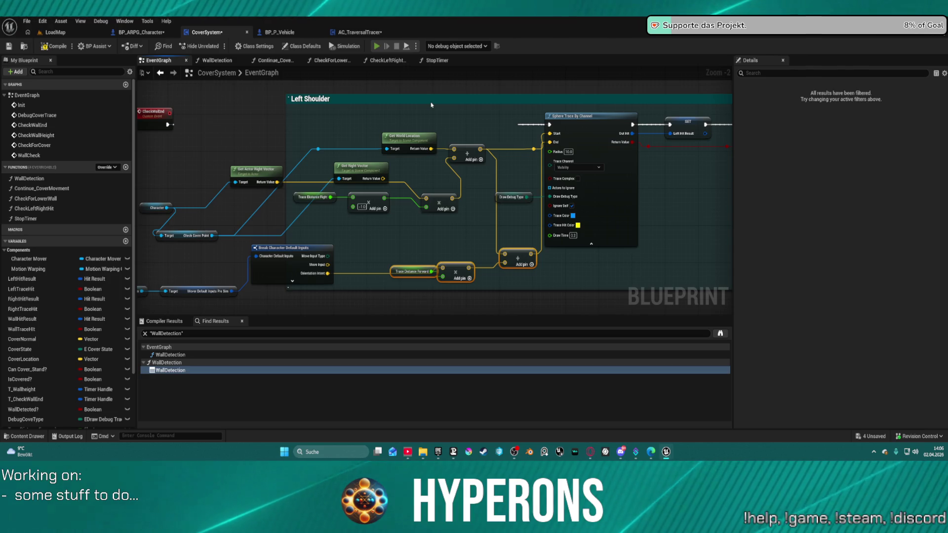
key(alt+p)
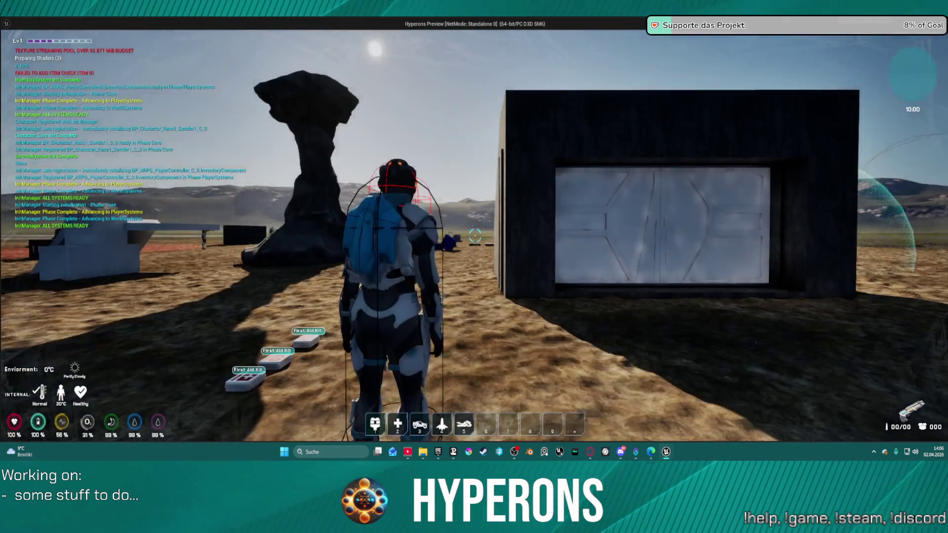
key(w)
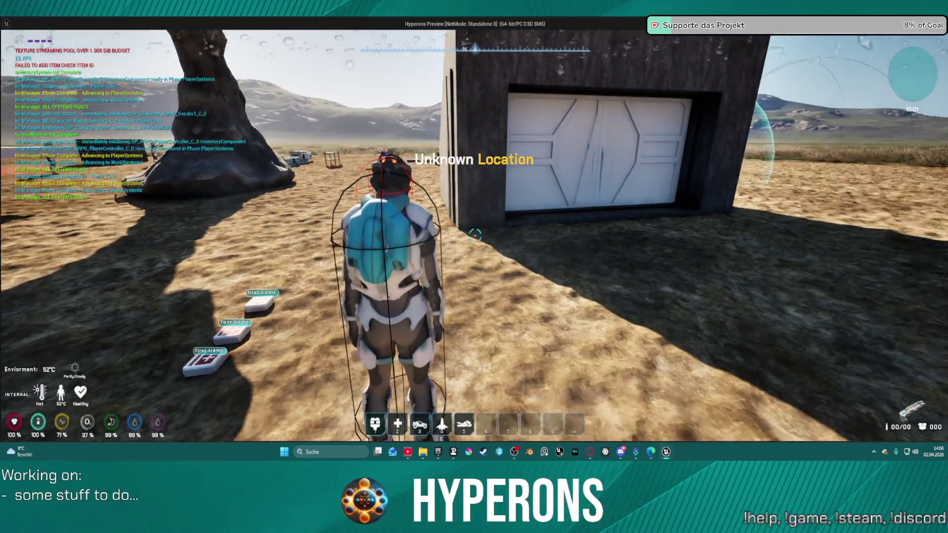
key(w)
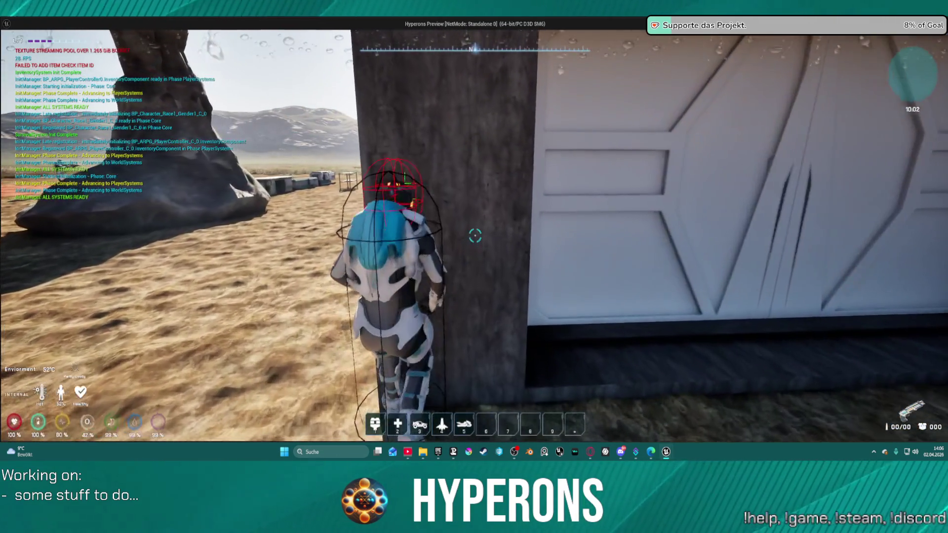
key(w)
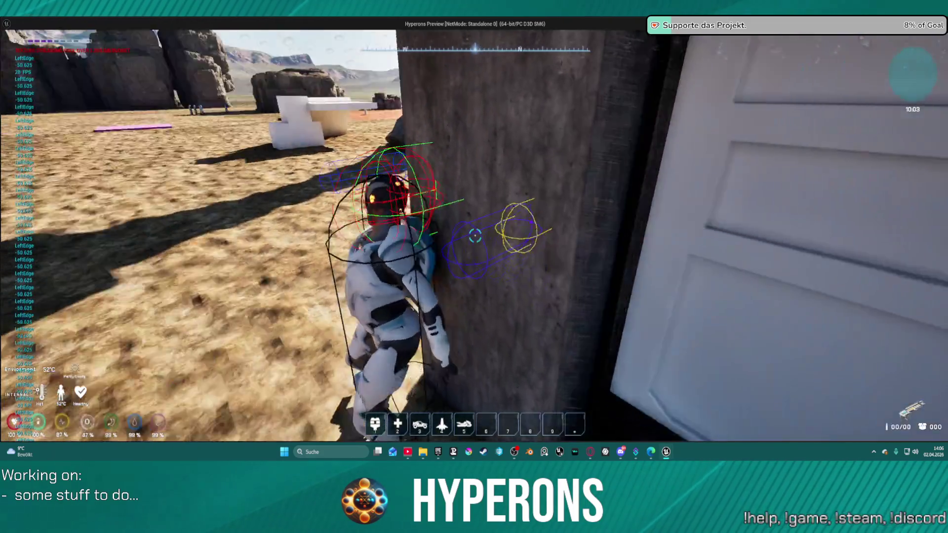
key(w)
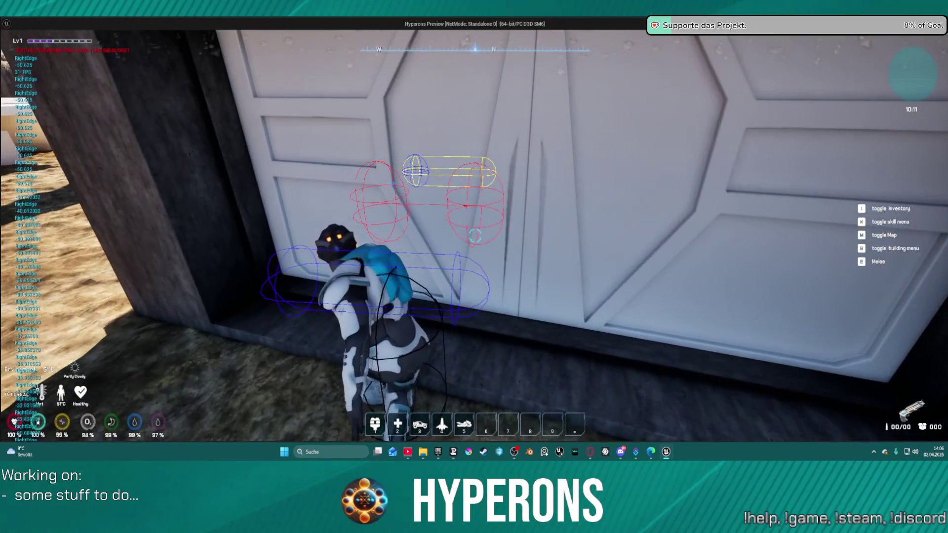
key(d)
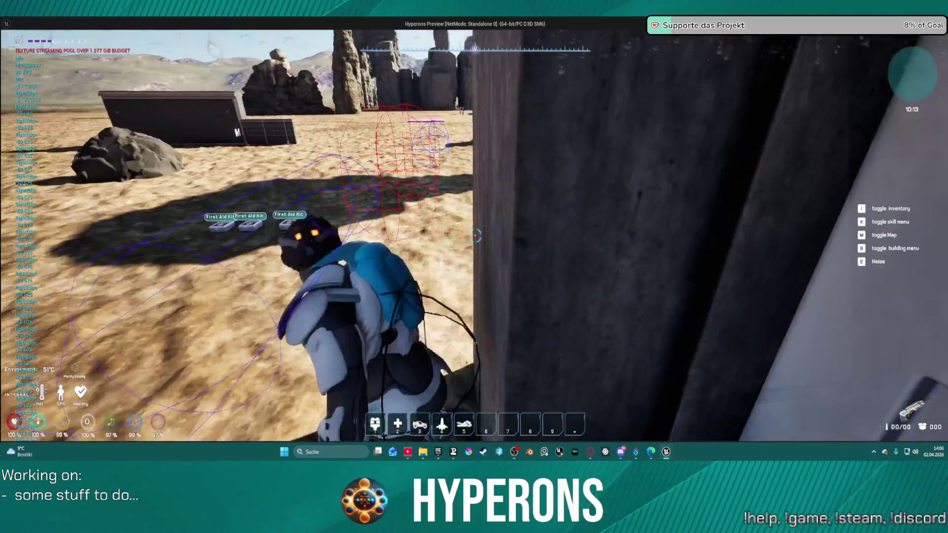
key(a)
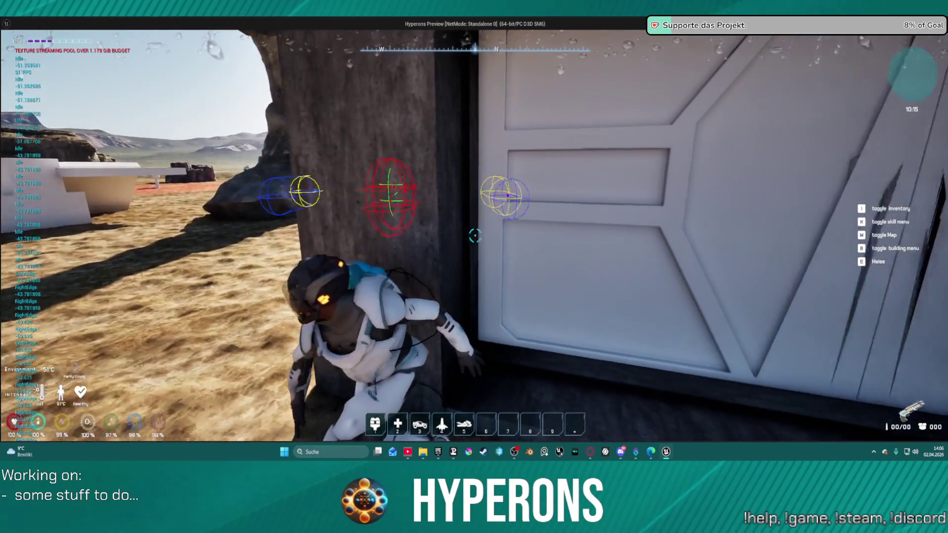
key(d)
key(Escape)
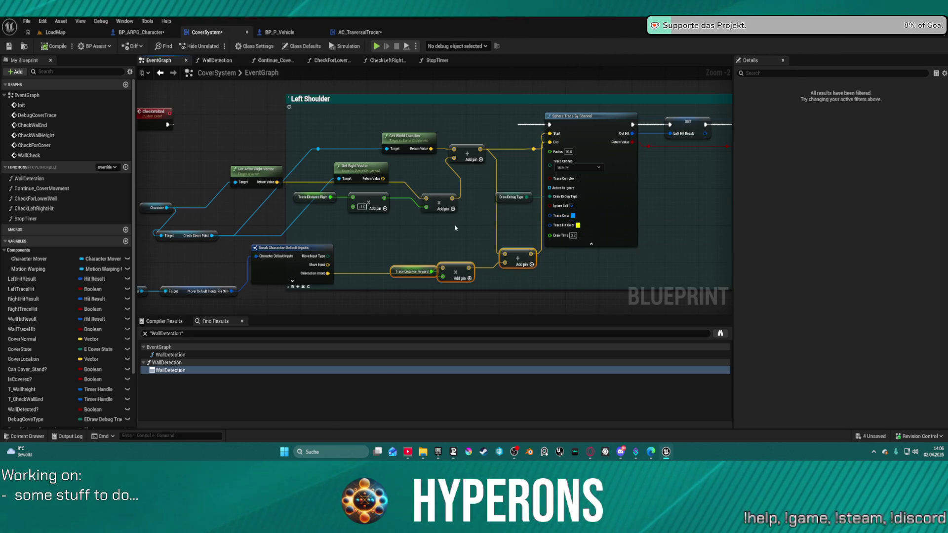
Move the Add node up-left and raise the multiply nodes
mouse_move(468, 160)
mouse_down()
mouse_move(461, 145)
mouse_move(464, 158)
mouse_move(507, 143)
mouse_up()
click(498, 137)
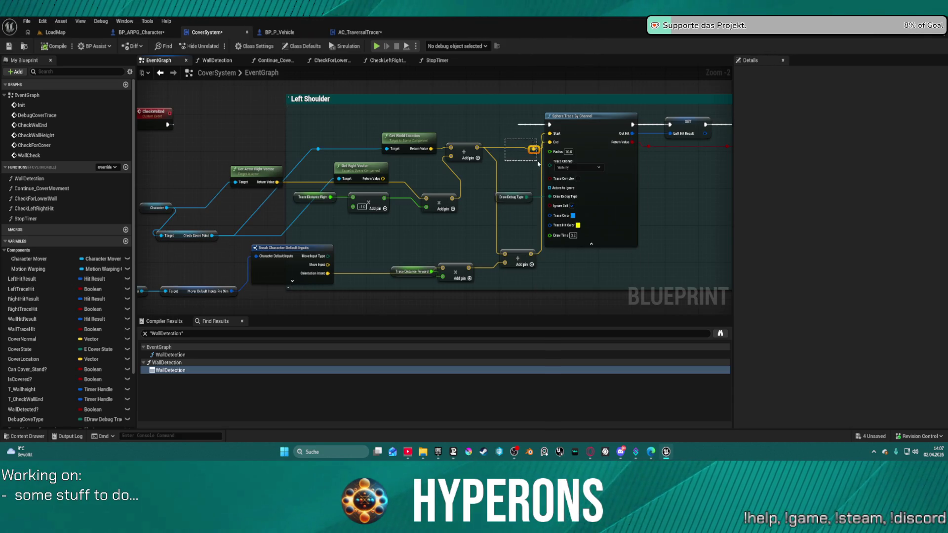
drag(471, 144, 464, 133)
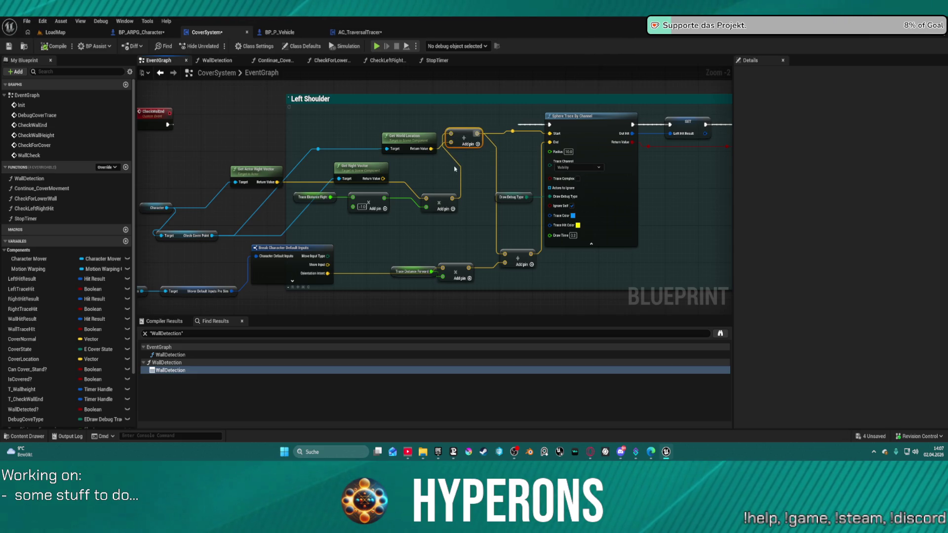
drag(438, 198, 439, 177)
drag(455, 272, 454, 236)
Place Trace Distance Forward beside the Break node, lower the multiply, and drag a wire from Orientation Intent
mouse_move(415, 271)
mouse_down()
mouse_move(402, 237)
mouse_move(377, 225)
mouse_move(355, 244)
mouse_up()
drag(452, 233, 420, 279)
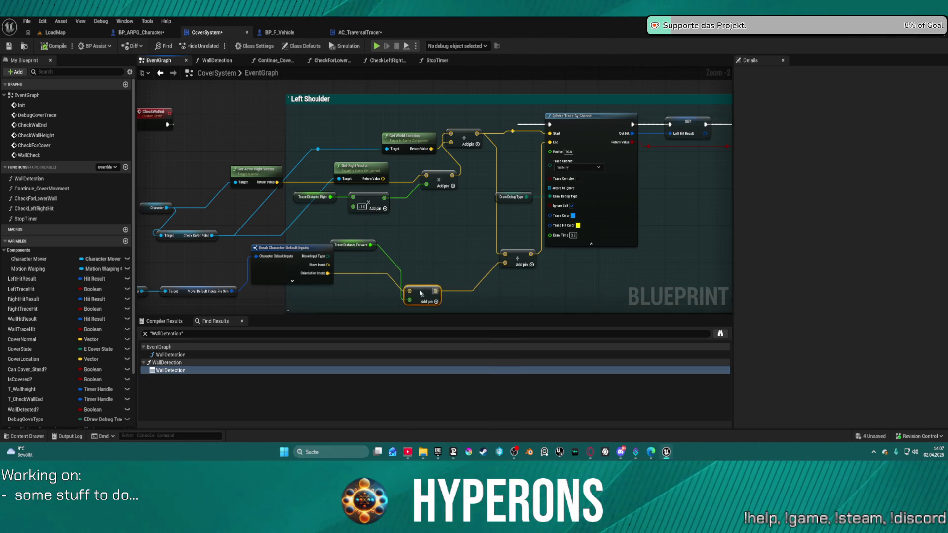
drag(325, 275, 442, 216)
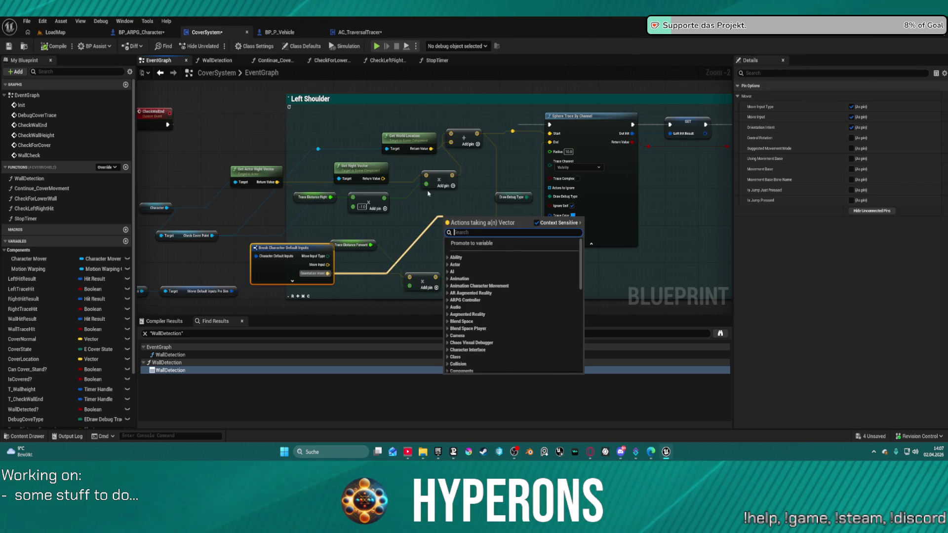
Cancel the Orientation Intent node search and spread out the Add nodes
text(ri)
key(BackSpace)
key(BackSpace)
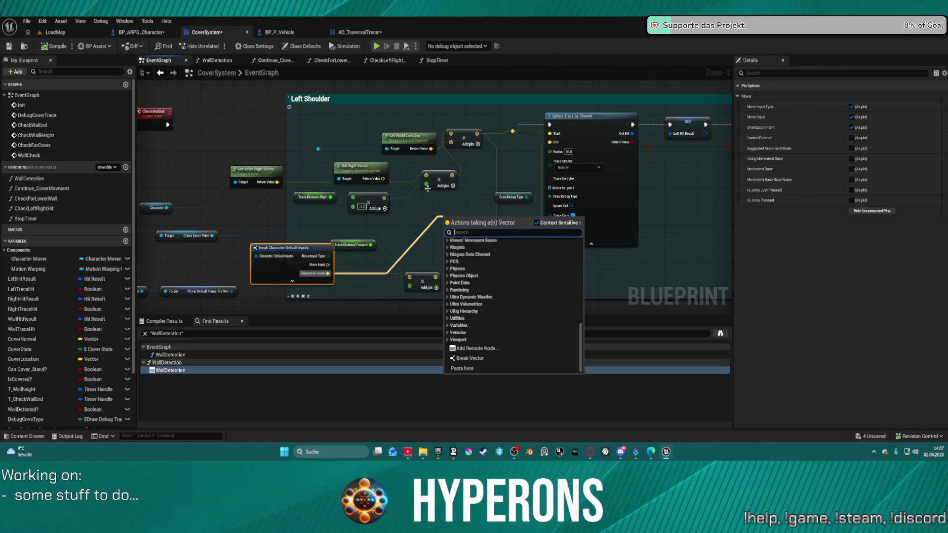
click(428, 188)
drag(451, 143, 467, 147)
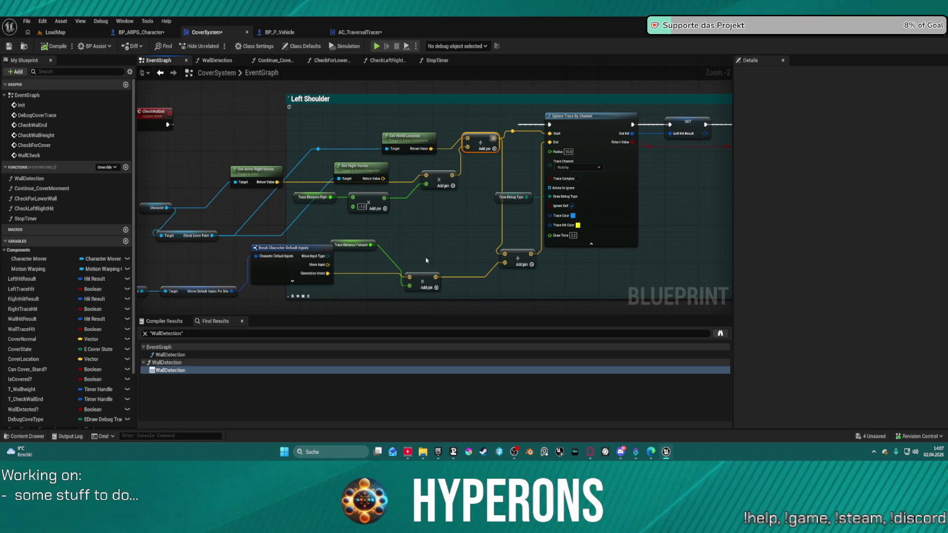
drag(449, 174, 441, 201)
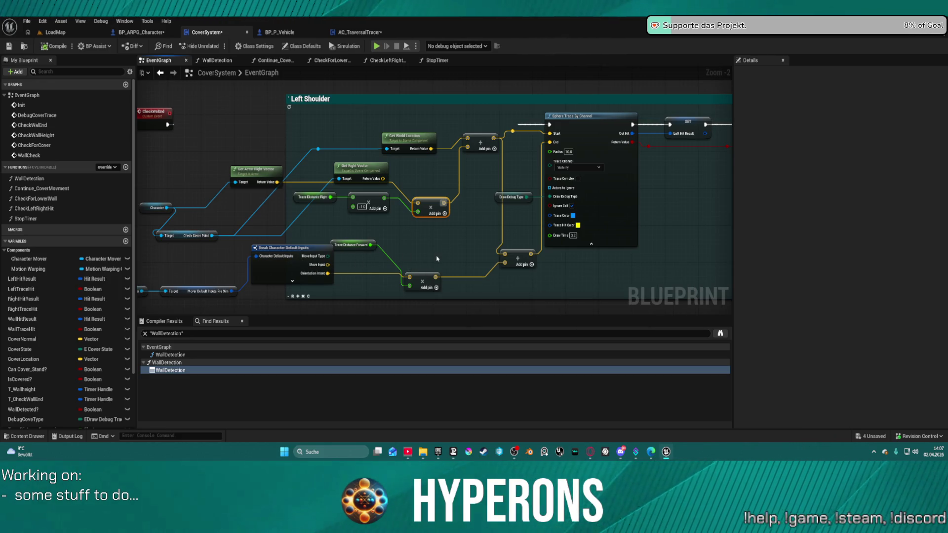
drag(518, 256, 519, 275)
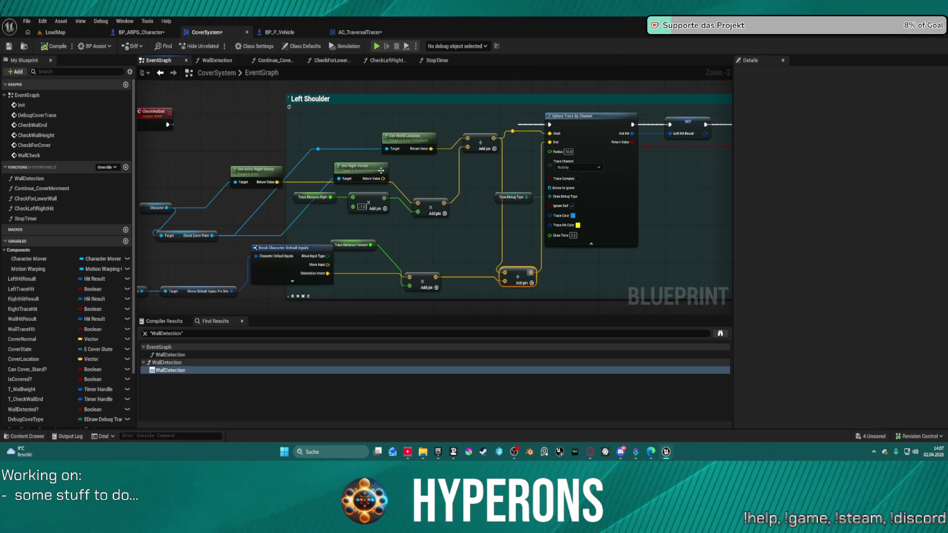
Reposition Get Actor Right Vector, Get Right Vector, Character and Check Cover Point nodes
mouse_move(249, 172)
mouse_down()
mouse_move(200, 162)
mouse_move(198, 175)
mouse_move(295, 147)
mouse_move(255, 178)
mouse_move(249, 165)
mouse_move(266, 146)
mouse_up()
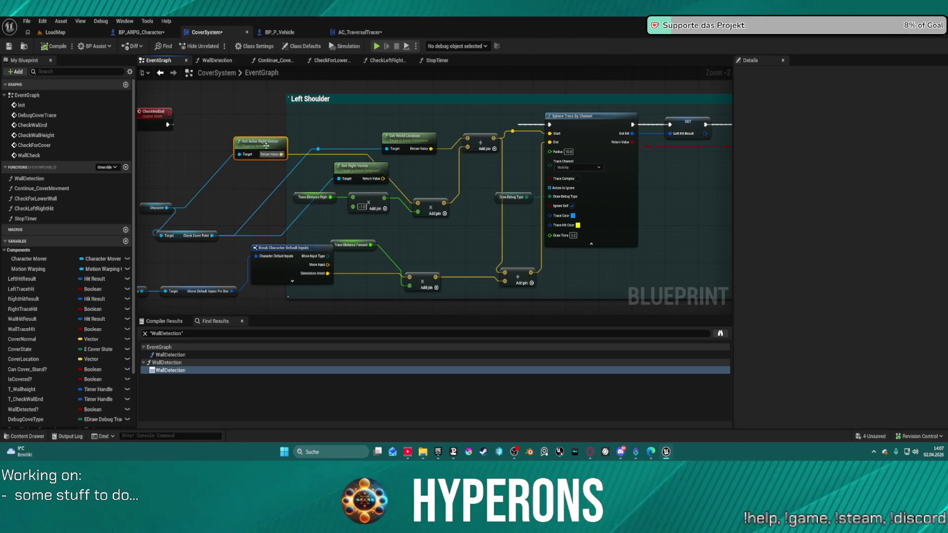
drag(349, 170, 257, 187)
mouse_move(152, 205)
mouse_down()
mouse_move(134, 200)
mouse_move(254, 167)
mouse_up()
click(303, 186)
mouse_move(302, 232)
mouse_down()
mouse_move(310, 165)
mouse_move(298, 187)
mouse_up()
drag(394, 191, 389, 219)
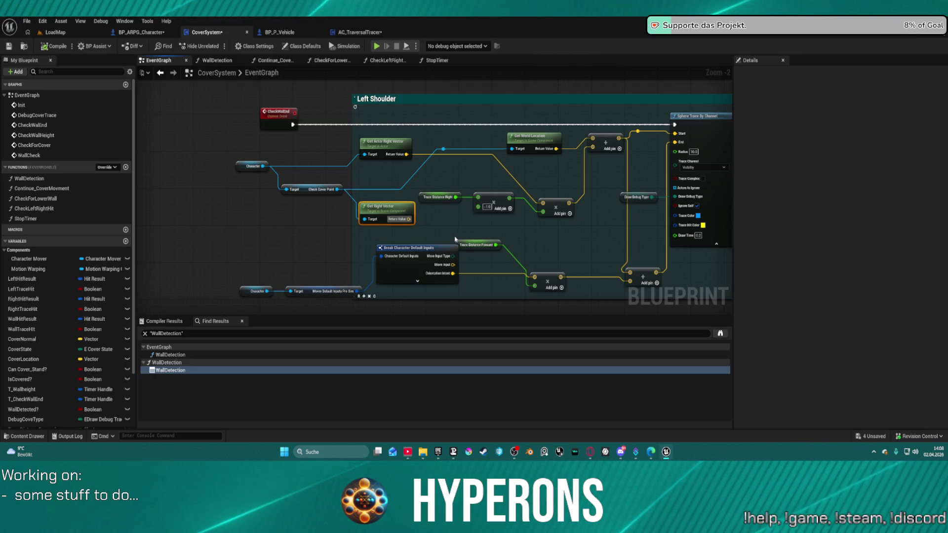
Search 'mover' in All Actions and place a Get Character Mover node below the trace nodes
click(387, 149)
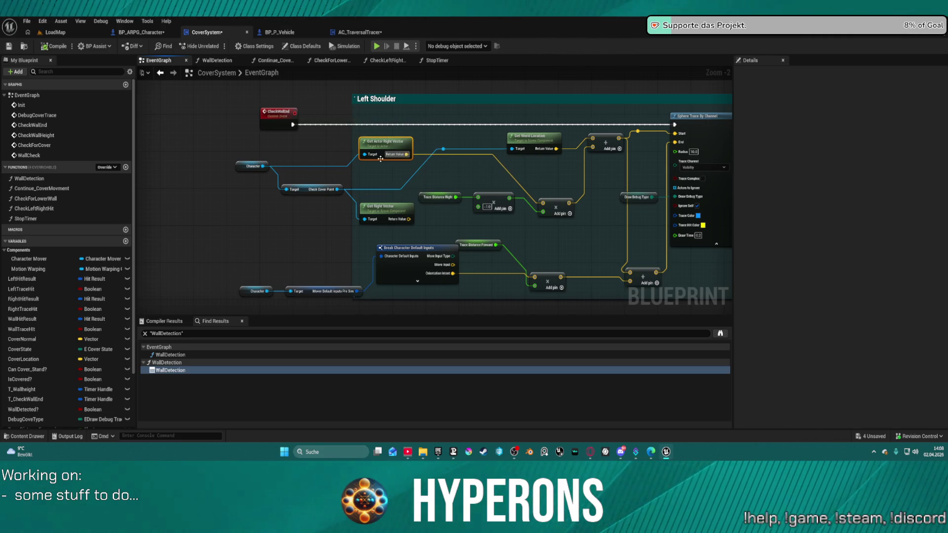
drag(416, 242, 413, 185)
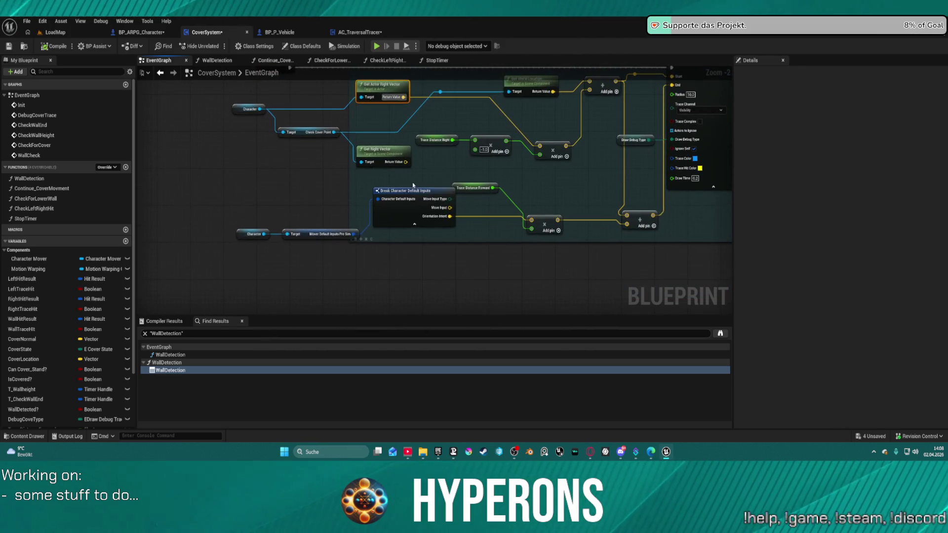
mouse_move(353, 235)
mouse_down()
mouse_move(398, 256)
mouse_move(395, 248)
mouse_up()
right_click(313, 287)
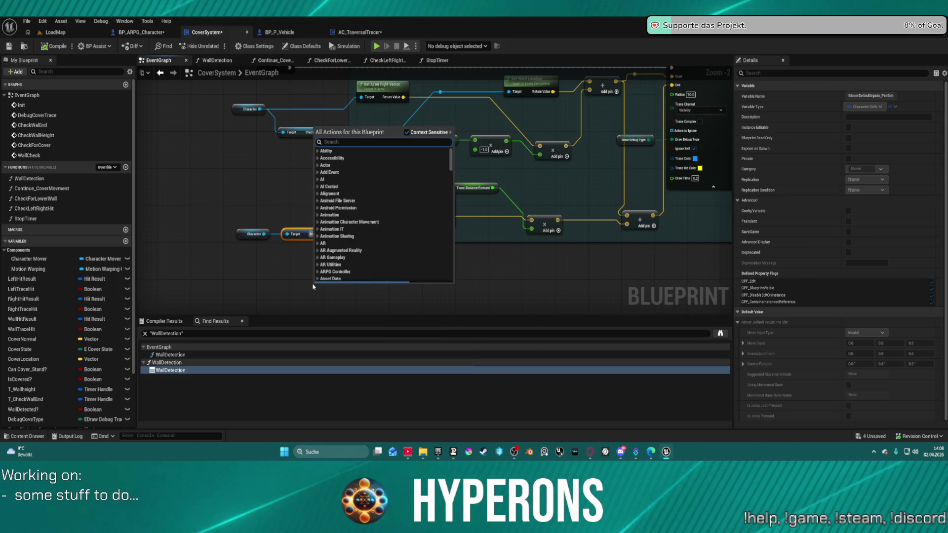
text(move)
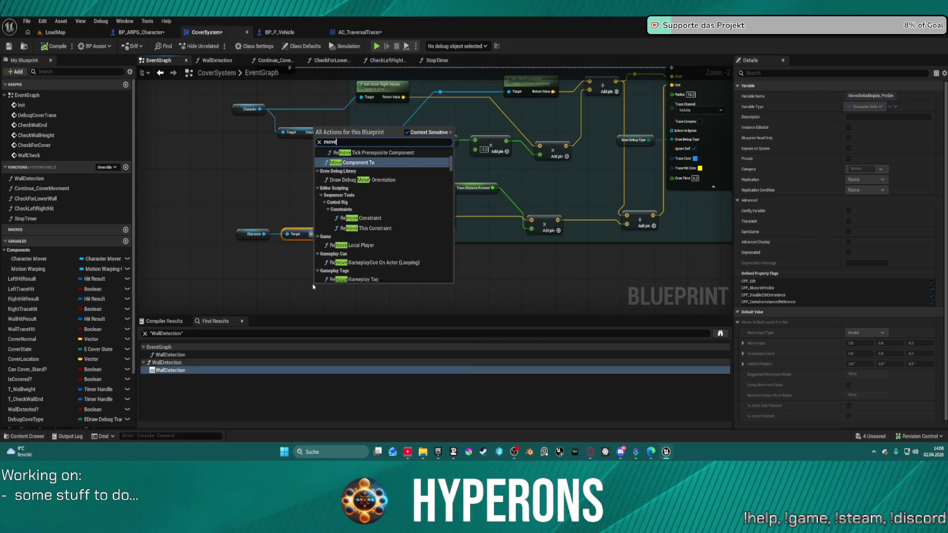
text(r)
scroll(419, 247, down, 5)
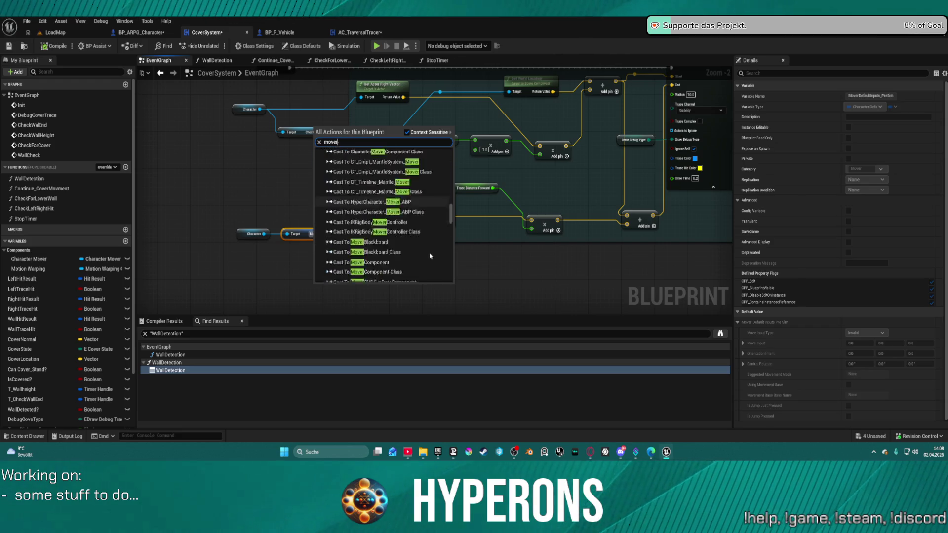
scroll(430, 255, down, 3)
click(424, 250)
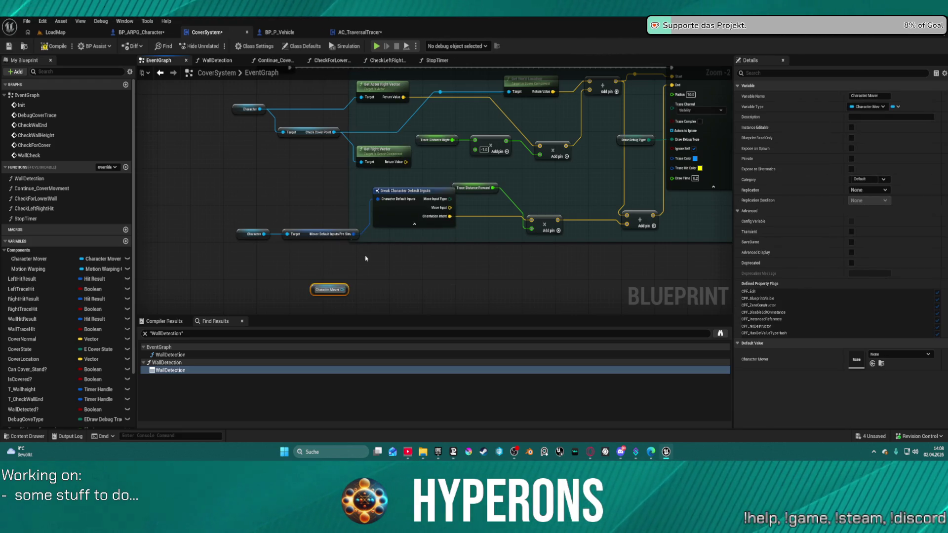
drag(343, 291, 394, 295)
text(get)
scroll(485, 252, down, 5)
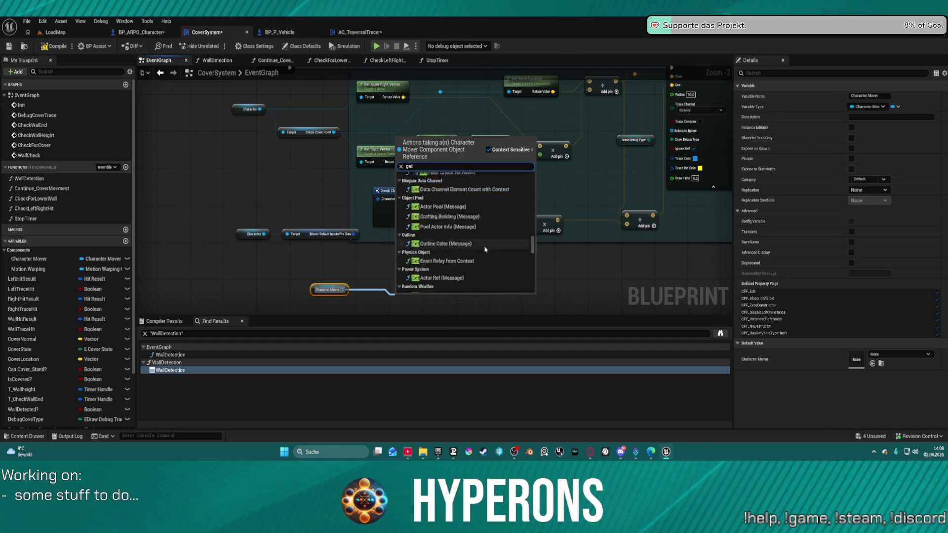
scroll(486, 263, down, 10)
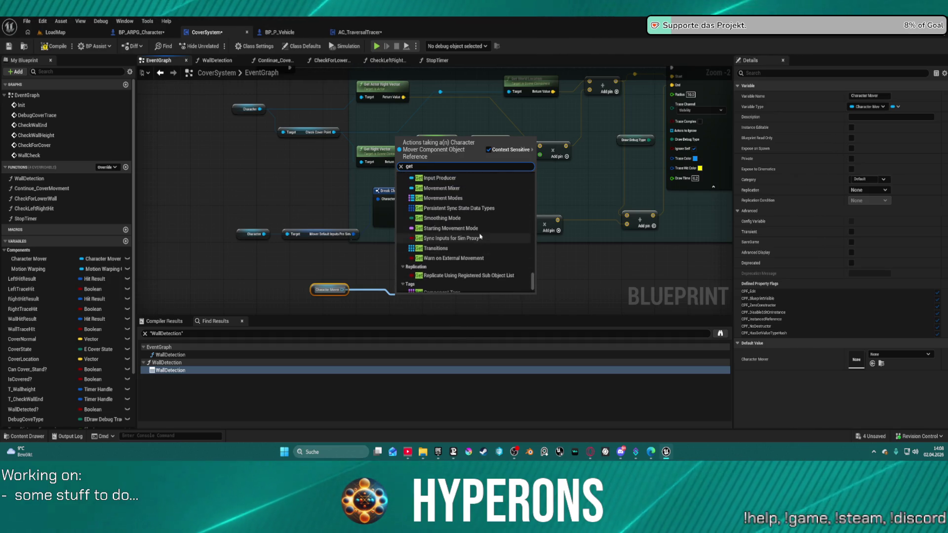
scroll(478, 234, up, 5)
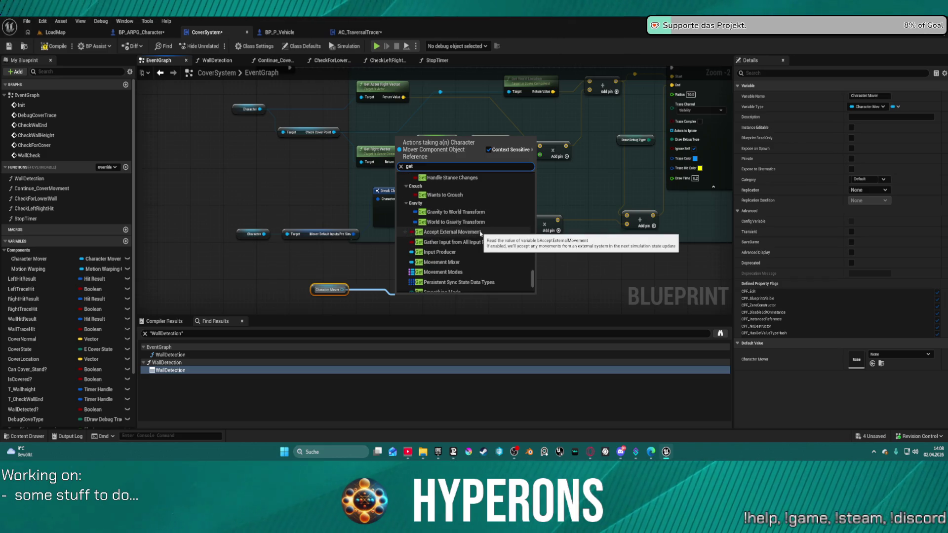
scroll(484, 234, up, 5)
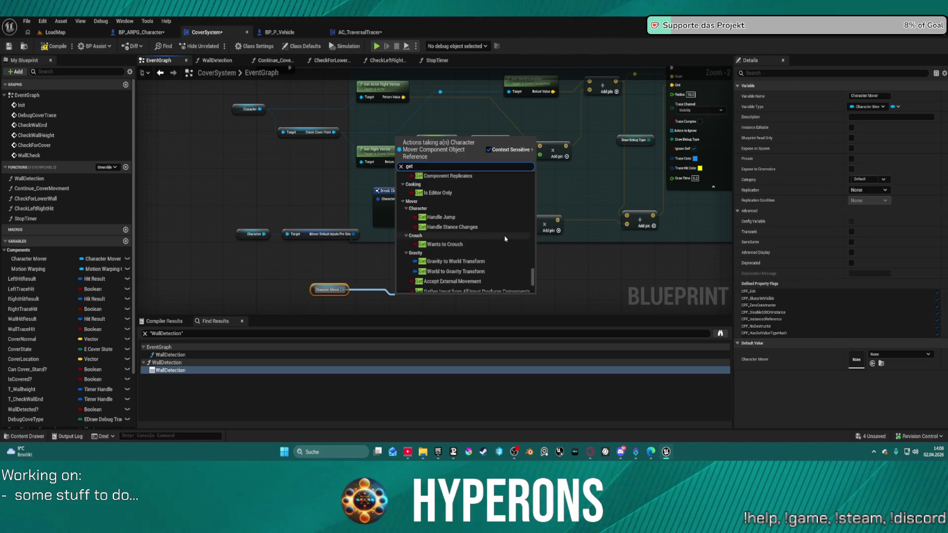
scroll(505, 238, up, 8)
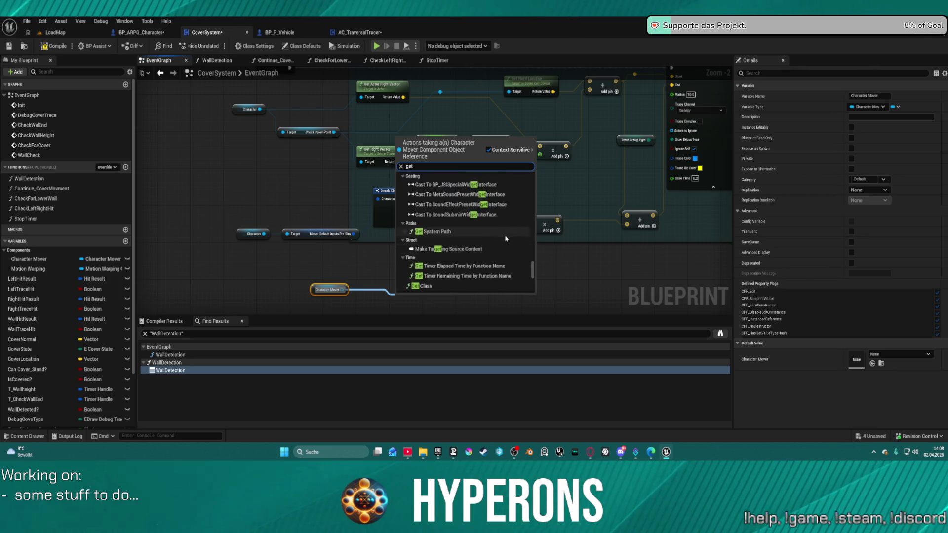
scroll(506, 238, up, 8)
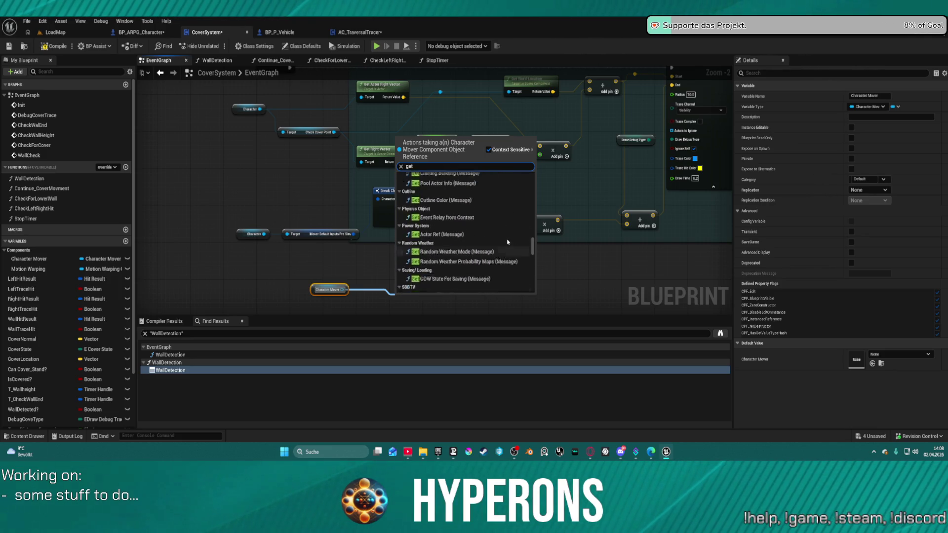
scroll(507, 241, down, 3)
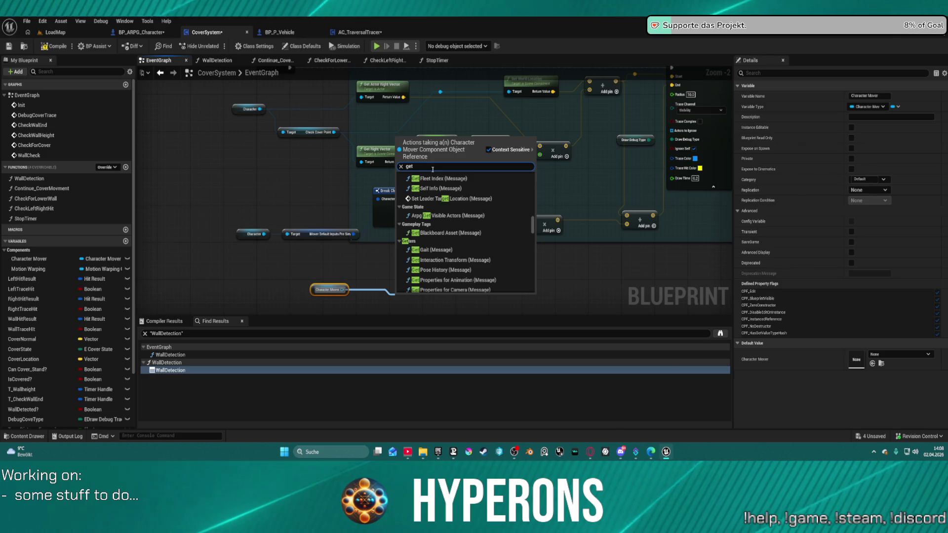
text( vel)
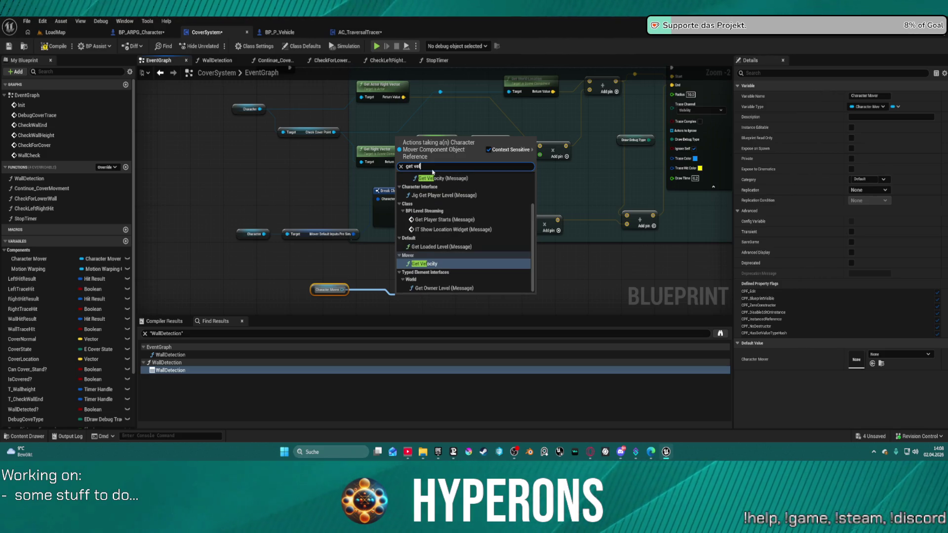
key(BackSpace)
key(BackSpace)
key(BackSpace)
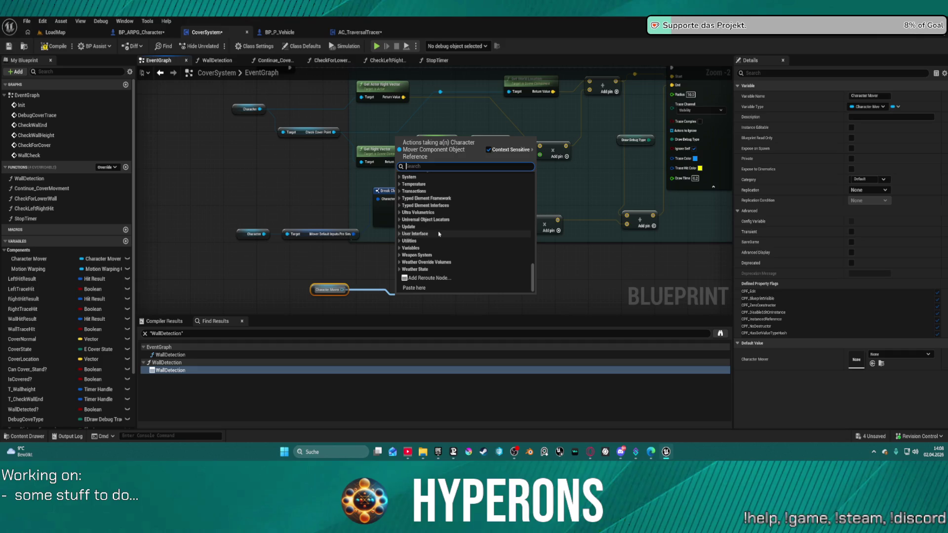
text(mover)
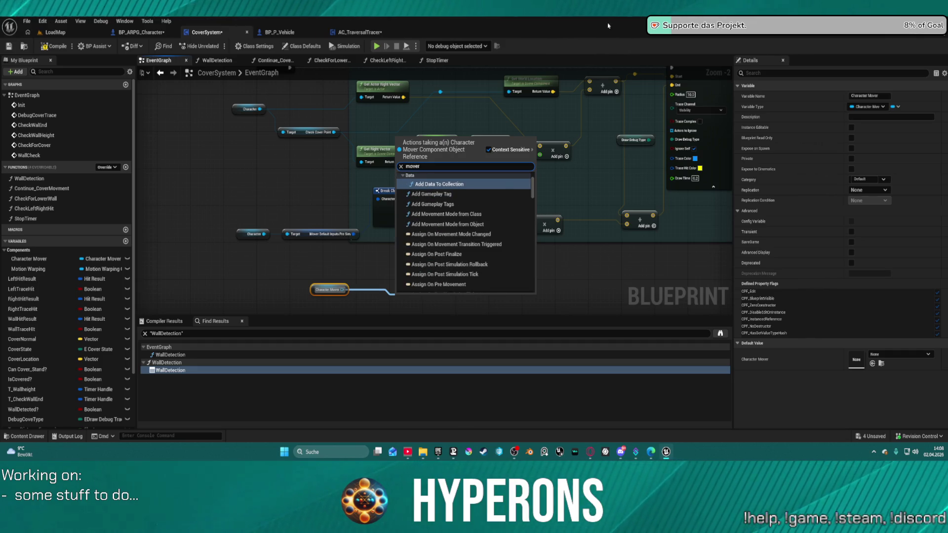
scroll(506, 235, down, 8)
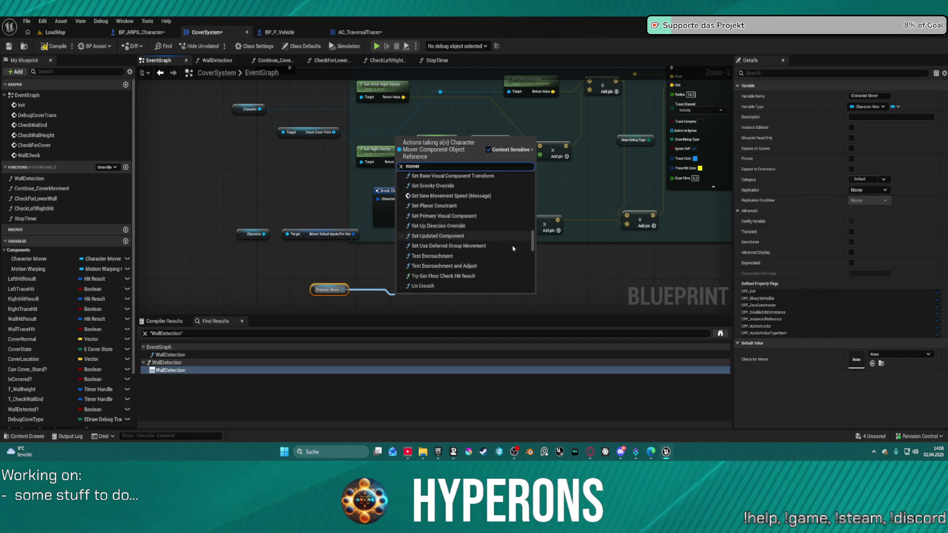
scroll(522, 255, down, 5)
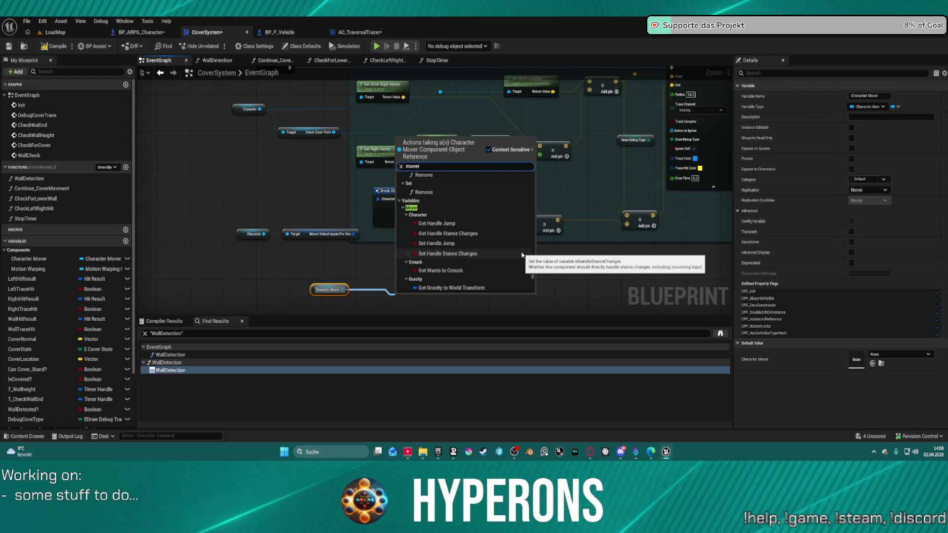
scroll(513, 249, down, 2)
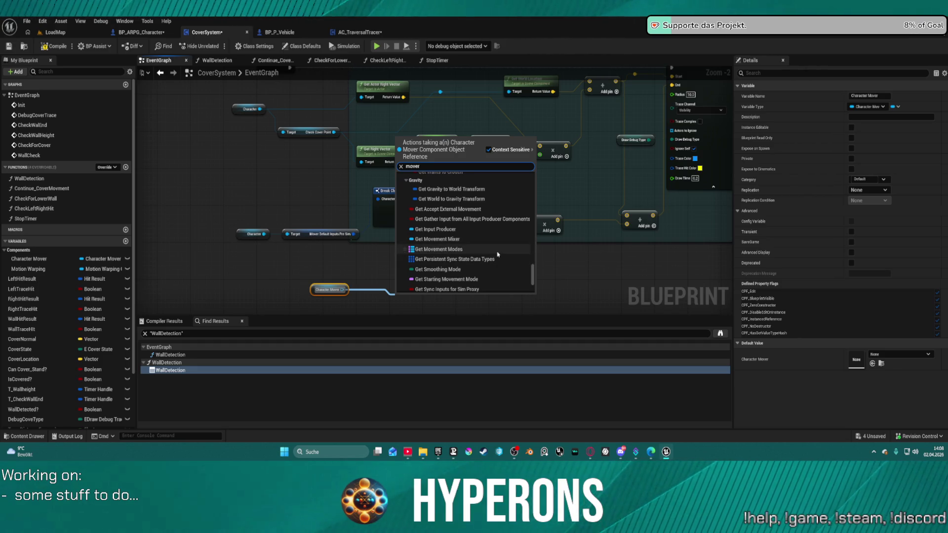
scroll(498, 255, down, 1)
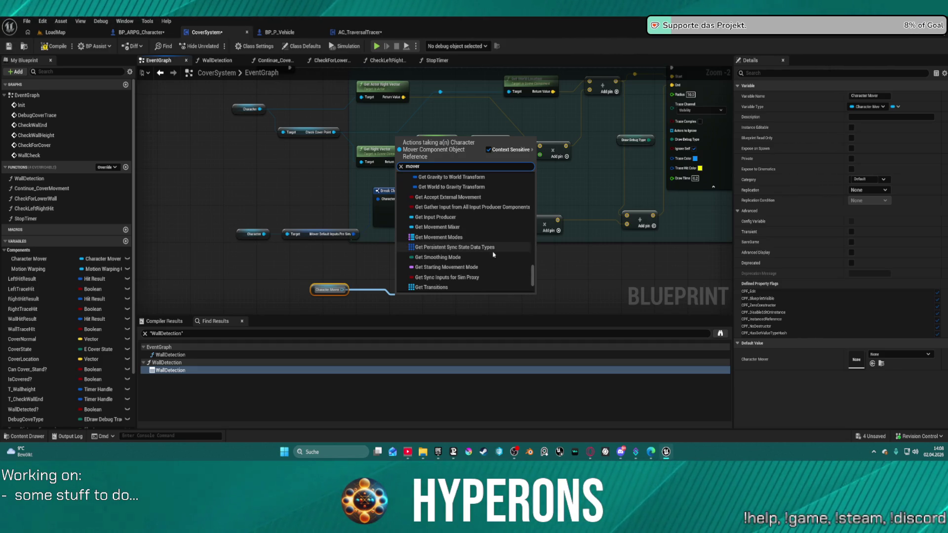
scroll(494, 257, down, 3)
scroll(493, 261, down, 3)
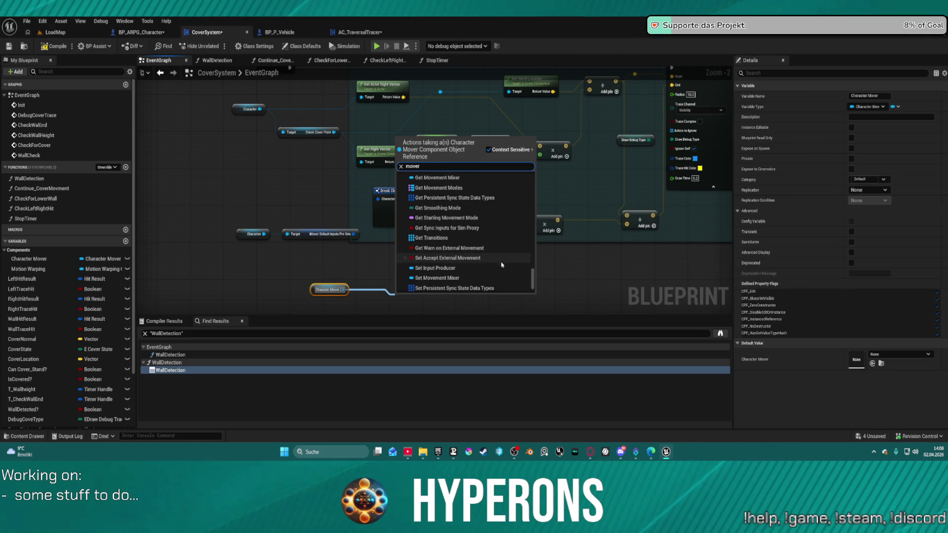
scroll(514, 267, down, 4)
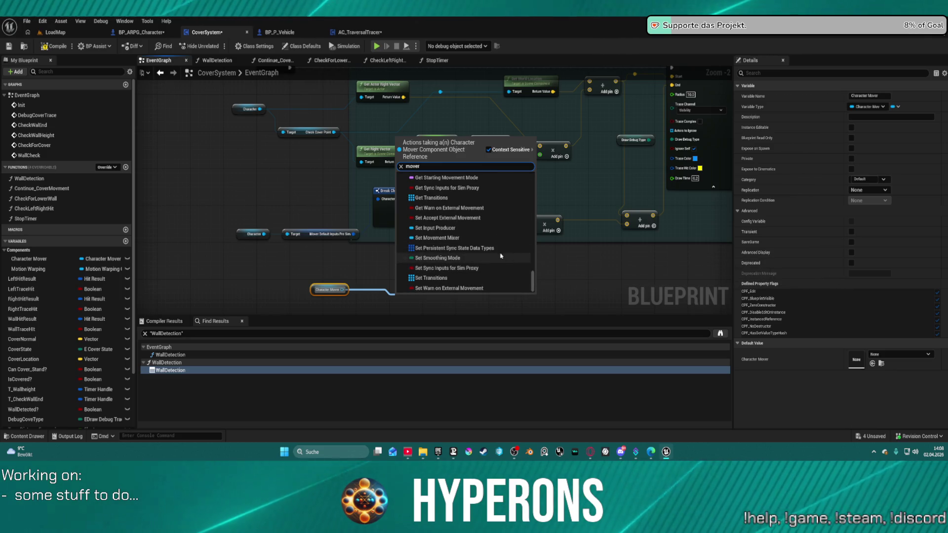
scroll(469, 271, up, 5)
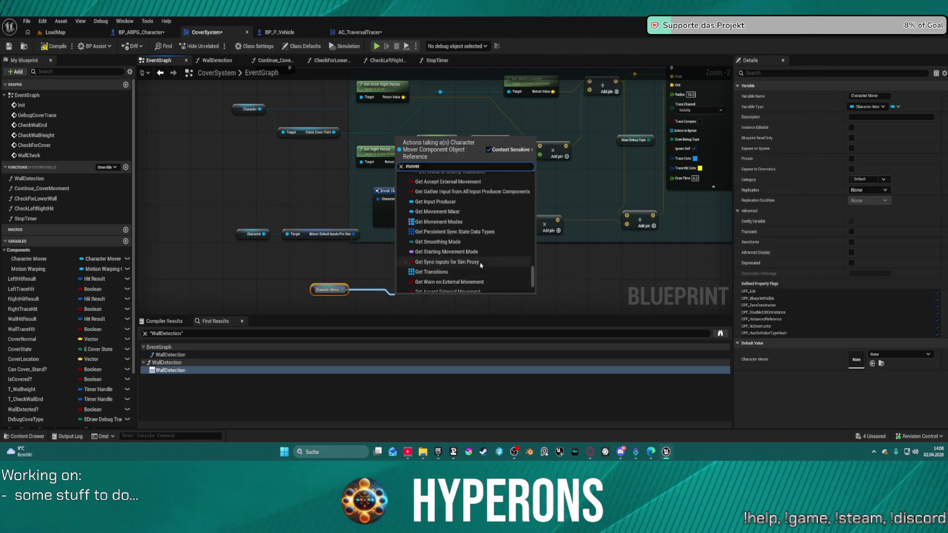
scroll(480, 266, up, 5)
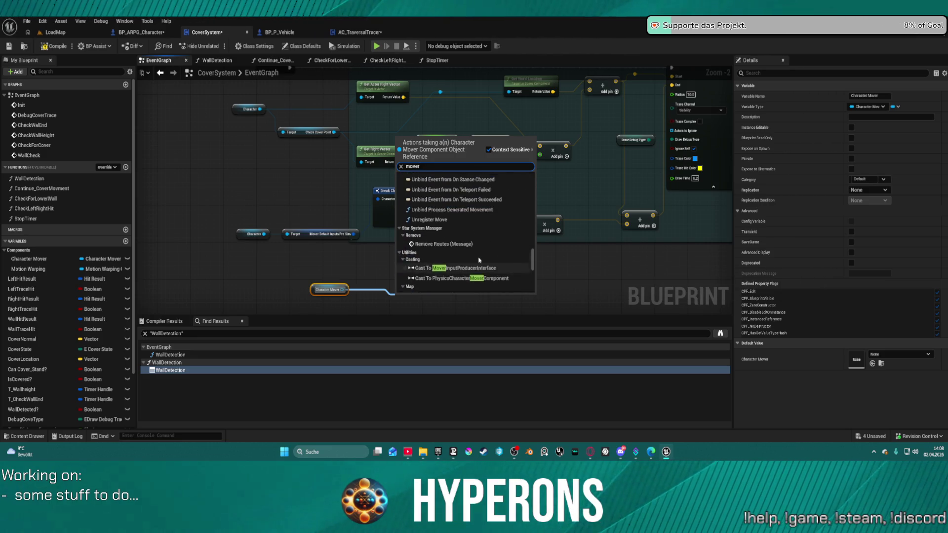
scroll(479, 257, up, 3)
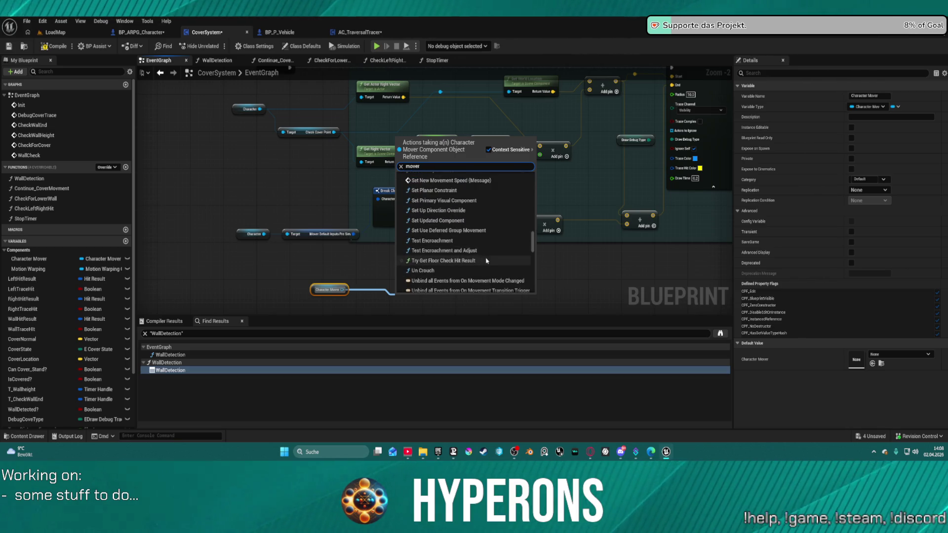
scroll(469, 266, up, 10)
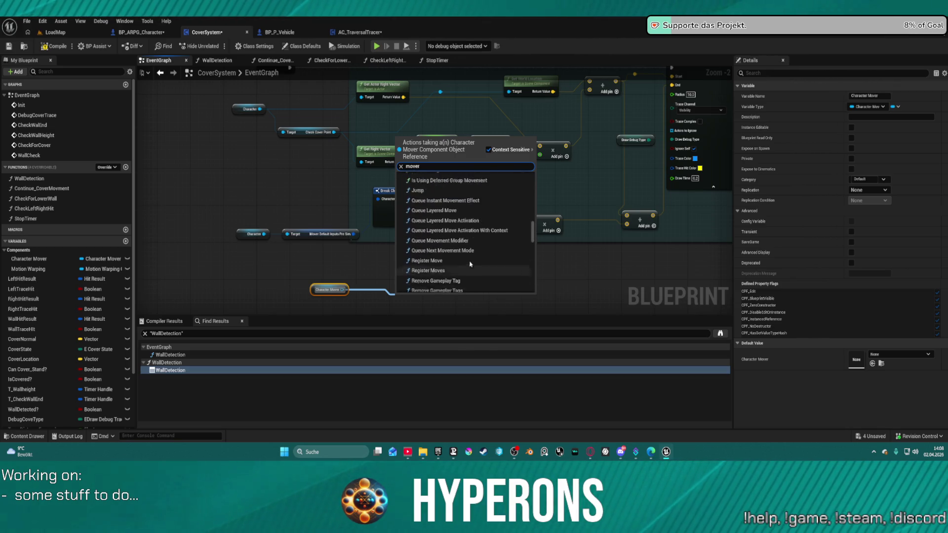
scroll(470, 264, up, 5)
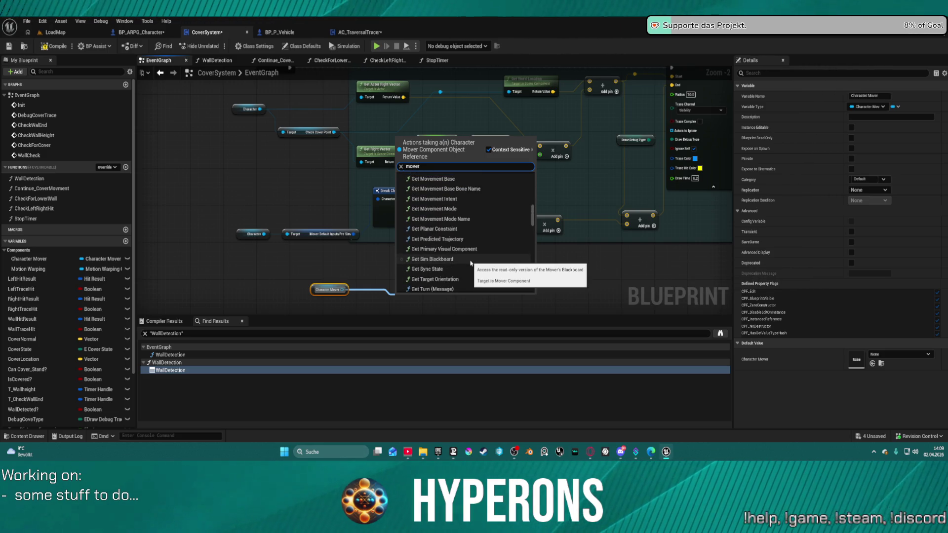
scroll(470, 263, down, 5)
scroll(471, 265, down, 2)
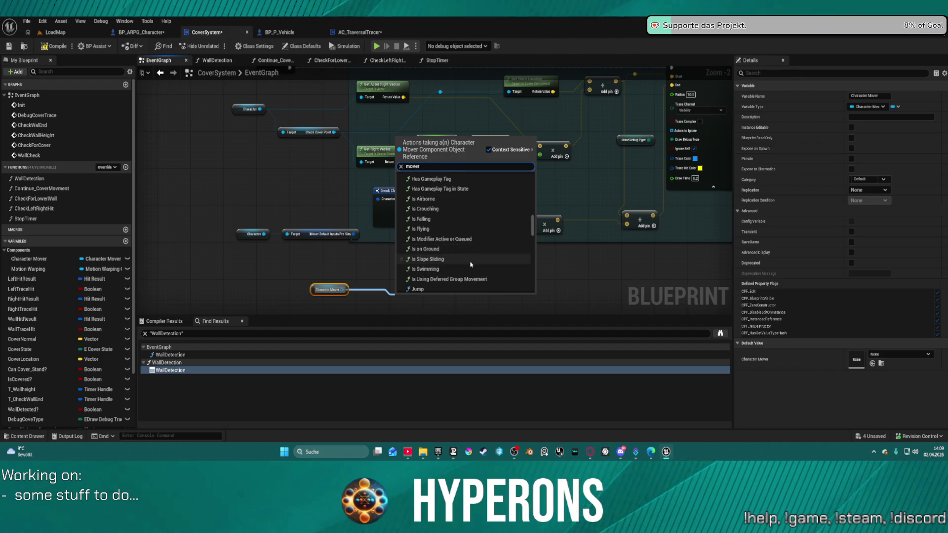
scroll(471, 263, up, 10)
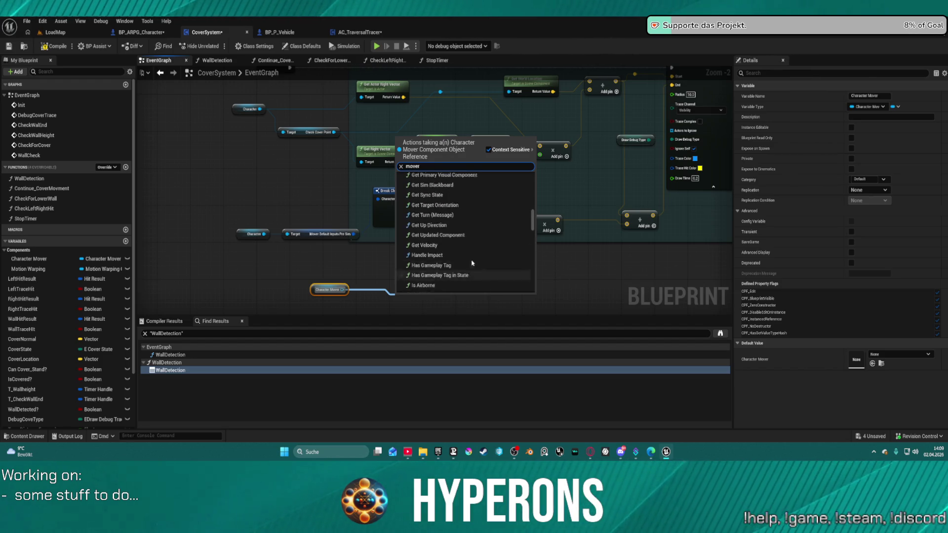
scroll(473, 263, up, 3)
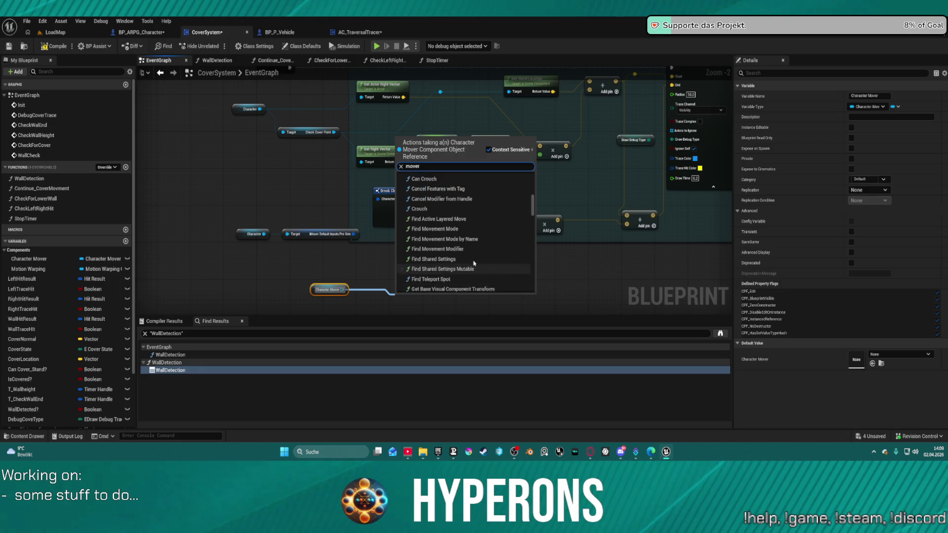
scroll(472, 263, up, 2)
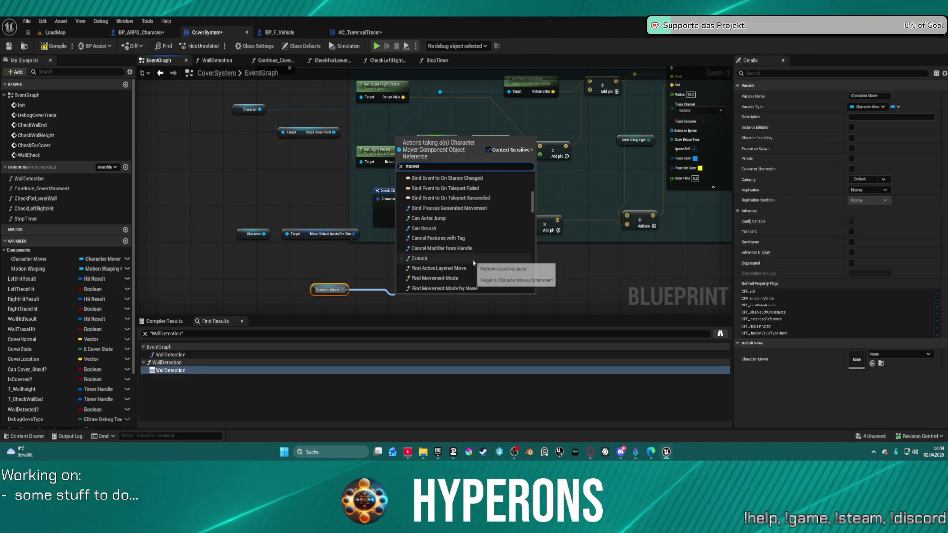
scroll(468, 262, up, 2)
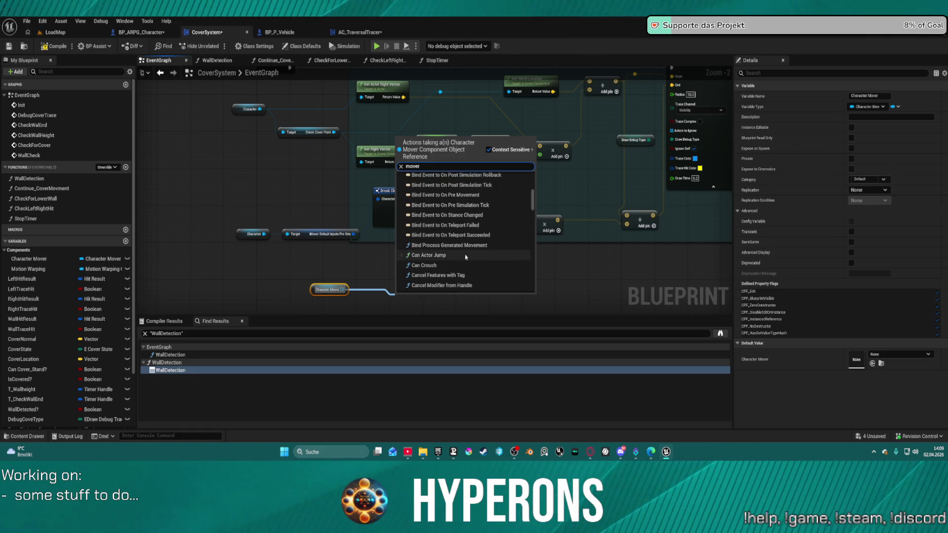
scroll(463, 253, up, 10)
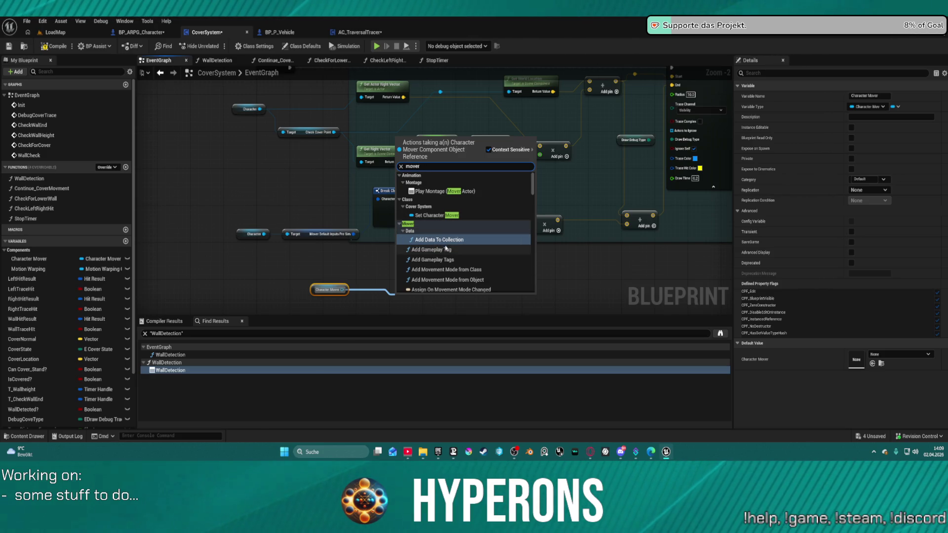
click(349, 244)
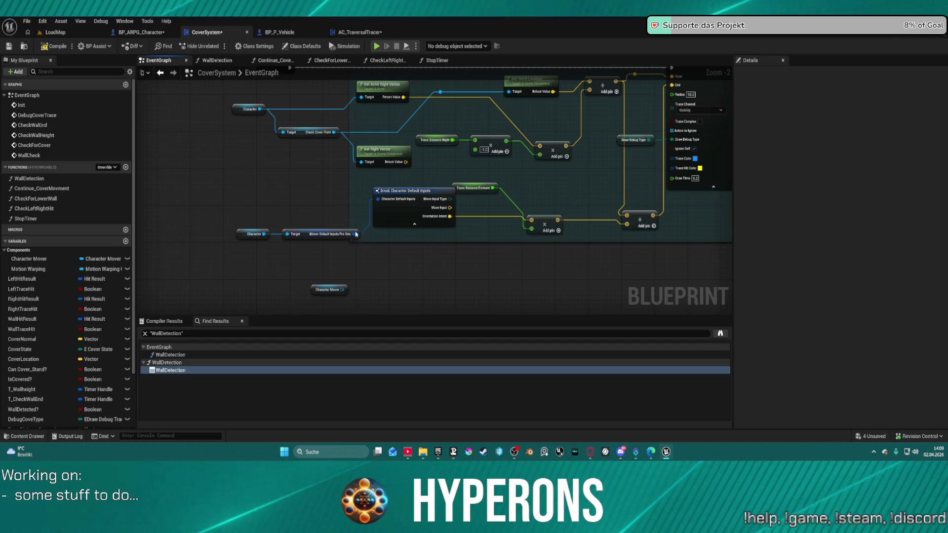
Add a Get Movement Intent node off the Character Mover output, then select Break Character Default Inputs
drag(342, 290, 391, 278)
text(data)
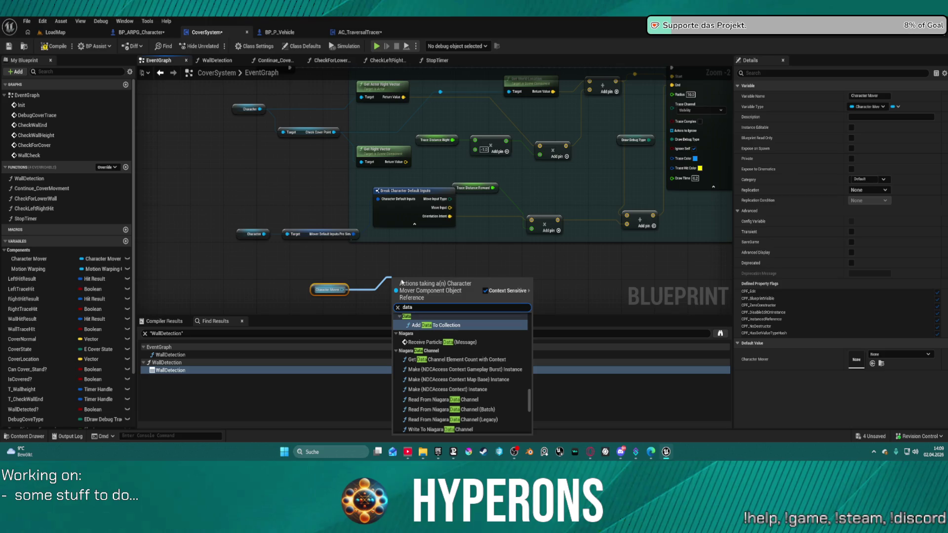
key(BackSpace)
key(BackSpace)
key(BackSpace)
text(movement)
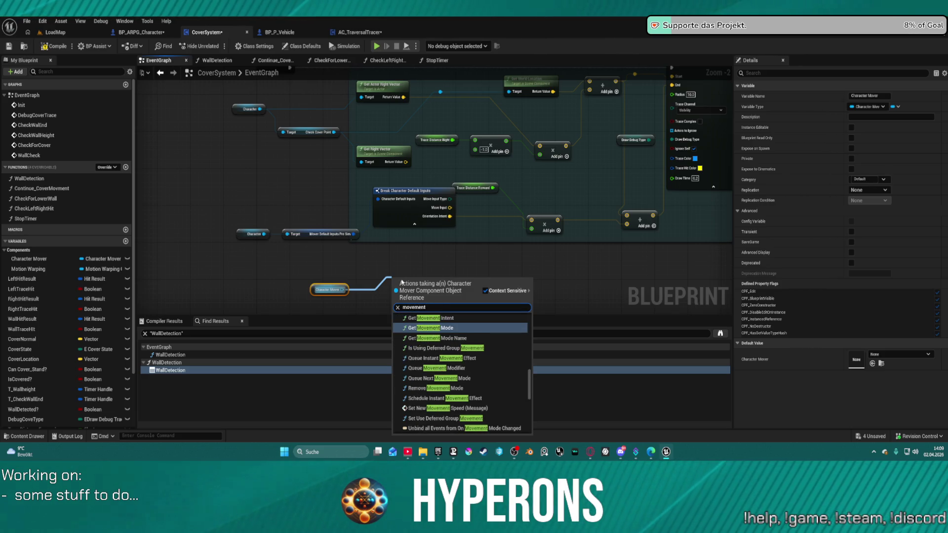
scroll(508, 373, up, 10)
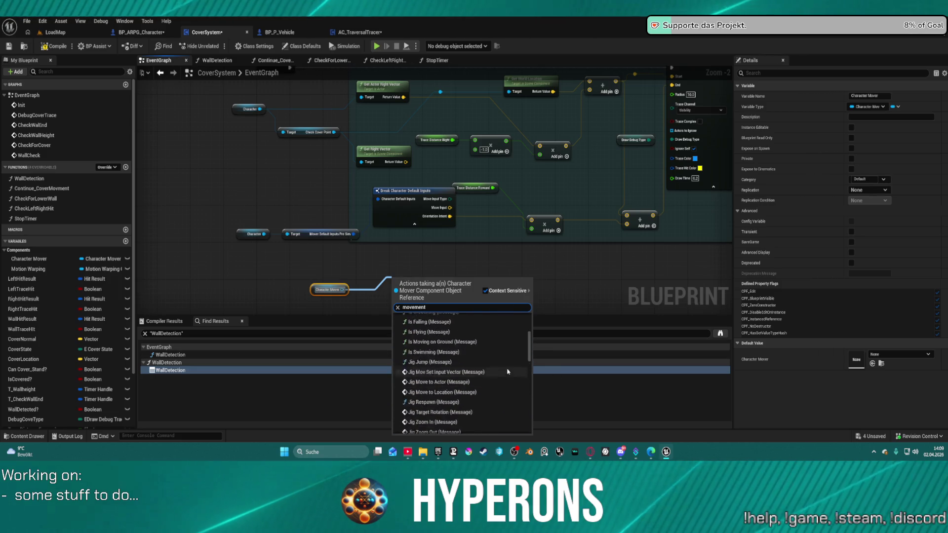
scroll(513, 380, down, 10)
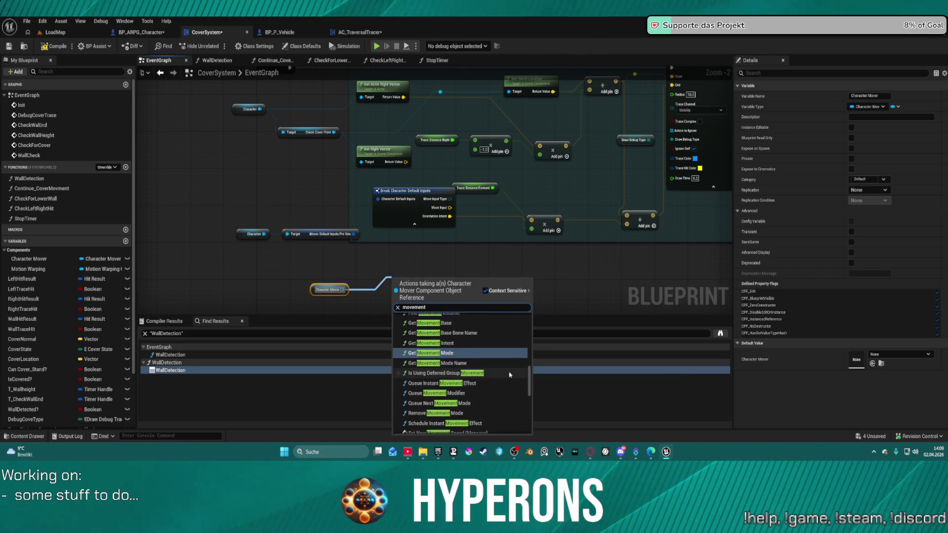
scroll(484, 383, up, 1)
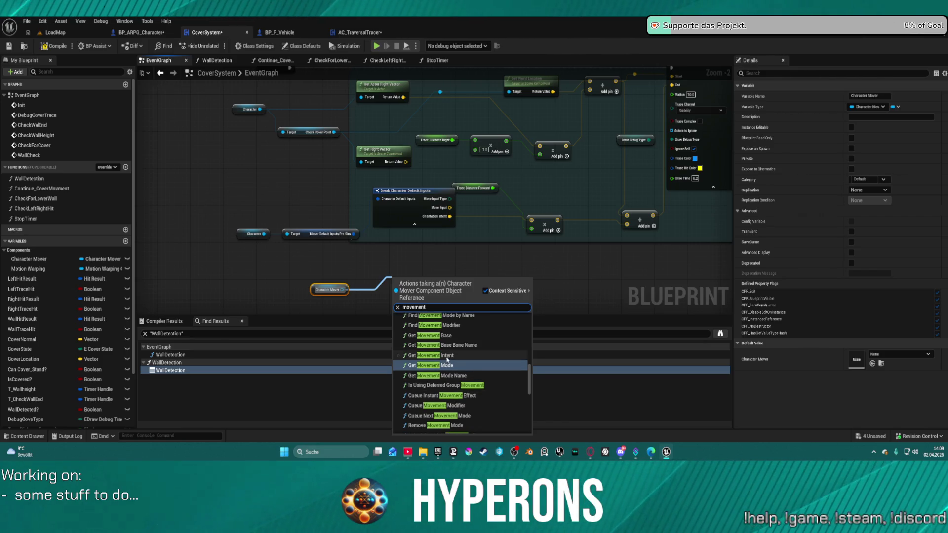
scroll(454, 358, up, 5)
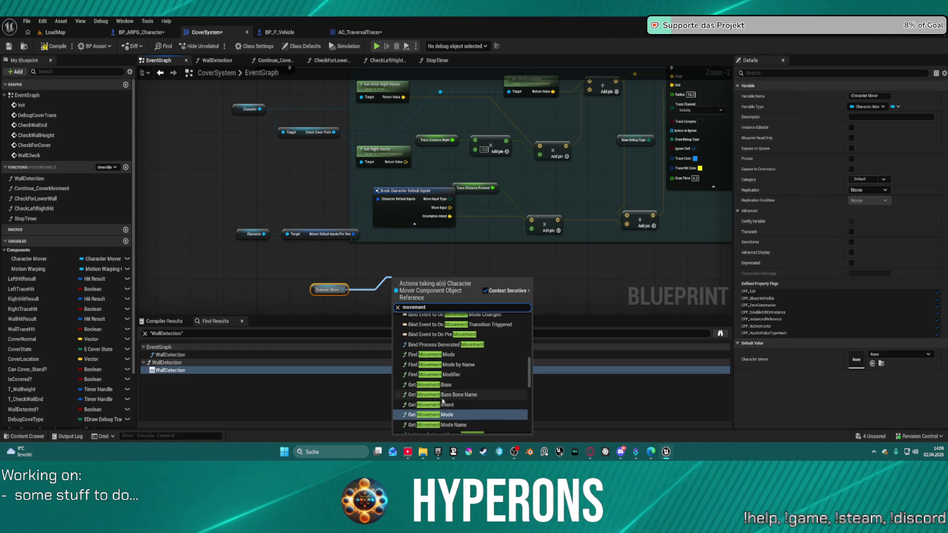
click(454, 406)
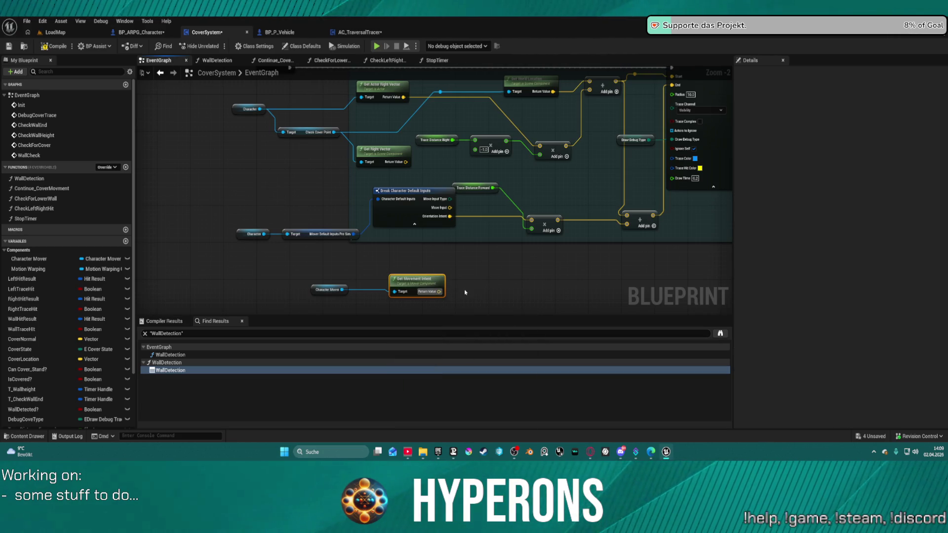
click(422, 220)
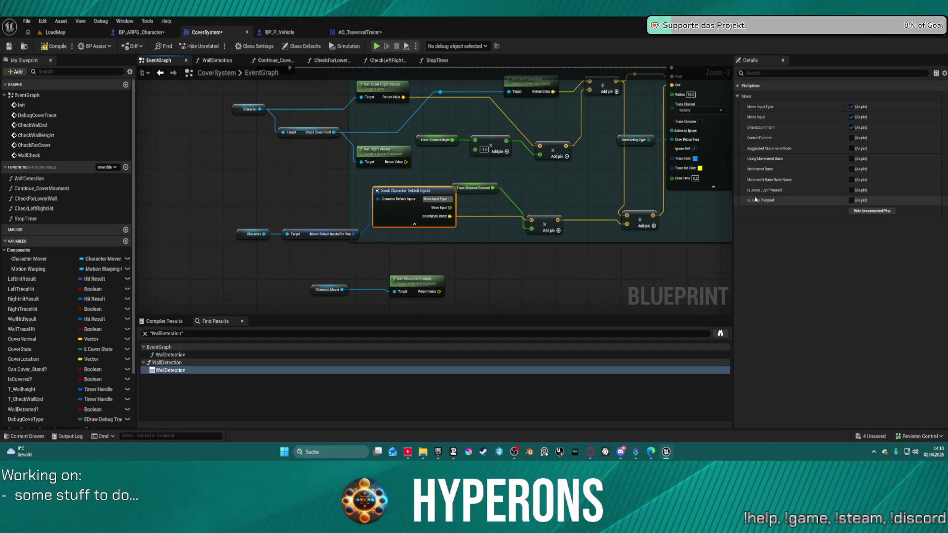
Expose Control Rotation as a pin on Break Character Default Inputs and drag a wire from it
click(852, 138)
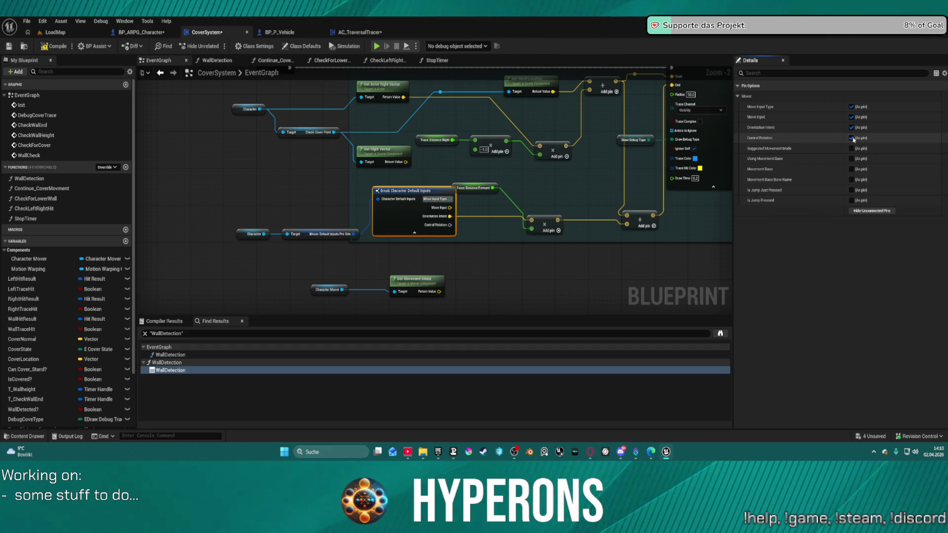
click(491, 265)
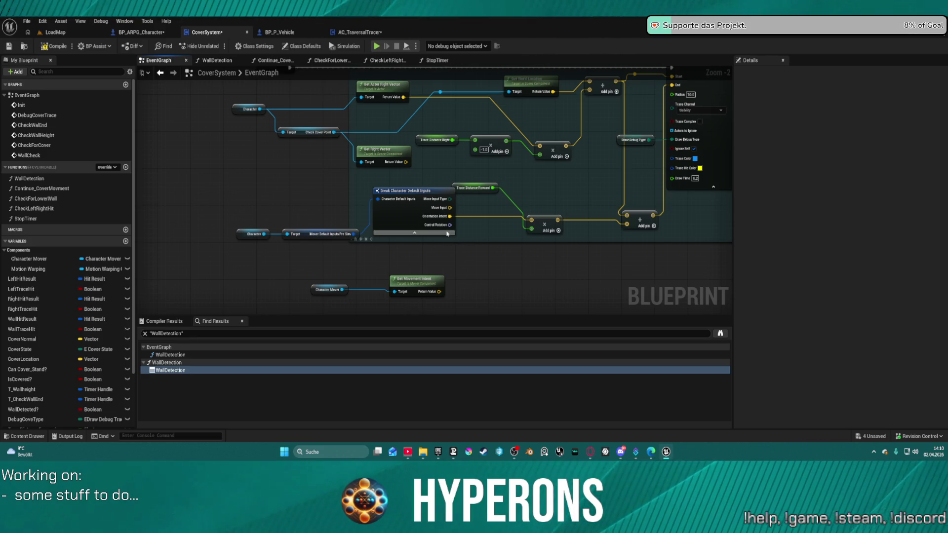
drag(450, 224, 525, 181)
Try a To Transform (Vector) node on the multiply output, then undo it
key(Escape)
mouse_move(565, 146)
mouse_down()
mouse_move(588, 158)
mouse_move(598, 140)
mouse_move(586, 154)
mouse_up()
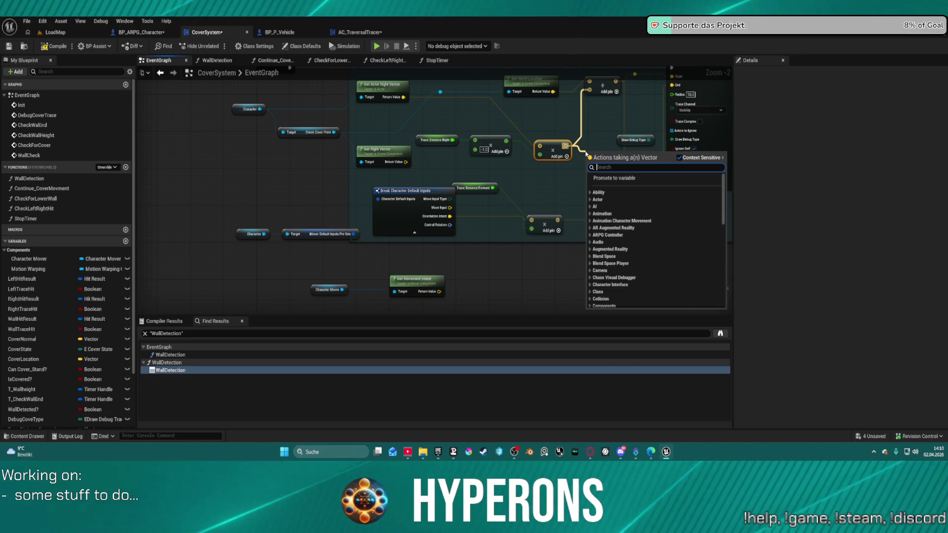
text(tranf)
key(BackSpace)
text(s)
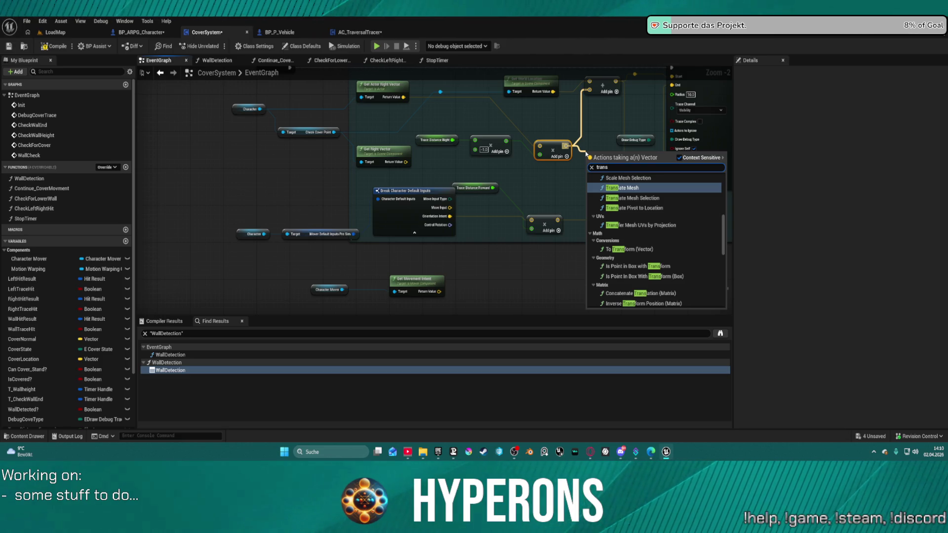
text(form)
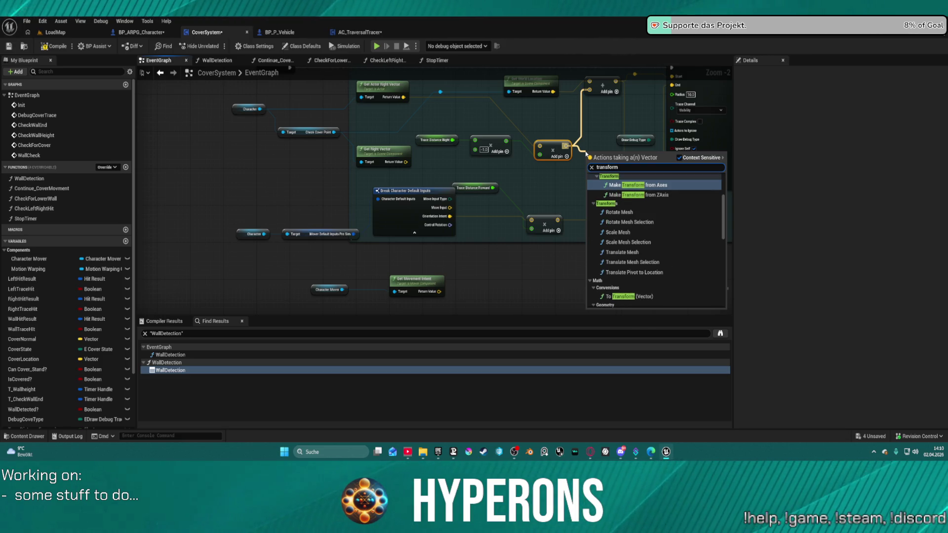
text( v)
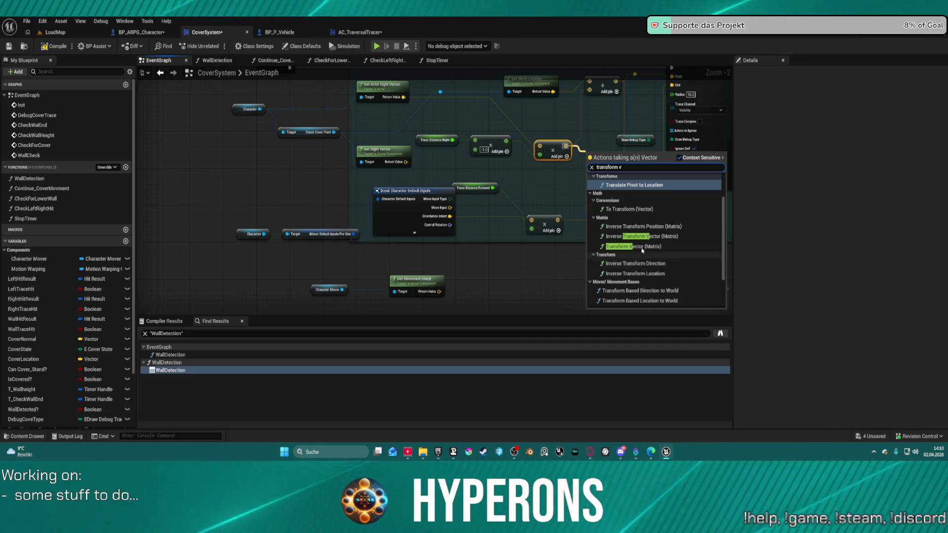
click(624, 209)
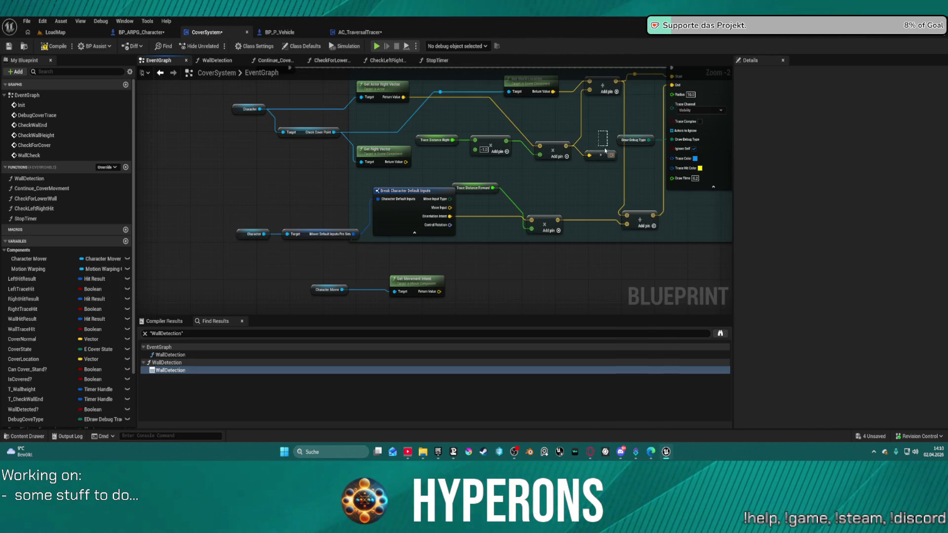
key(ctrl+z)
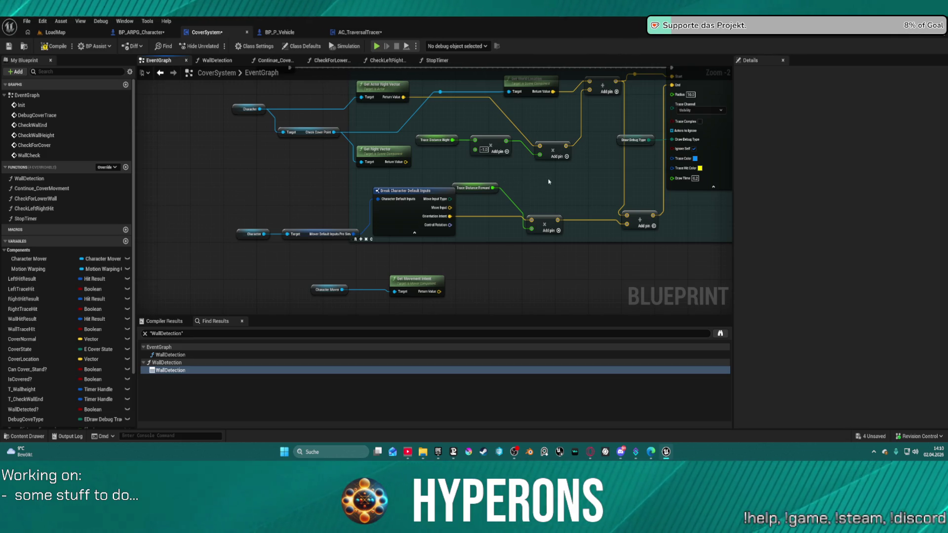
Search the full action list for 'make vec' and close it without adding anything
right_click(548, 181)
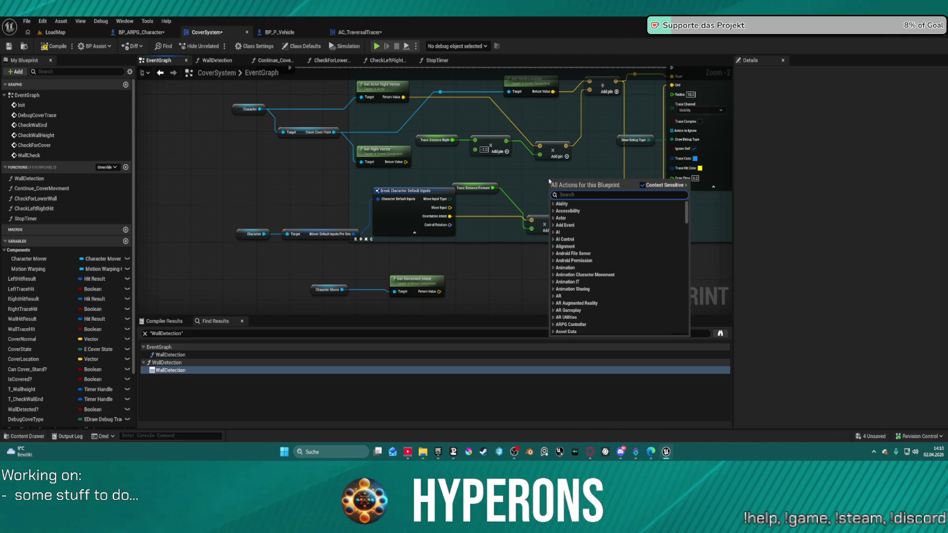
text(tran)
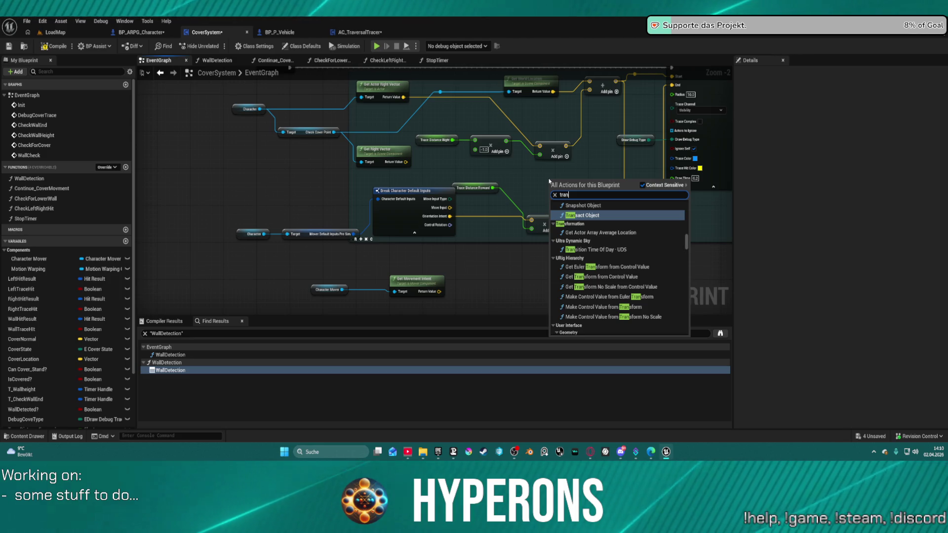
key(BackSpace)
key(BackSpace)
key(BackSpace)
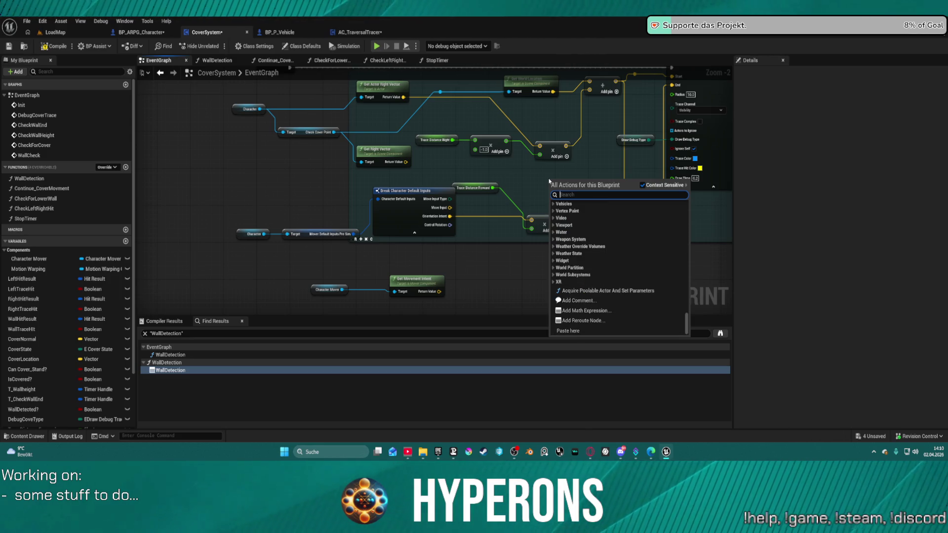
text(make vec)
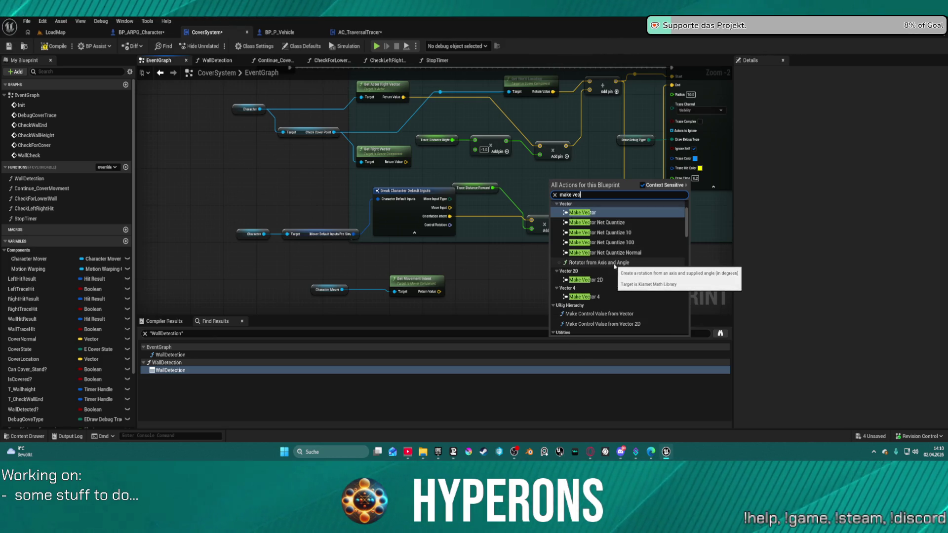
scroll(621, 269, down, 2)
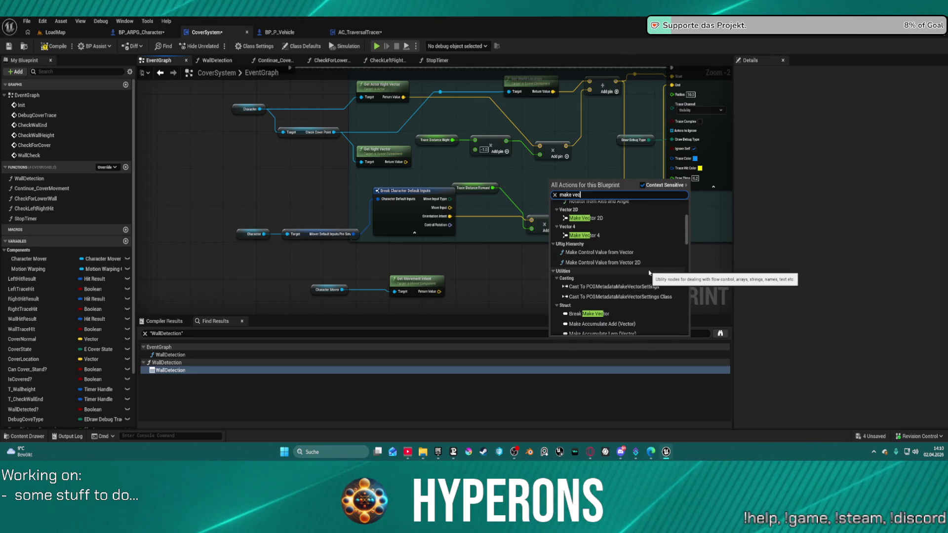
scroll(647, 269, down, 3)
scroll(650, 271, up, 5)
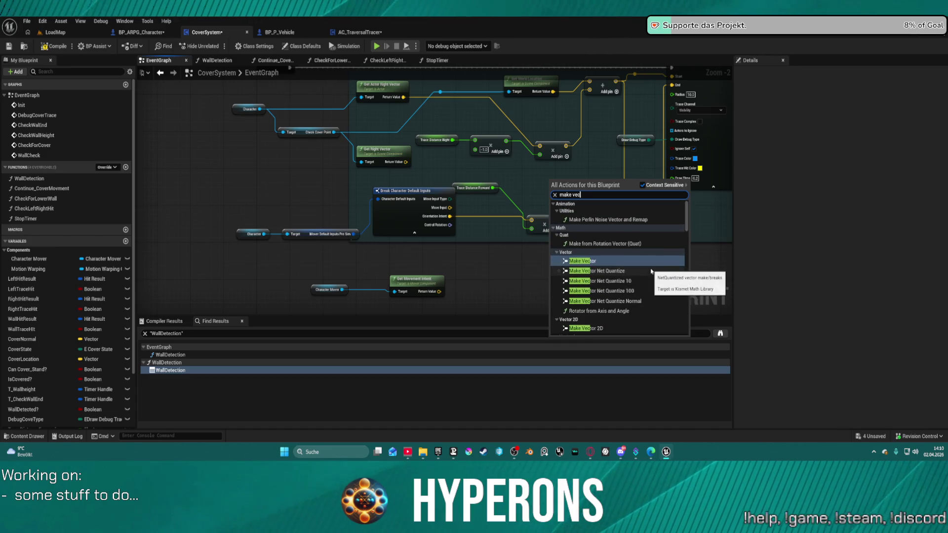
scroll(571, 140, up, 1)
click(538, 182)
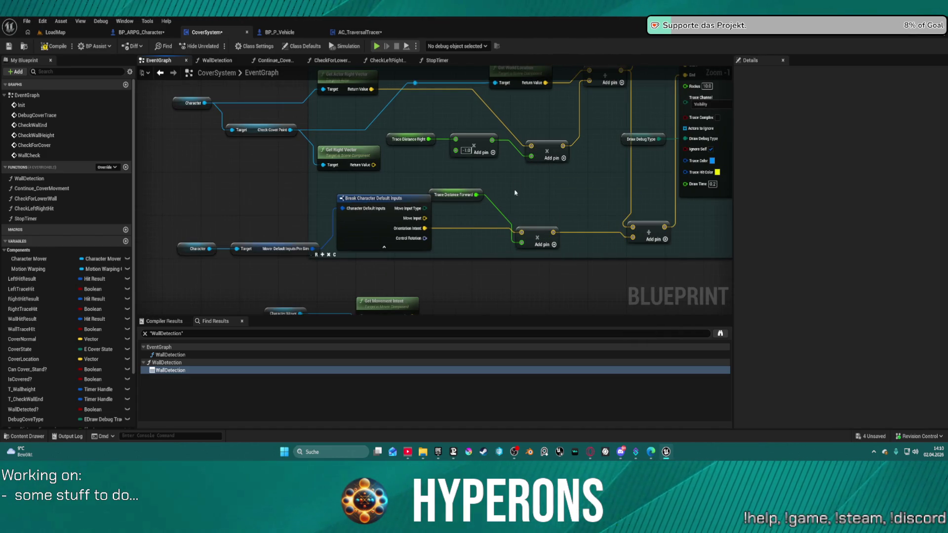
Add a Rotation From X Vector node on the multiply output, then delete it
mouse_move(562, 153)
mouse_down()
mouse_move(612, 180)
mouse_move(600, 174)
mouse_up()
text(vector)
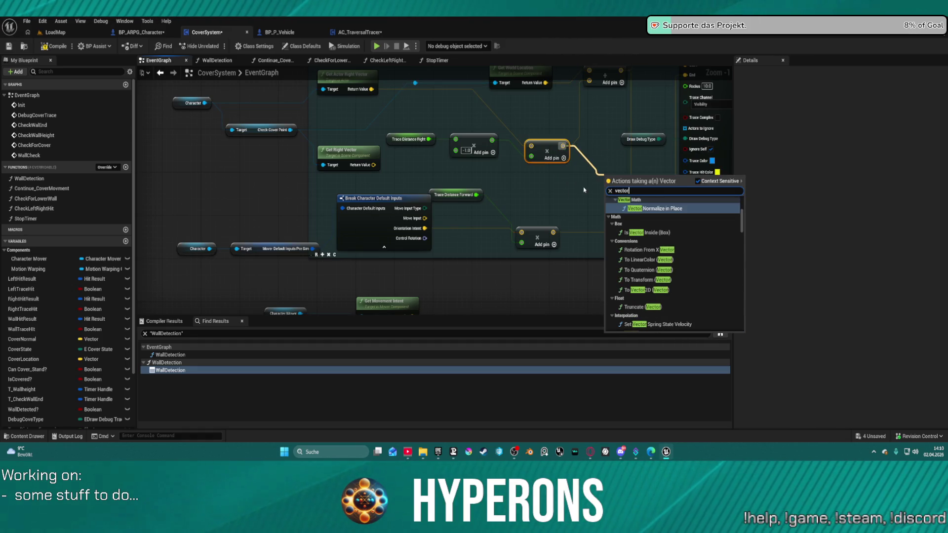
scroll(679, 259, down, 2)
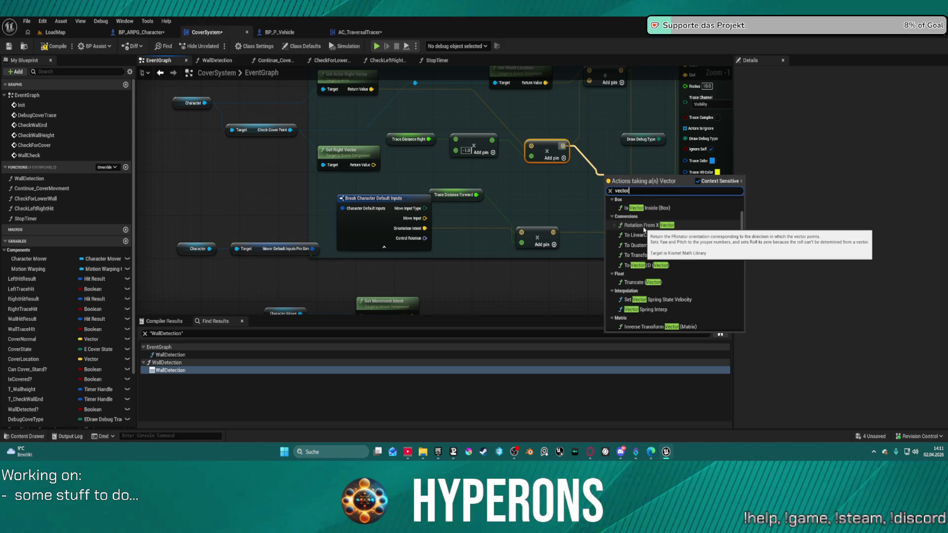
click(643, 228)
drag(637, 176, 556, 185)
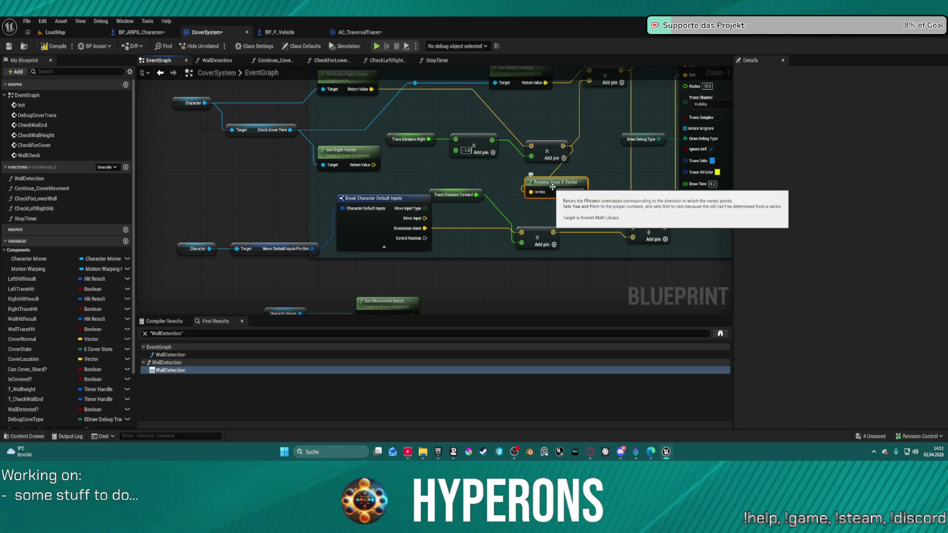
key(Delete)
Search the action list for 'combine' nodes and browse the results
drag(563, 146, 584, 176)
text(combine)
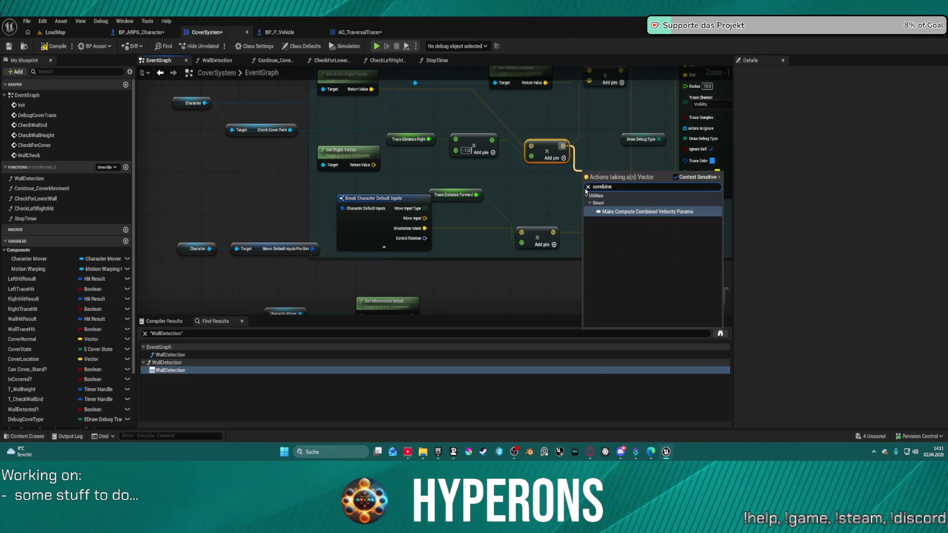
key(Escape)
right_click(524, 185)
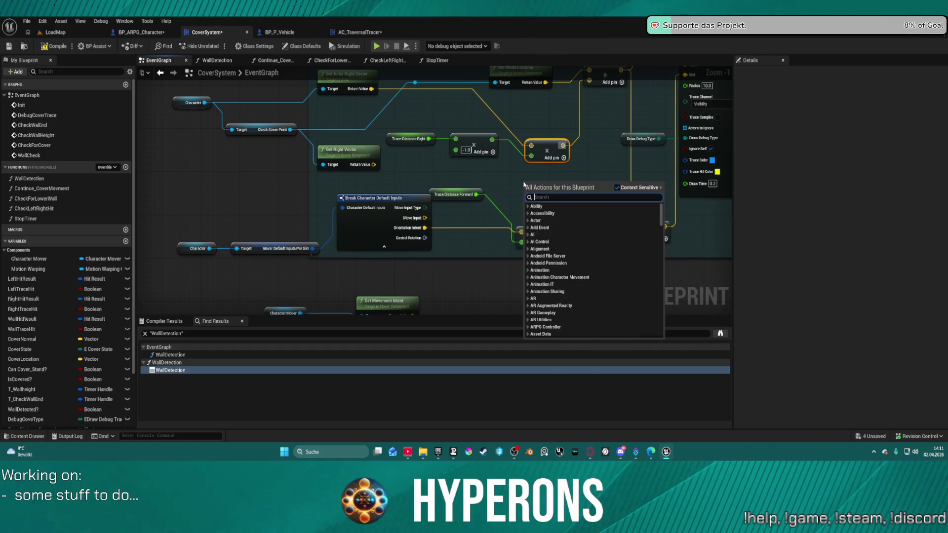
text(combine)
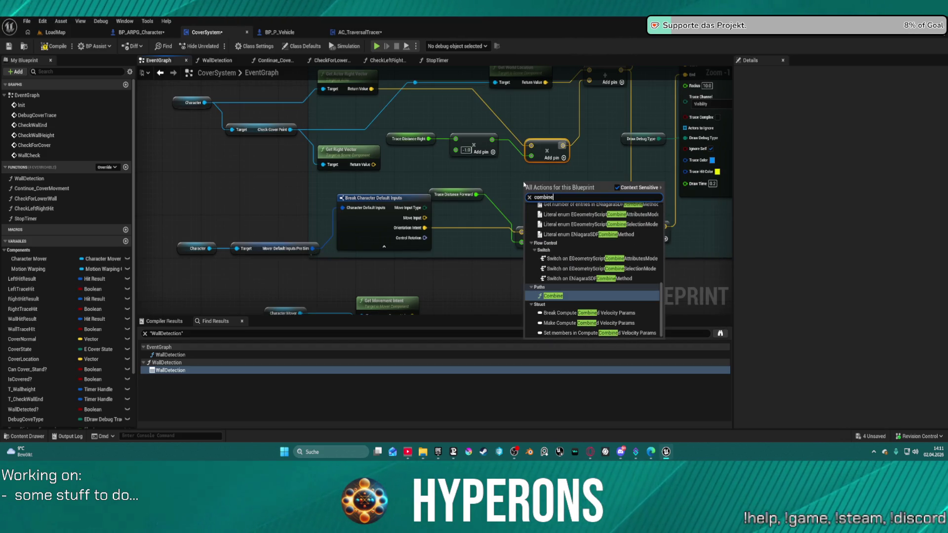
scroll(598, 274, up, 5)
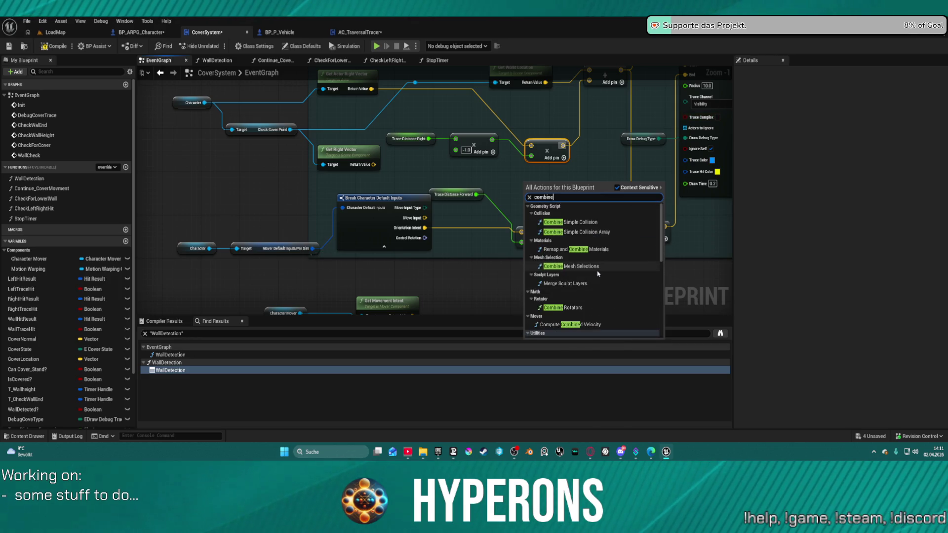
scroll(597, 271, down, 2)
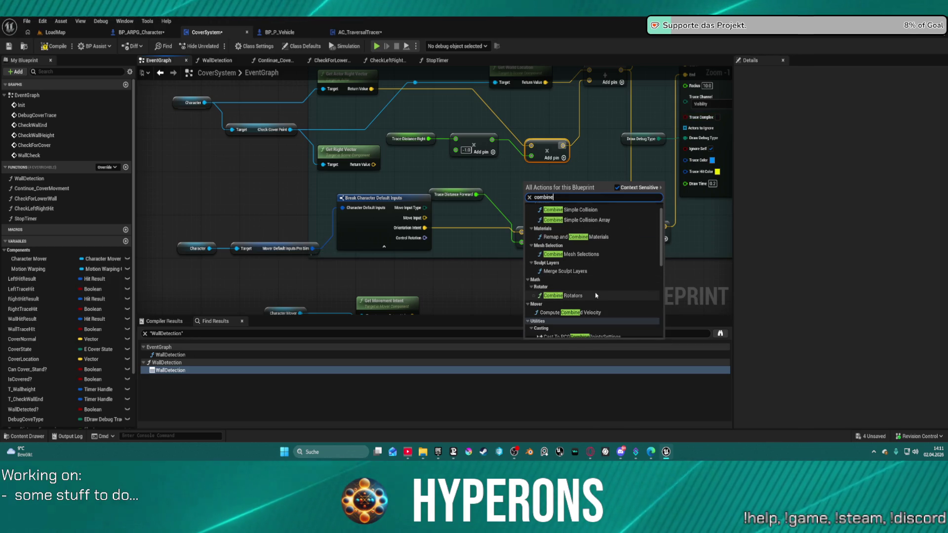
scroll(599, 292, down, 2)
scroll(599, 292, up, 2)
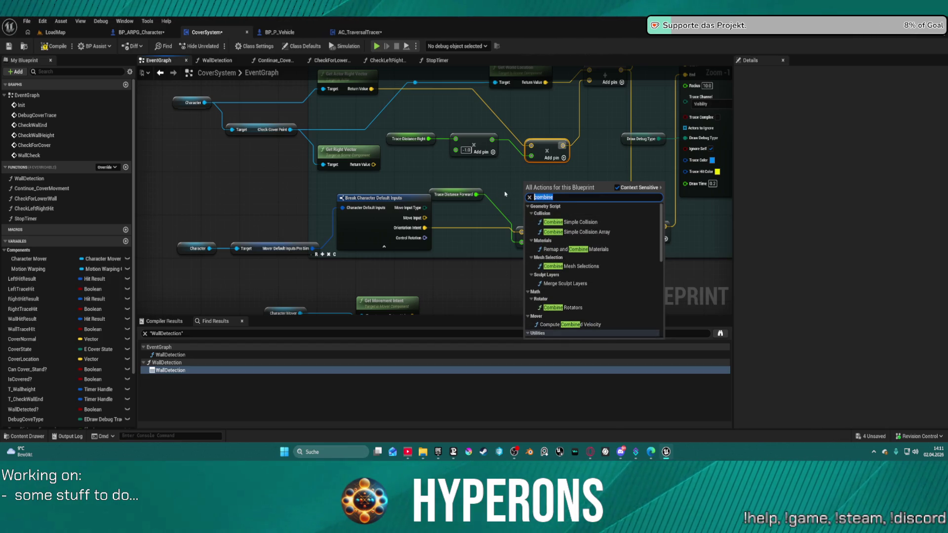
Filter the action list to 'transform from' to find Make Transform from Axes
text(mak)
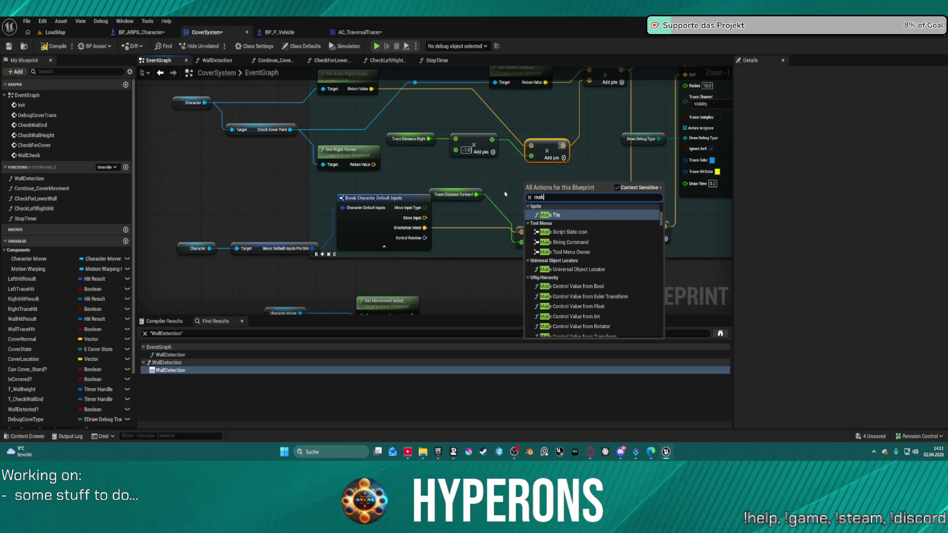
key(BackSpace)
key(BackSpace)
key(BackSpace)
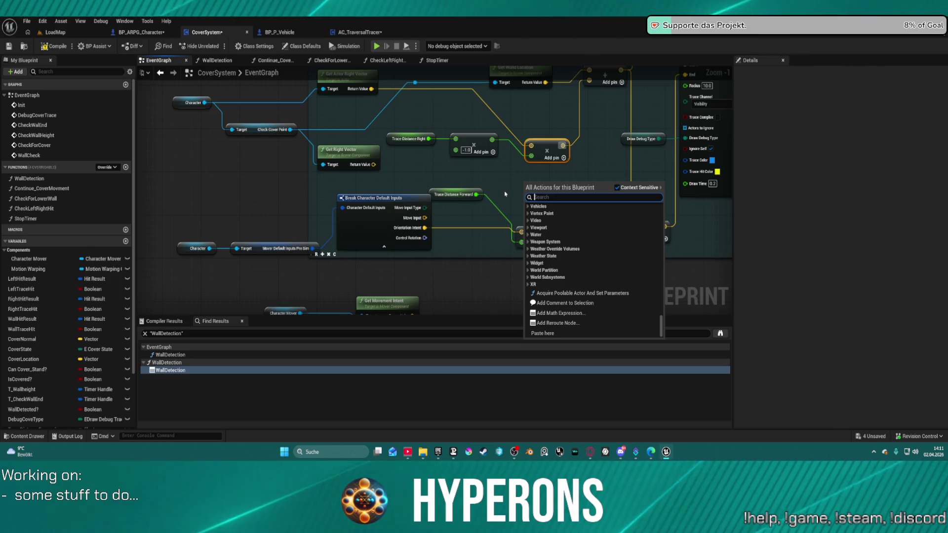
text(trans)
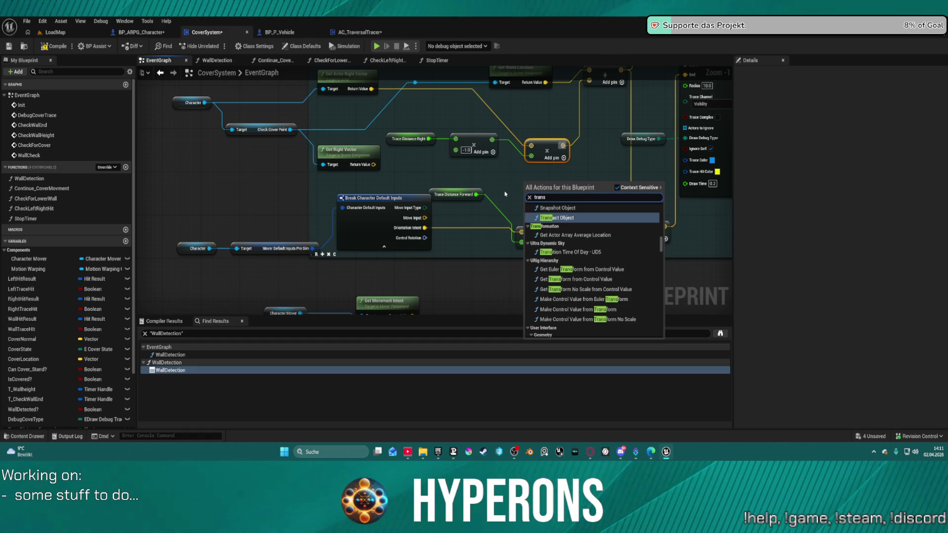
text(fp)
key(BackSpace)
text(p)
key(BackSpace)
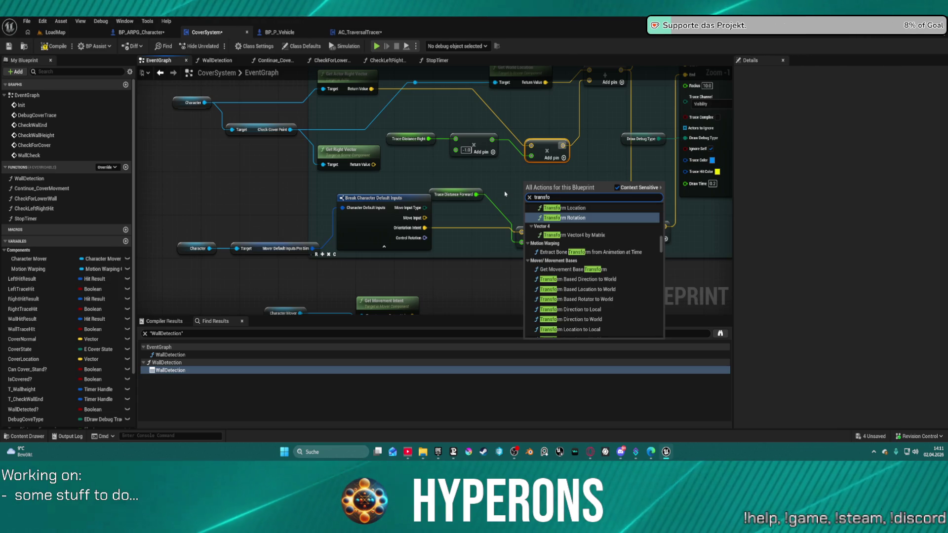
text(rm)
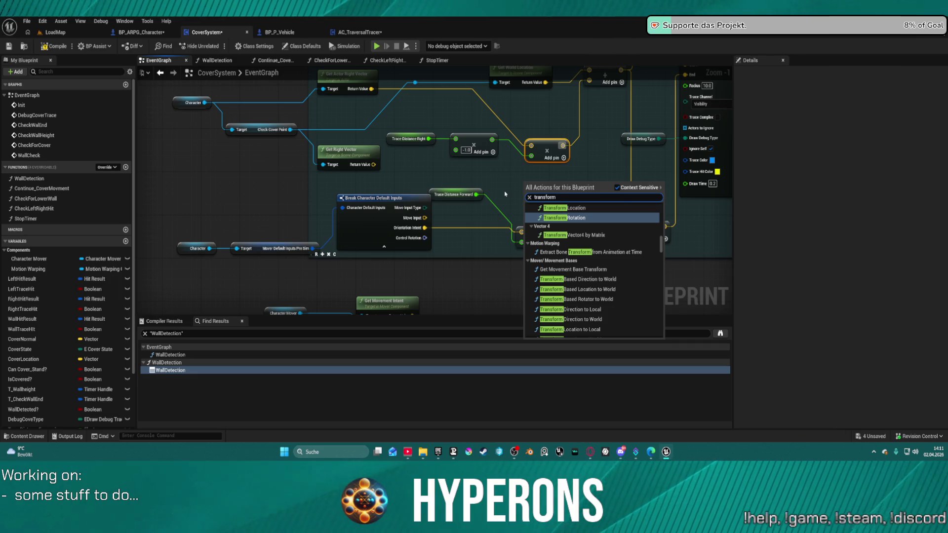
text( from)
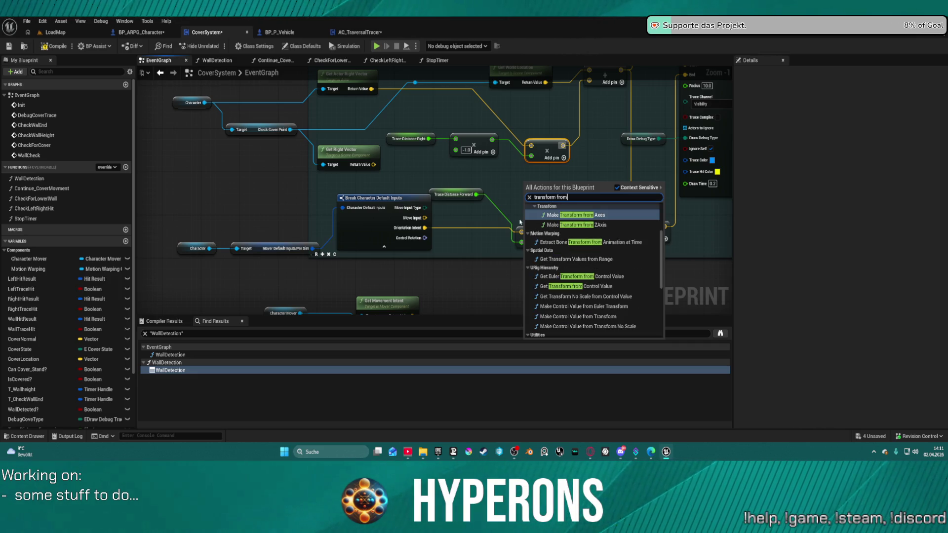
scroll(590, 238, up, 2)
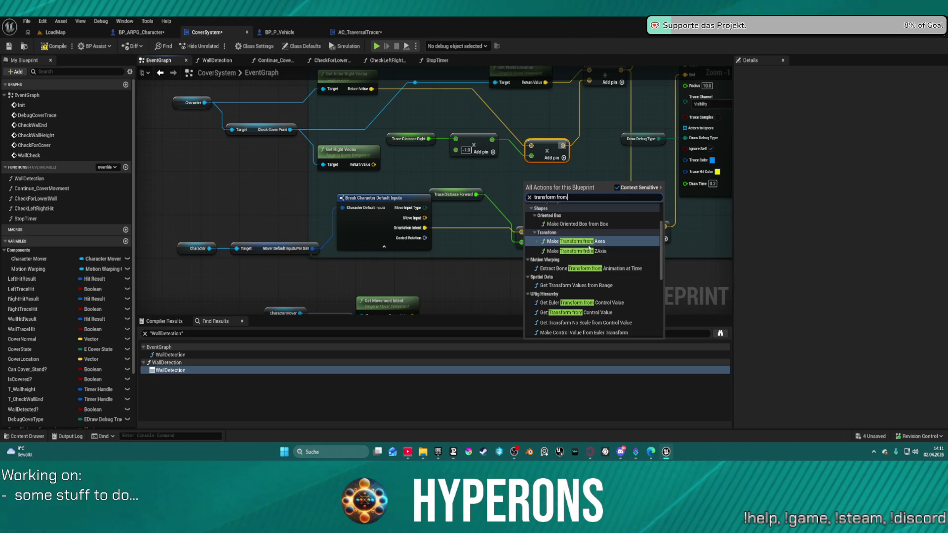
Add a Make Transform from Axes node, then delete it and pan to the trace nodes
click(589, 242)
mouse_move(592, 225)
mouse_down()
mouse_move(595, 180)
mouse_move(592, 192)
mouse_move(543, 188)
mouse_move(558, 206)
mouse_move(529, 126)
mouse_up()
key(Delete)
click(579, 168)
drag(537, 188, 446, 199)
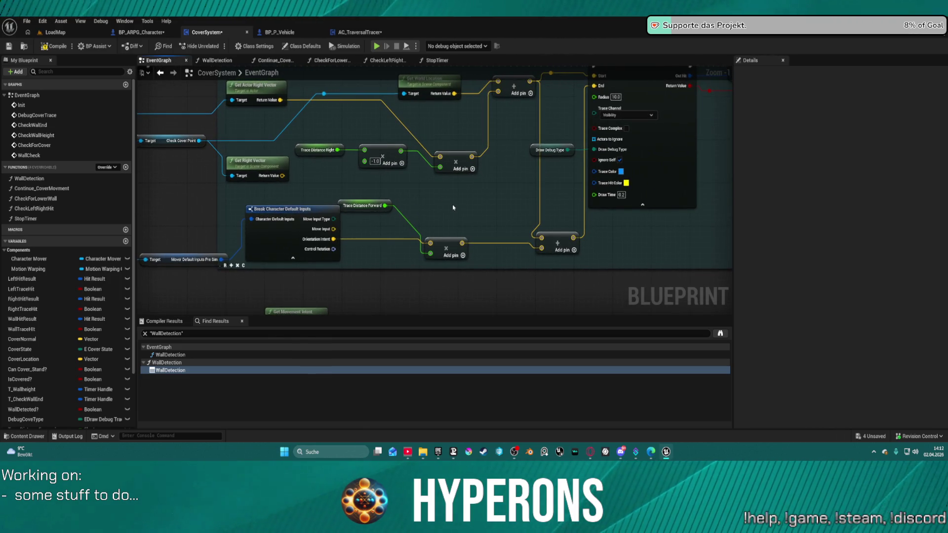
Search 'rotata', add a Rotate Vector (Quat) node, nudge it upward, then delete it
right_click(445, 214)
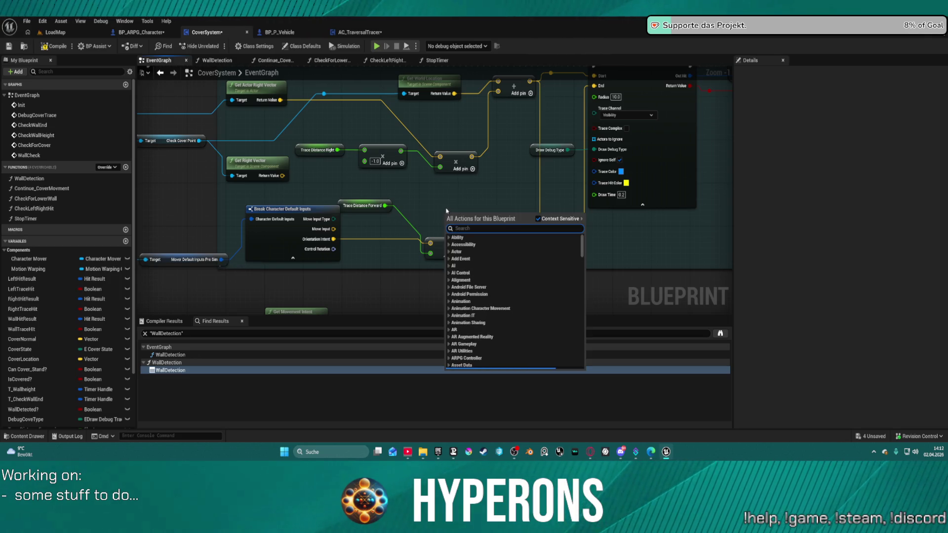
text(roato)
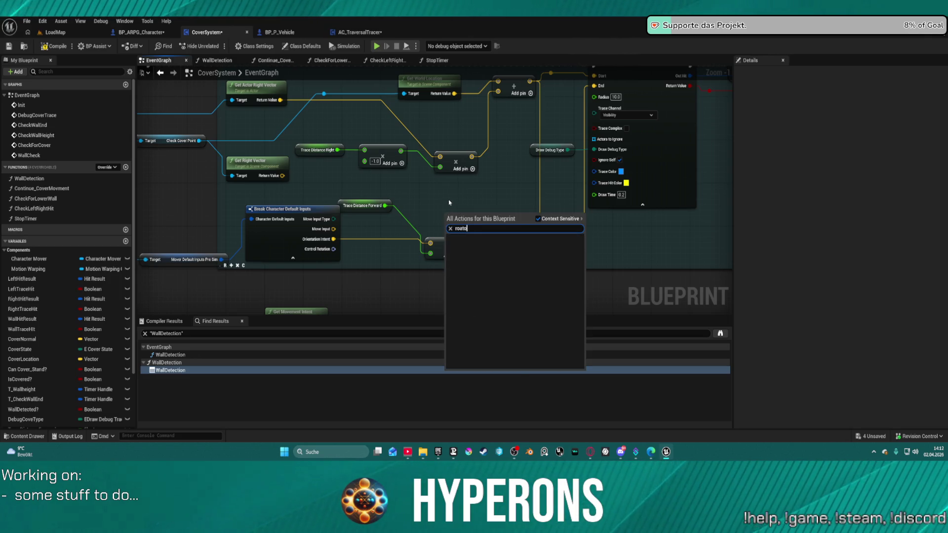
key(BackSpace)
key(BackSpace)
key(BackSpace)
text(ta)
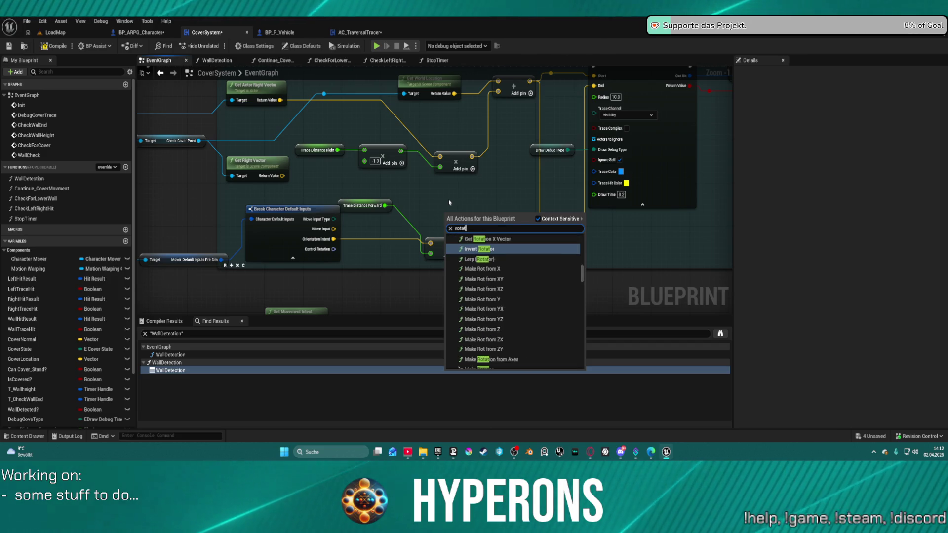
scroll(524, 259, up, 2)
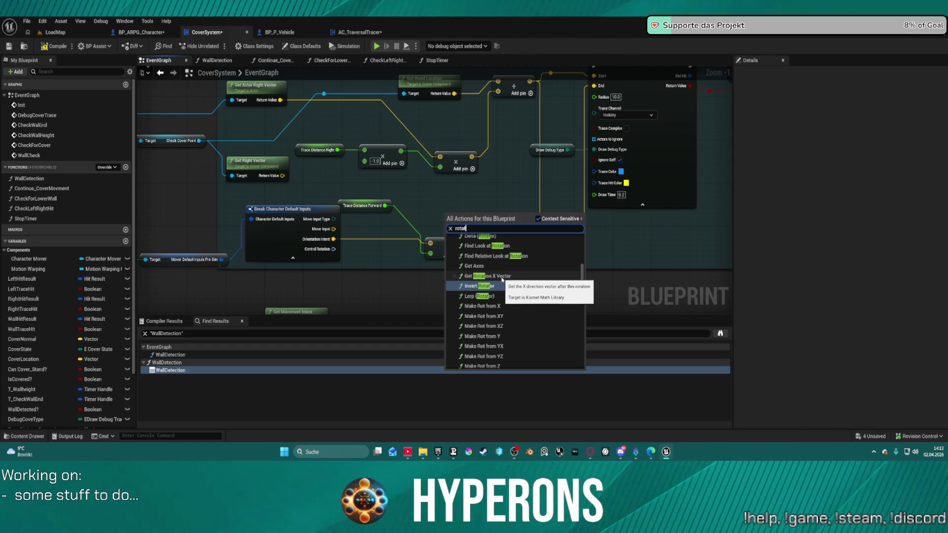
scroll(502, 279, up, 2)
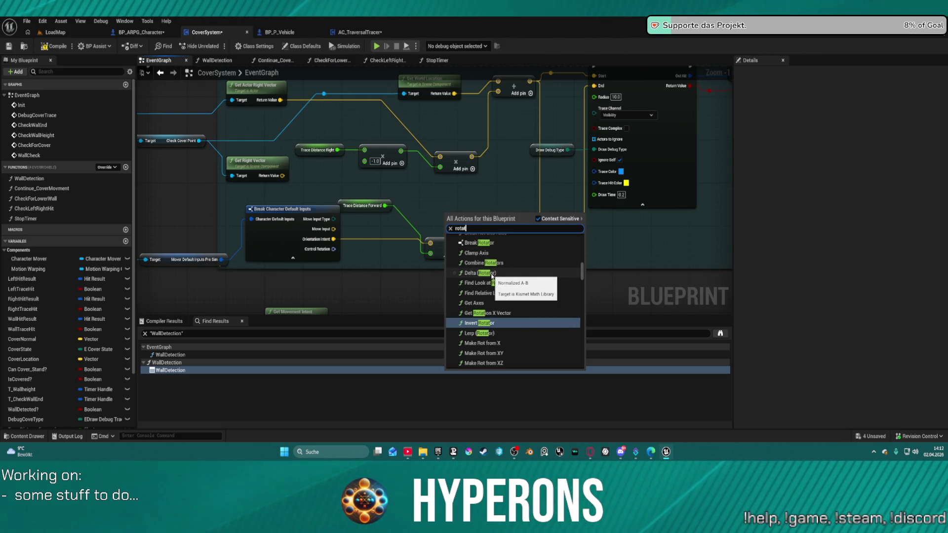
scroll(496, 269, up, 1)
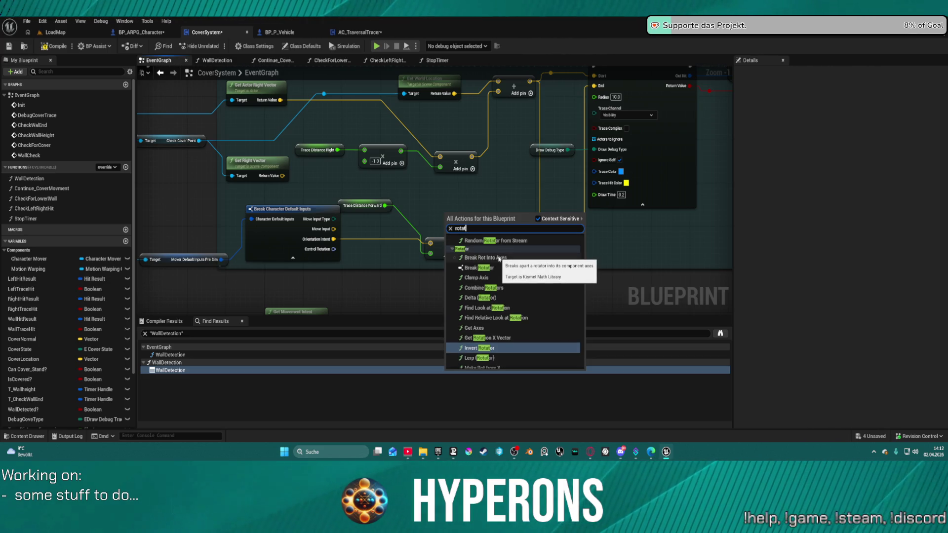
scroll(500, 260, up, 1)
scroll(503, 267, up, 1)
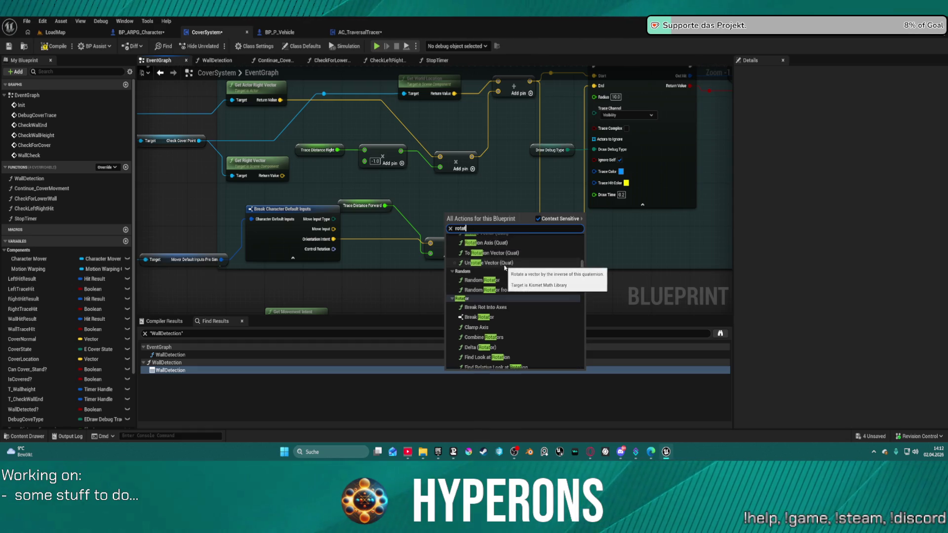
scroll(504, 268, up, 2)
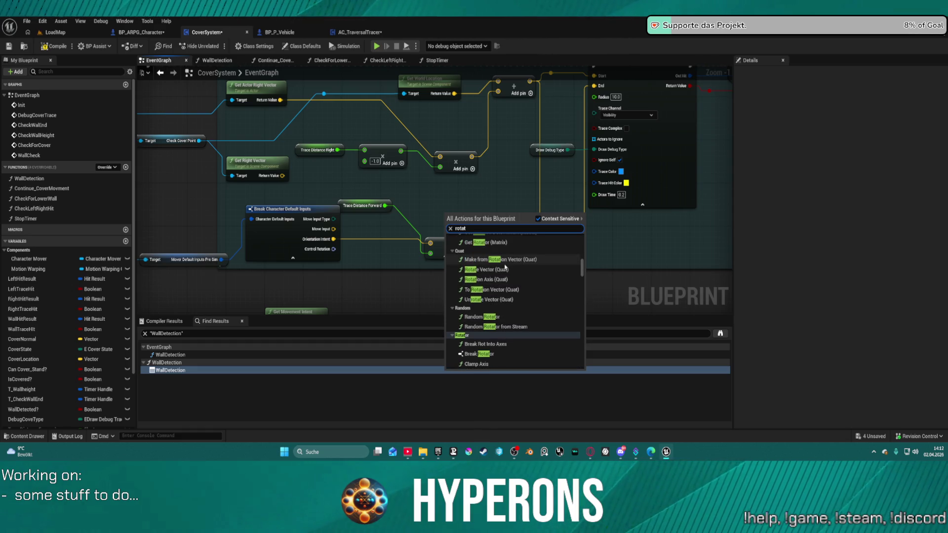
click(484, 269)
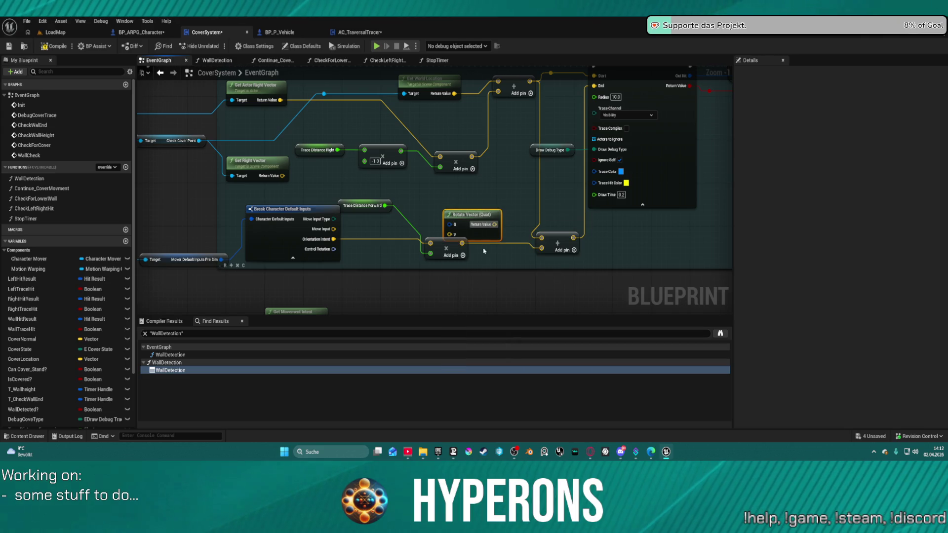
drag(464, 219, 458, 203)
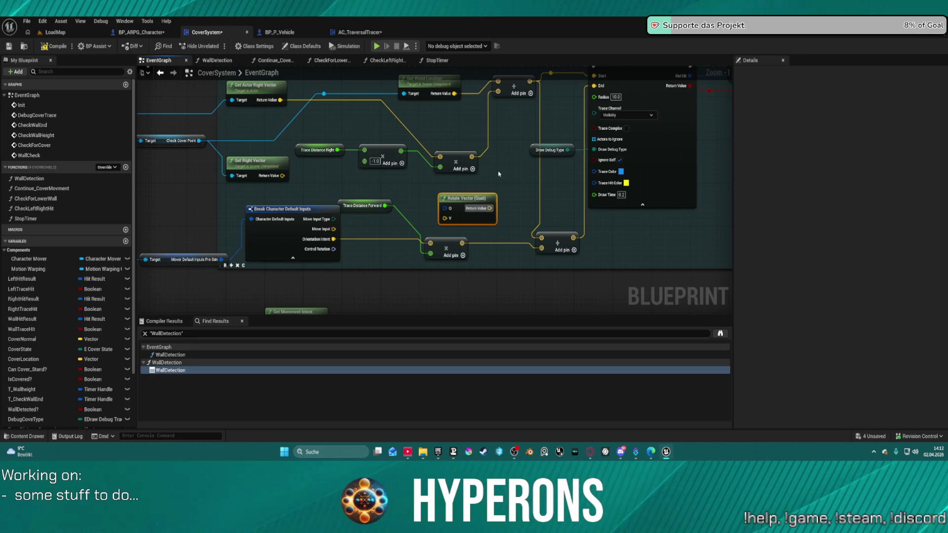
key(Delete)
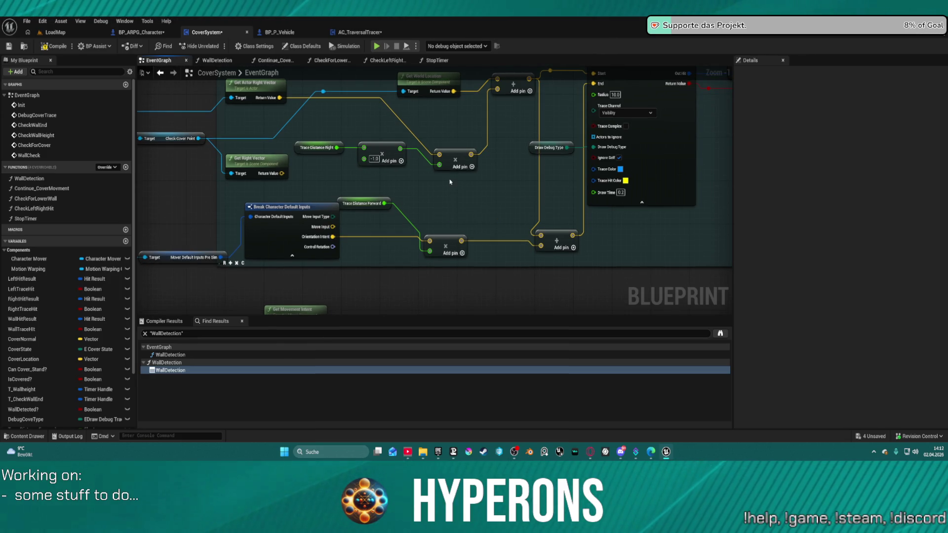
Search 'vector' in the All Actions list and scroll up through the Vector functions
right_click(479, 193)
text(vector)
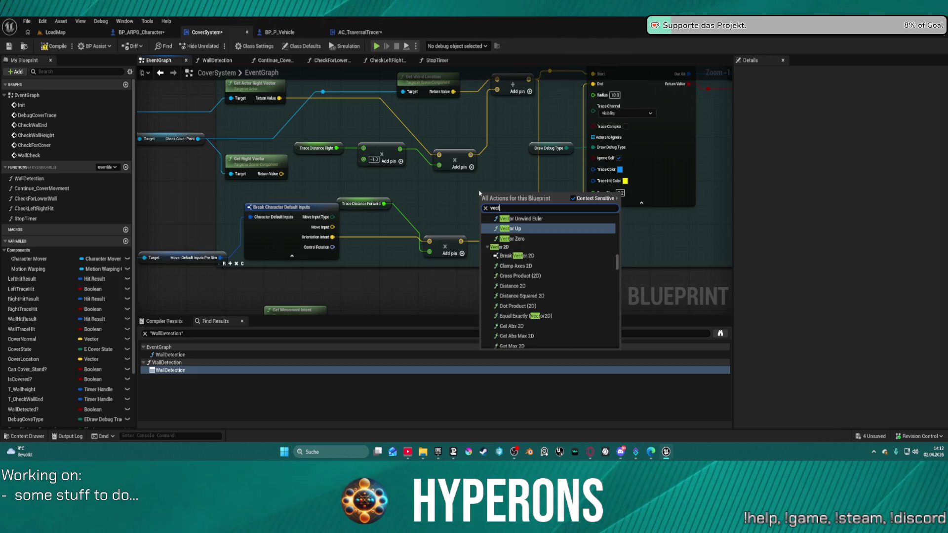
scroll(583, 247, up, 5)
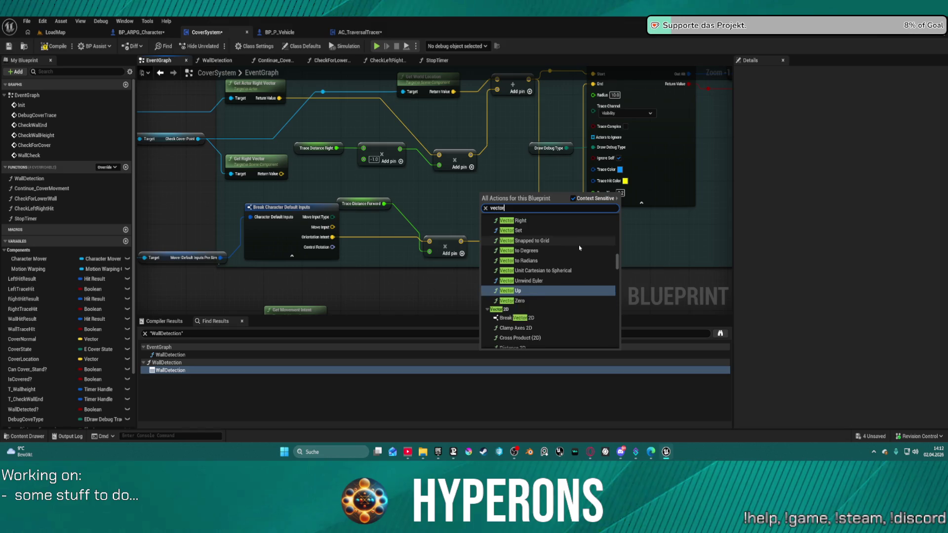
scroll(596, 246, up, 4)
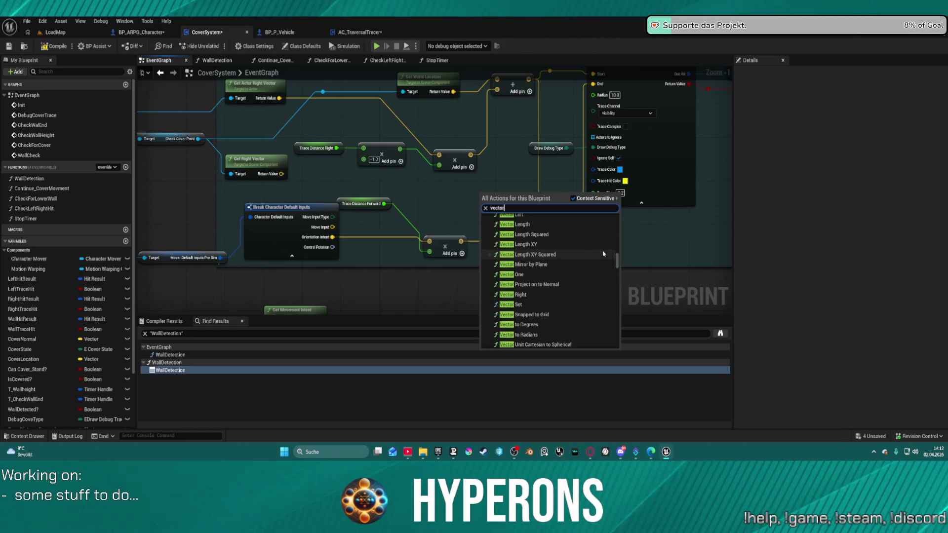
scroll(543, 295, up, 6)
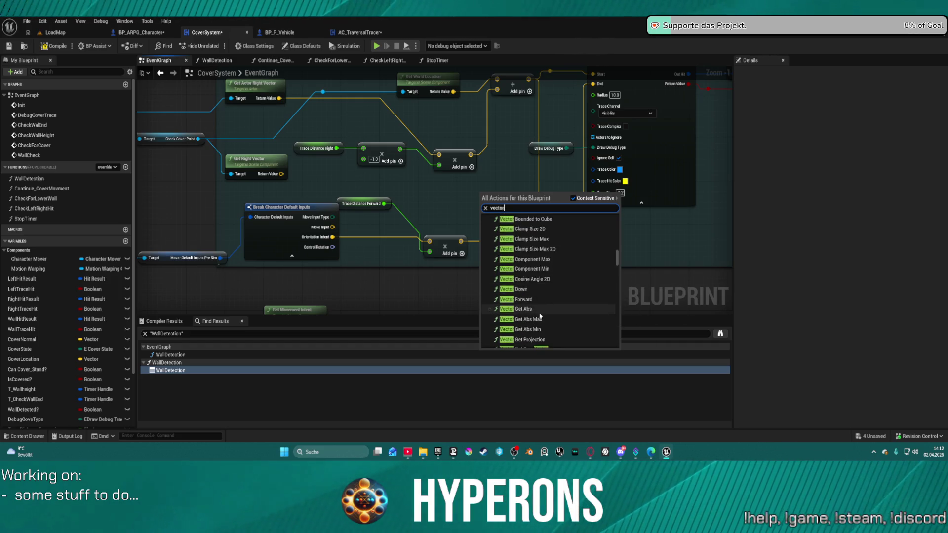
scroll(567, 287, up, 1)
scroll(558, 291, up, 3)
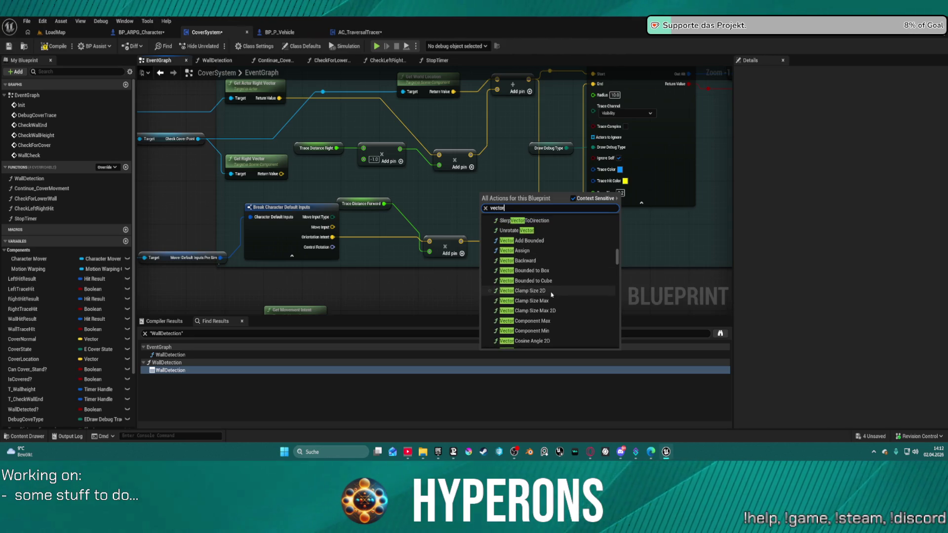
scroll(543, 302, up, 3)
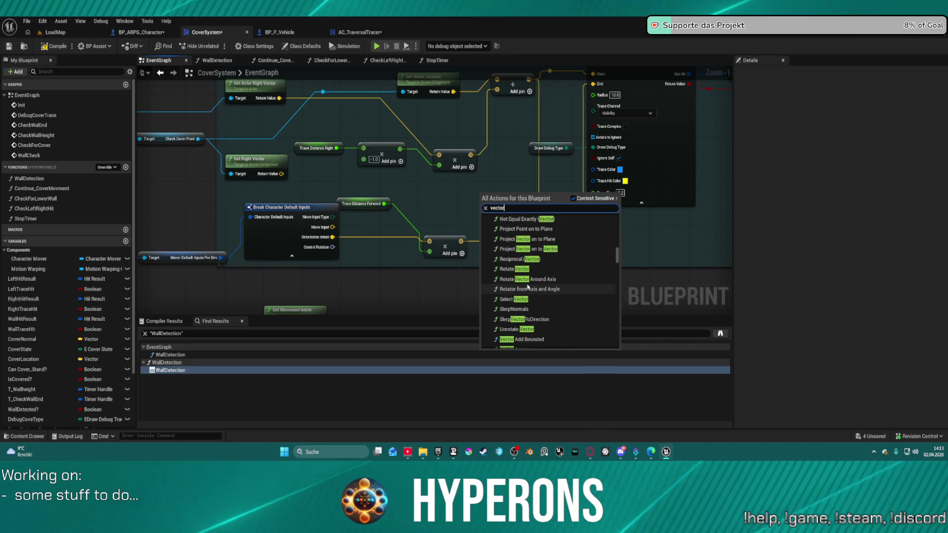
scroll(533, 257, up, 4)
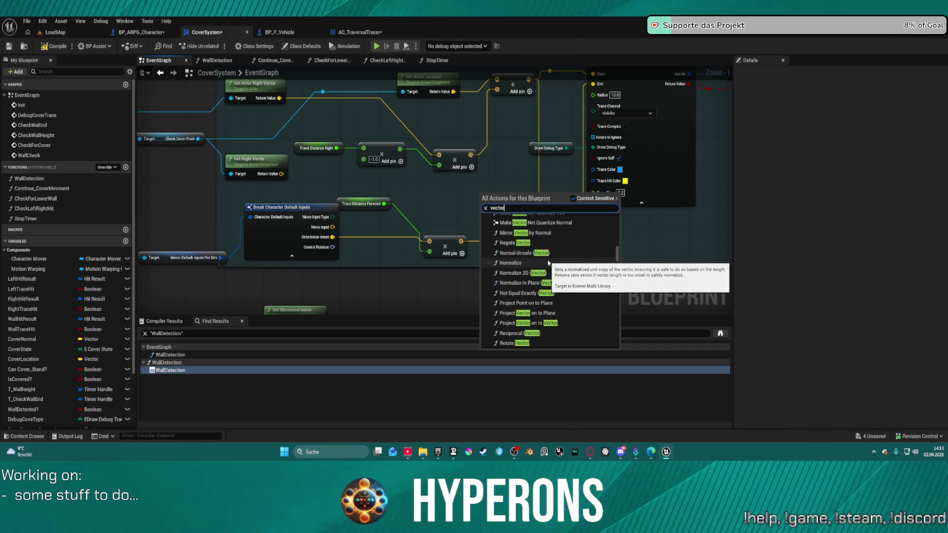
scroll(535, 264, up, 1)
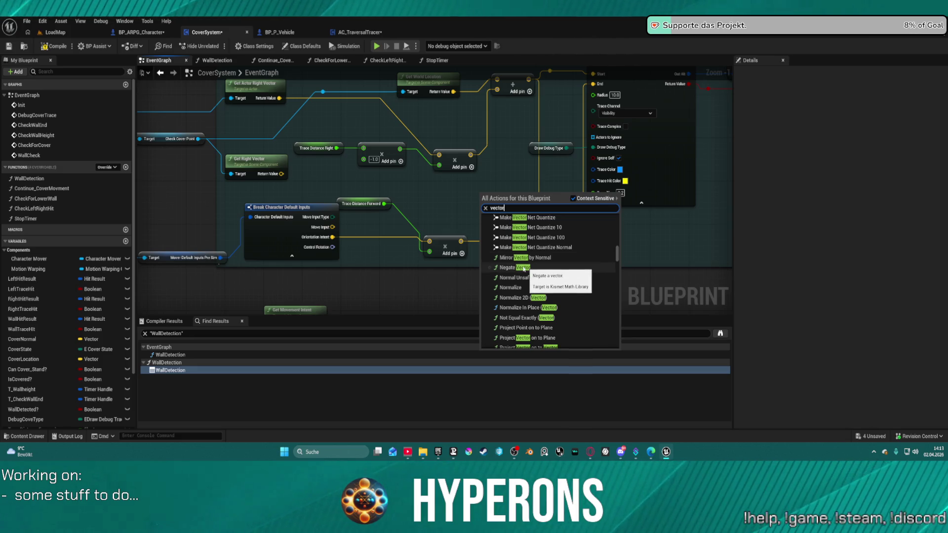
scroll(531, 268, up, 4)
scroll(524, 261, up, 3)
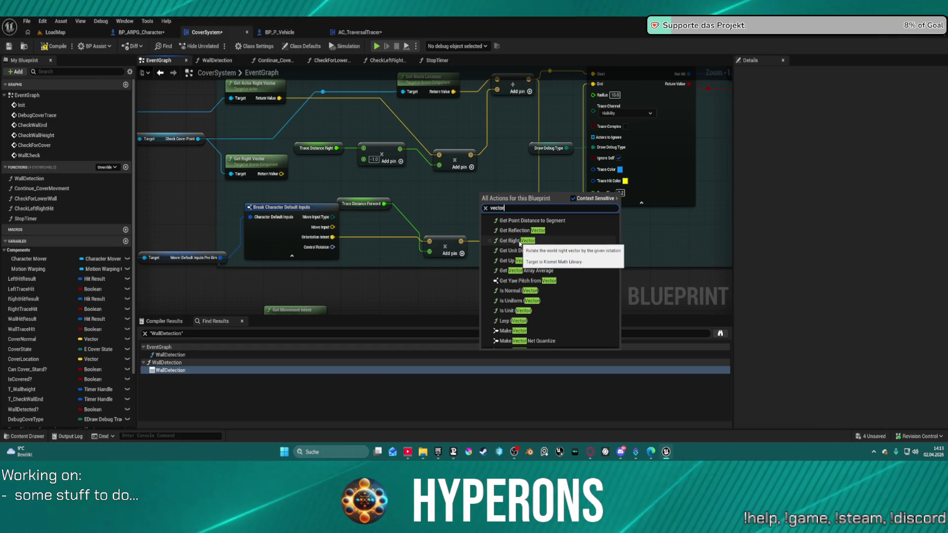
scroll(511, 242, up, 1)
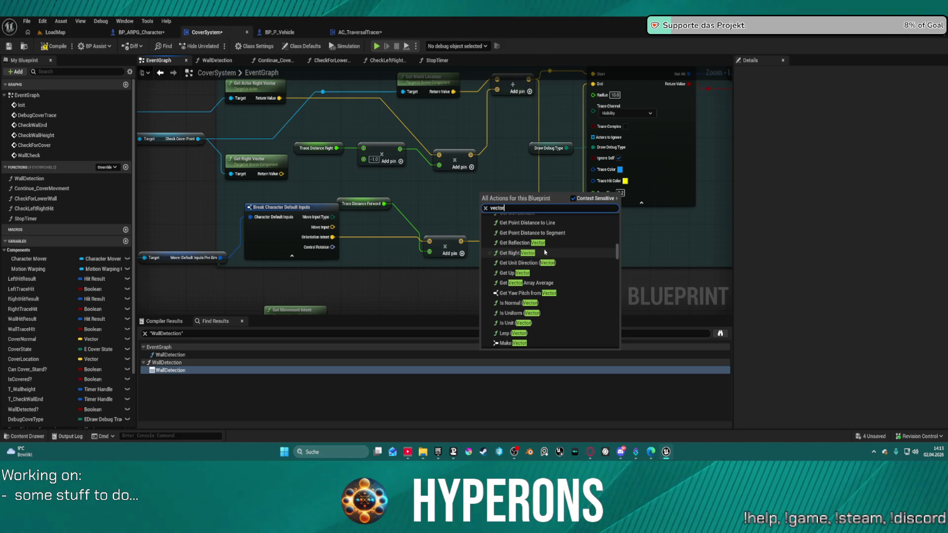
scroll(544, 252, up, 5)
scroll(558, 250, up, 5)
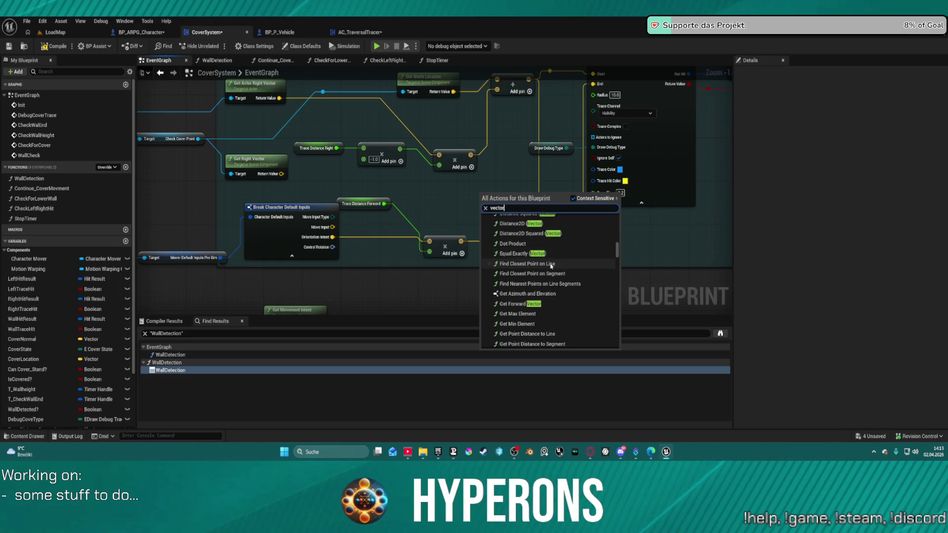
scroll(551, 266, up, 4)
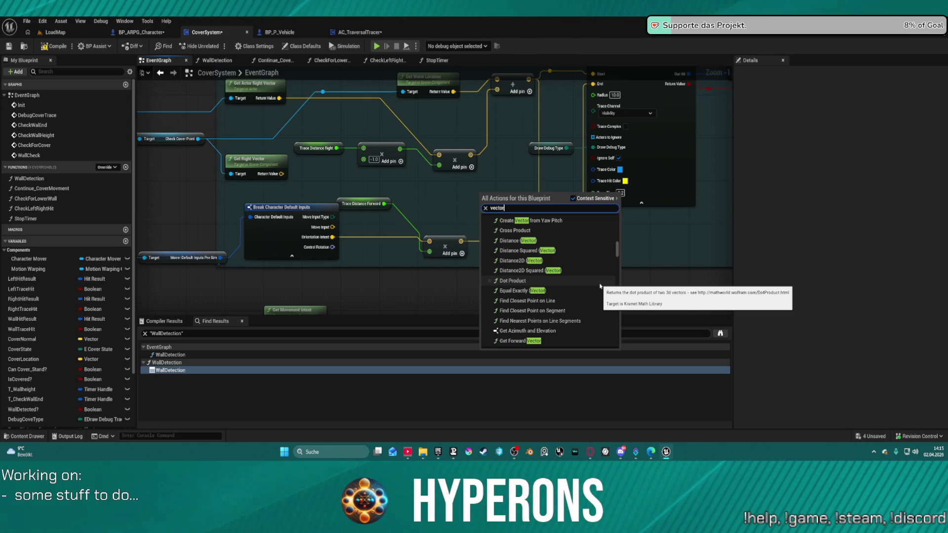
Scroll the vector action list up to the Quat rotation entries
scroll(585, 262, up, 3)
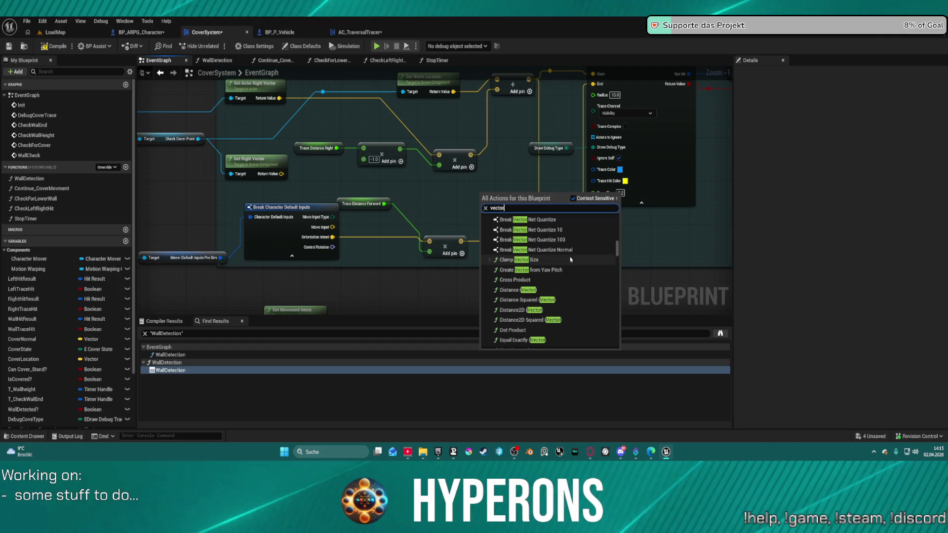
scroll(584, 263, down, 9)
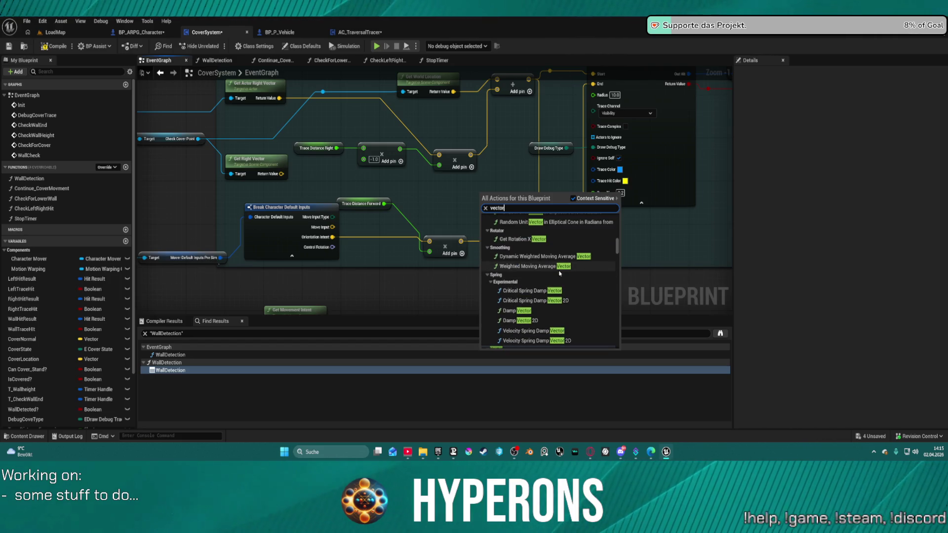
scroll(531, 267, up, 1)
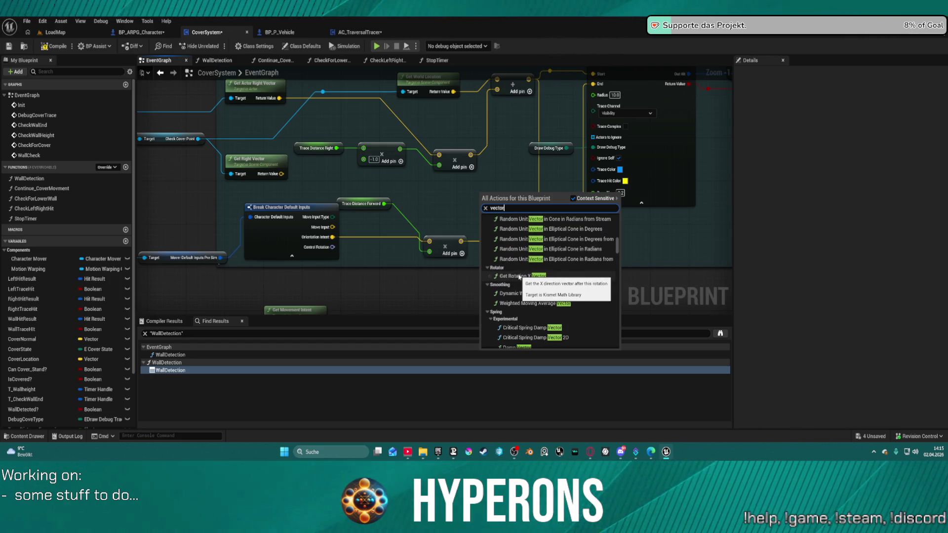
scroll(528, 275, up, 5)
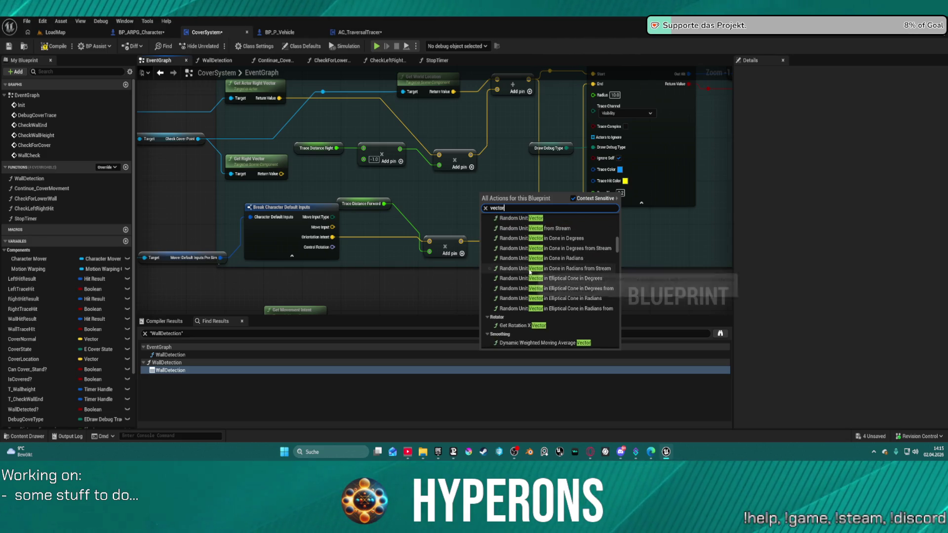
scroll(535, 270, up, 2)
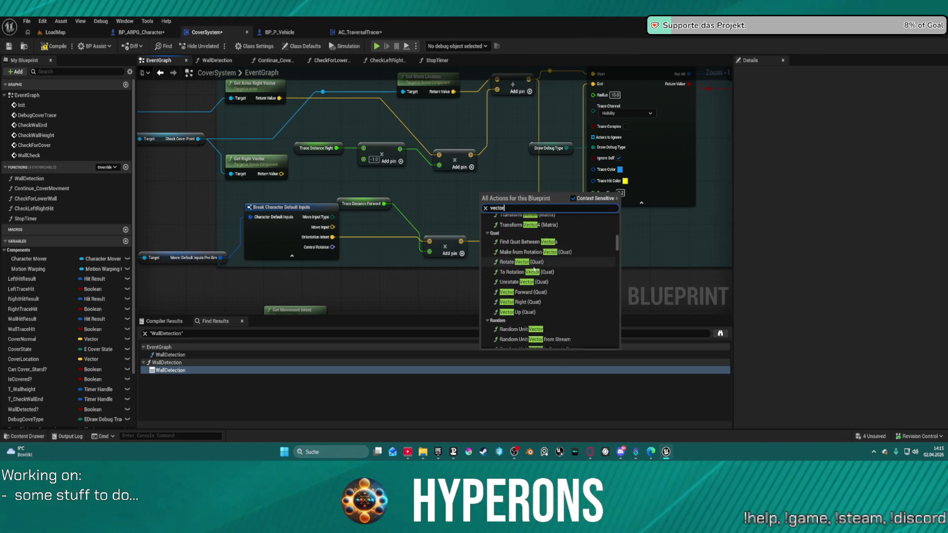
scroll(535, 269, up, 1)
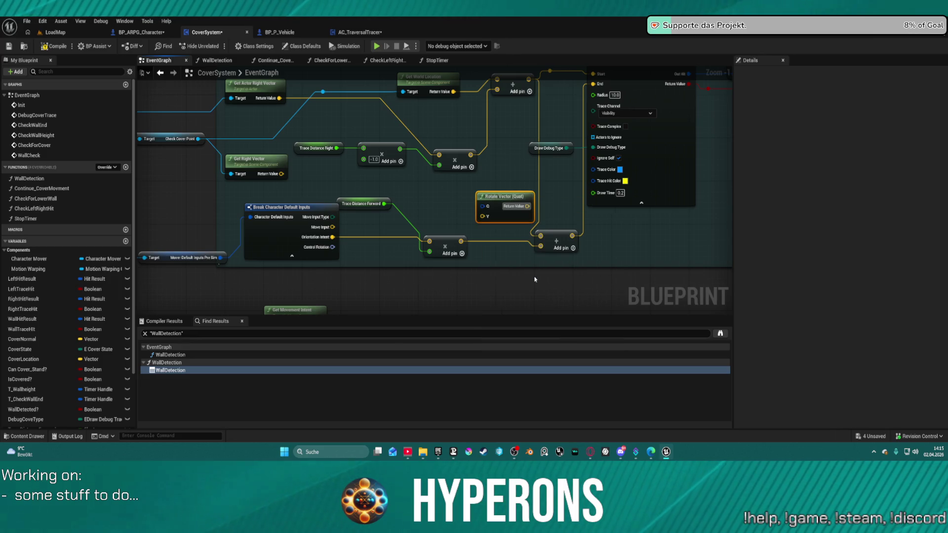
Add a Rotation From X Vector node from the 'vector' search and place it above Rotate Vector (Quat)
right_click(446, 195)
text(vect)
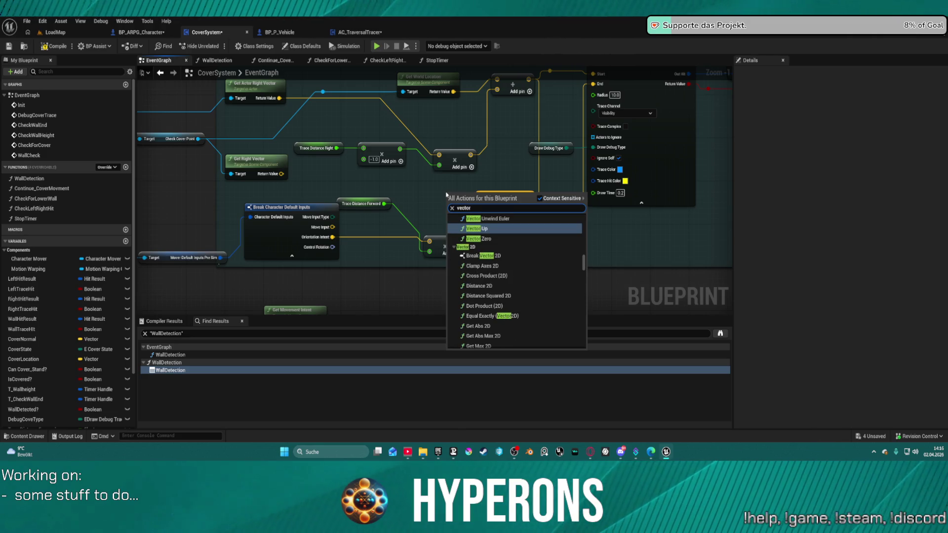
text(or)
scroll(565, 255, up, 5)
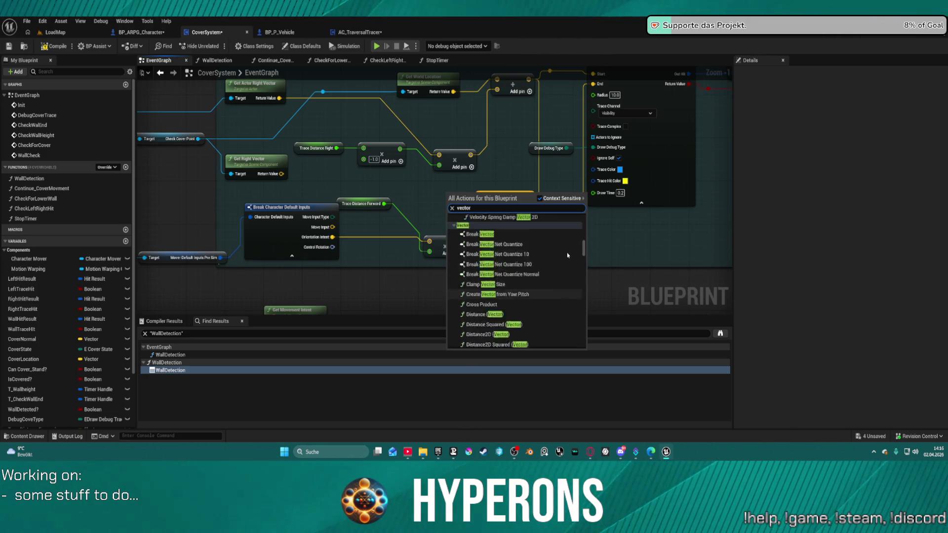
scroll(570, 256, up, 5)
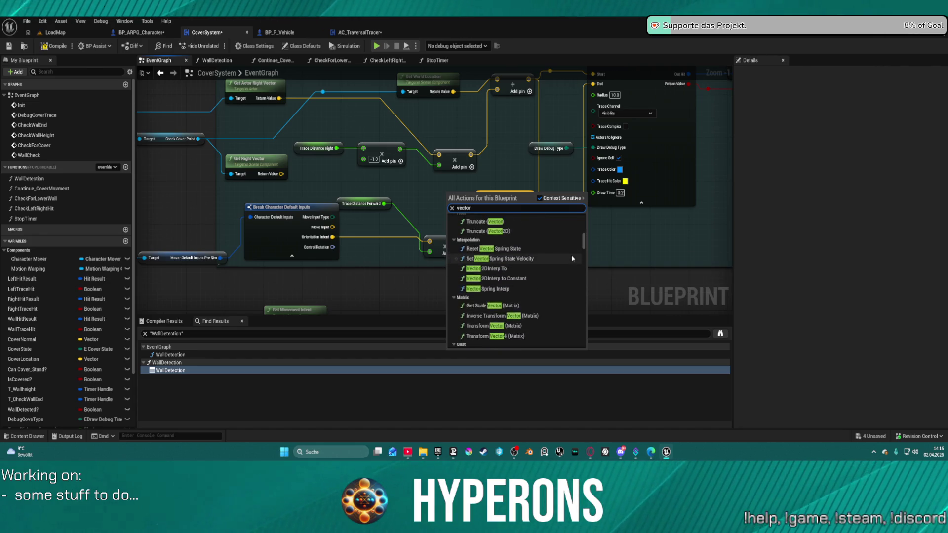
scroll(546, 266, up, 5)
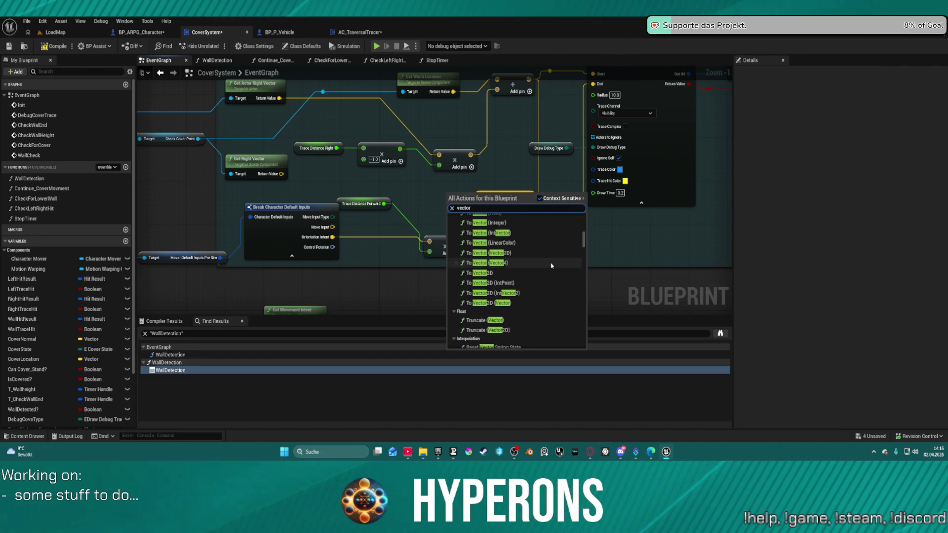
scroll(555, 265, up, 2)
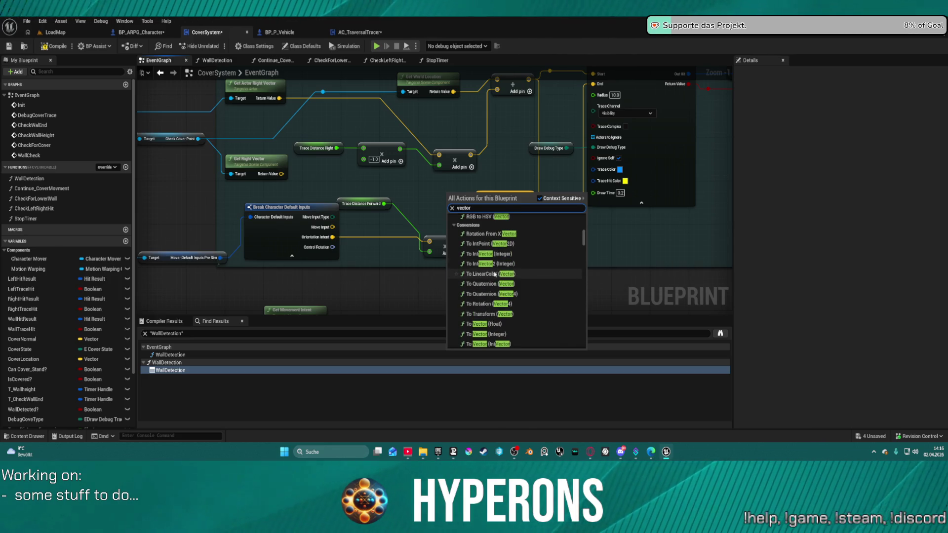
scroll(493, 280, up, 3)
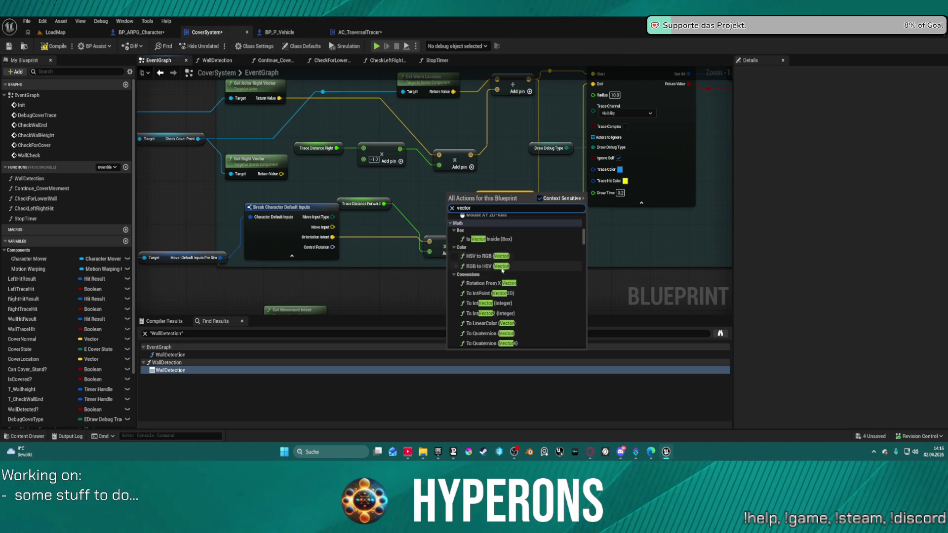
click(484, 283)
drag(453, 200, 394, 186)
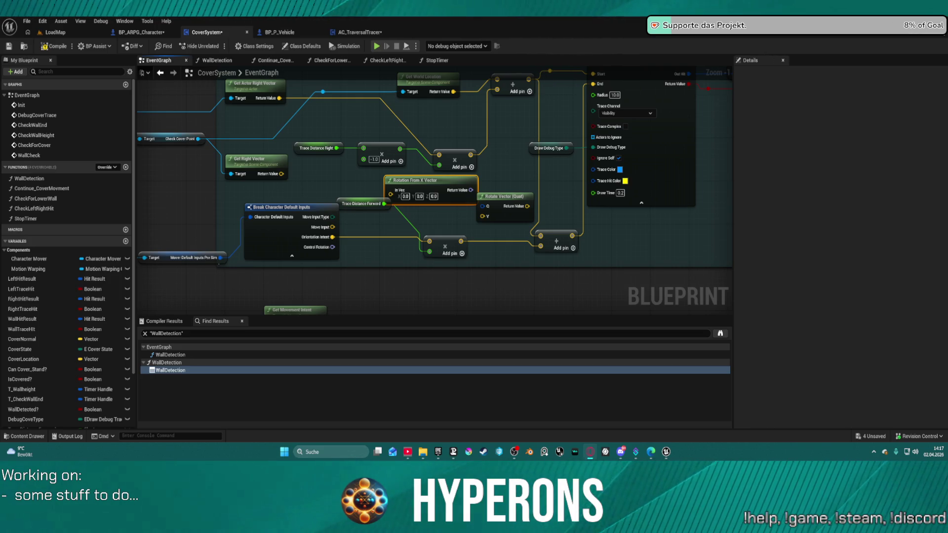
right_click(495, 164)
Add a Rotate Vector node via a 'rotate vector' search and move it near the trace nodes
text(get unit)
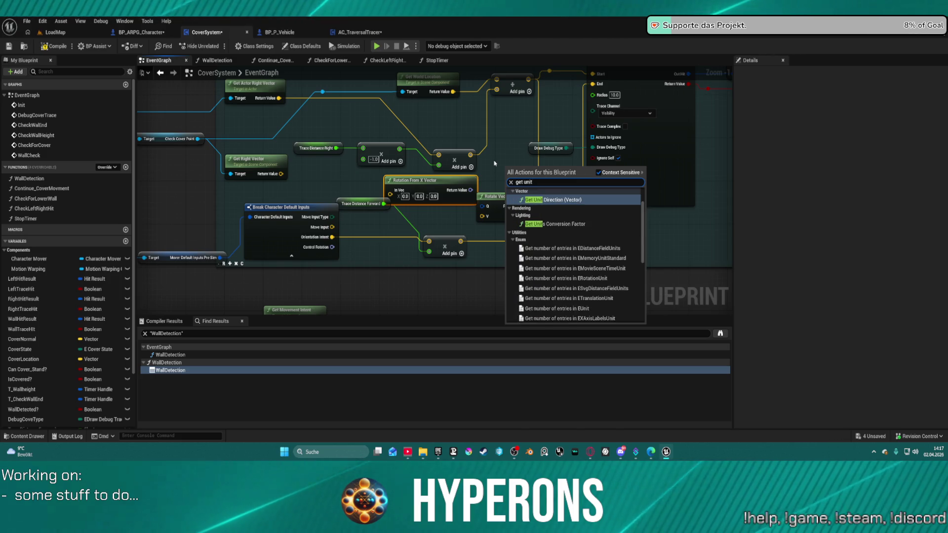
text( a)
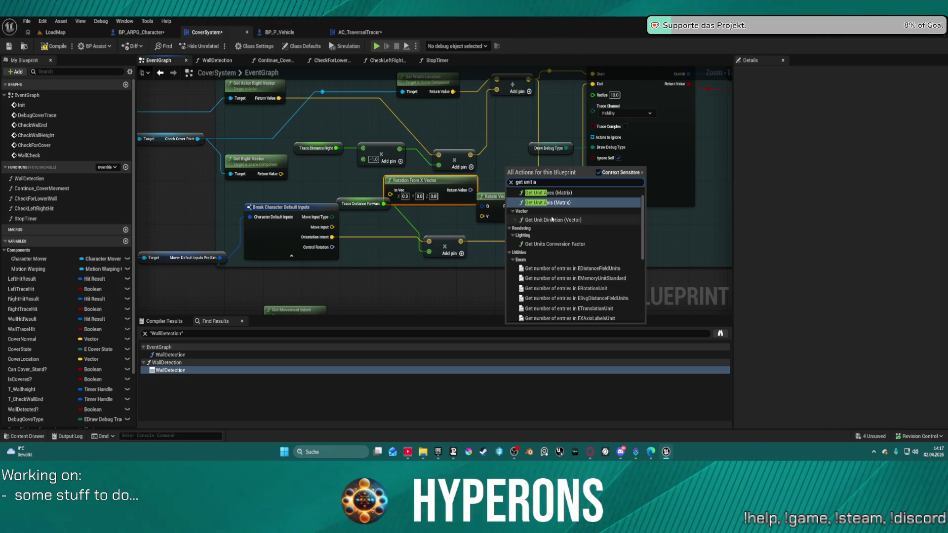
scroll(543, 210, up, 1)
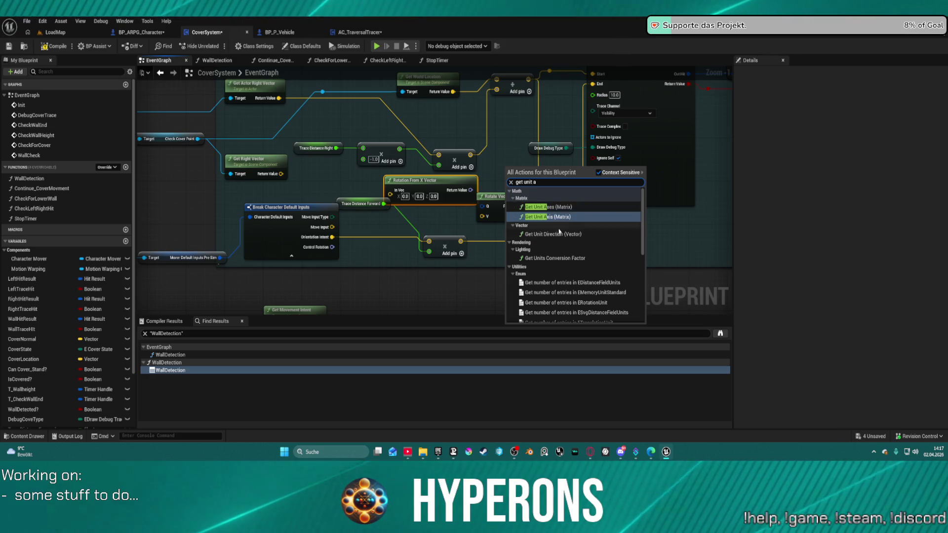
scroll(567, 254, down, 10)
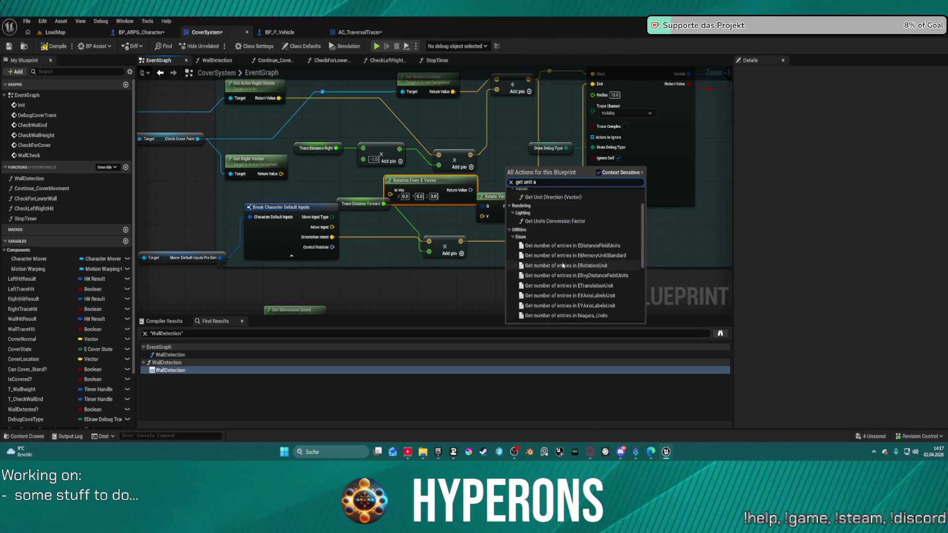
scroll(574, 265, up, 1)
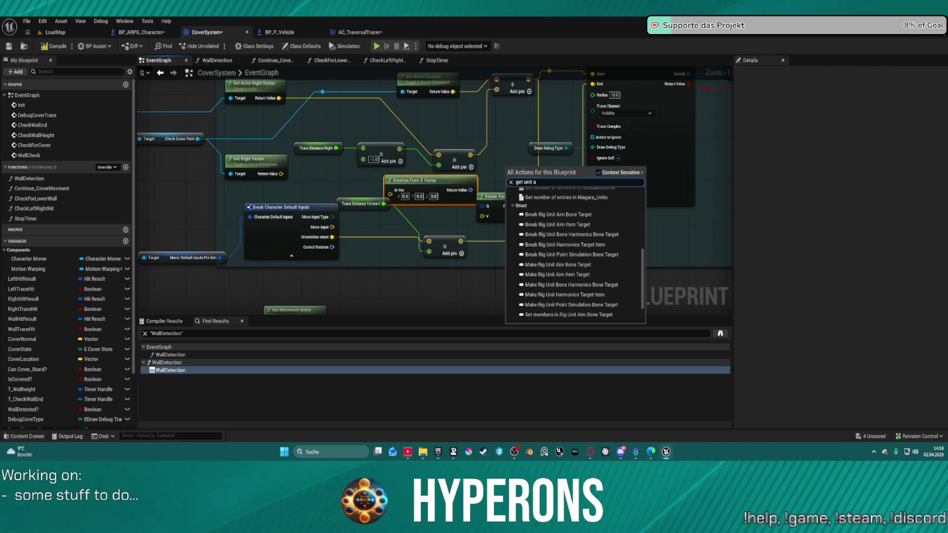
key(ctrl+a)
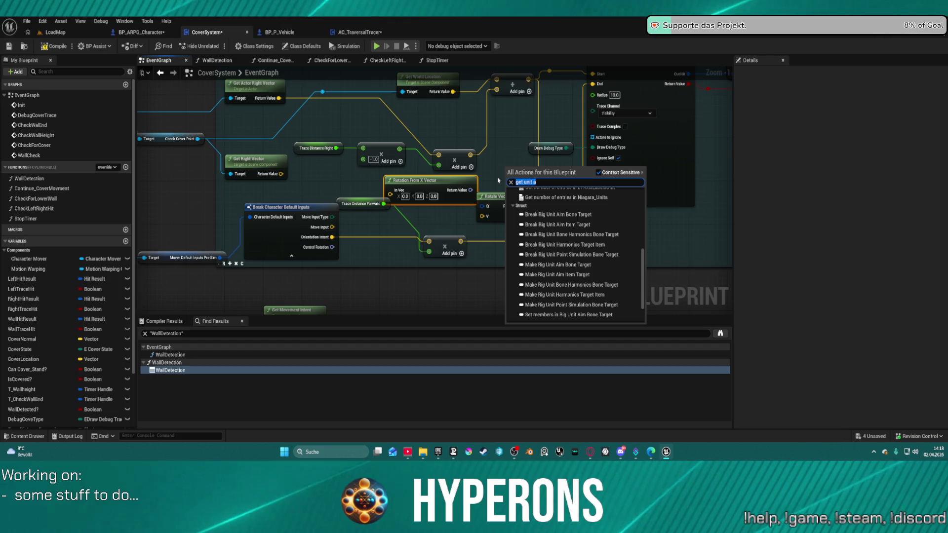
text(rotate)
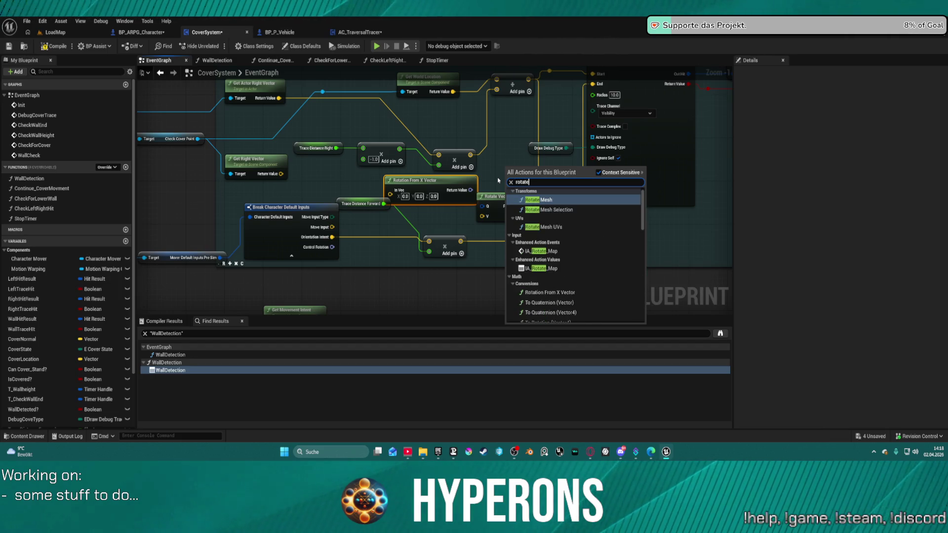
text( v)
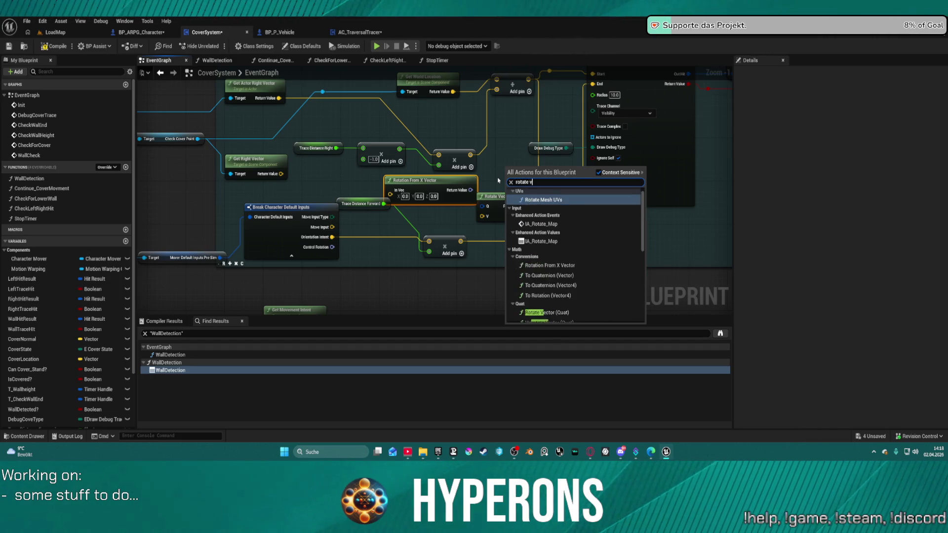
text(ectore)
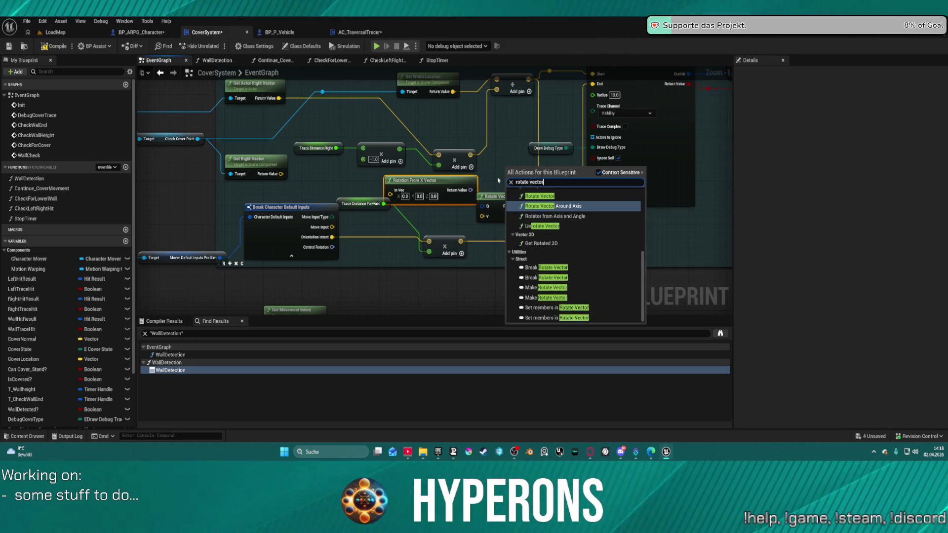
key(BackSpace)
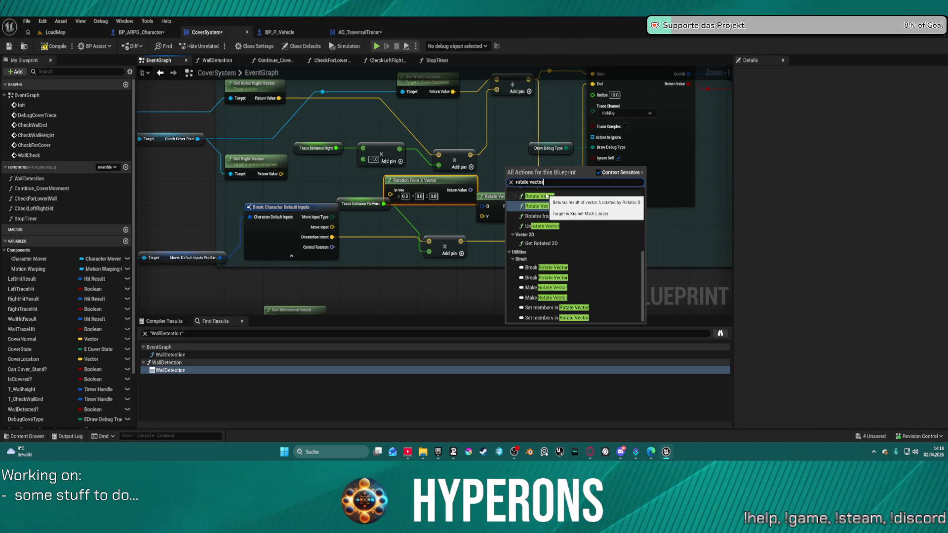
click(547, 196)
mouse_move(543, 164)
mouse_down()
mouse_move(509, 134)
mouse_move(500, 104)
mouse_up()
Delete Rotation From X Vector and wire Control Rotation and the Add result into Rotate Vector
drag(430, 189, 360, 184)
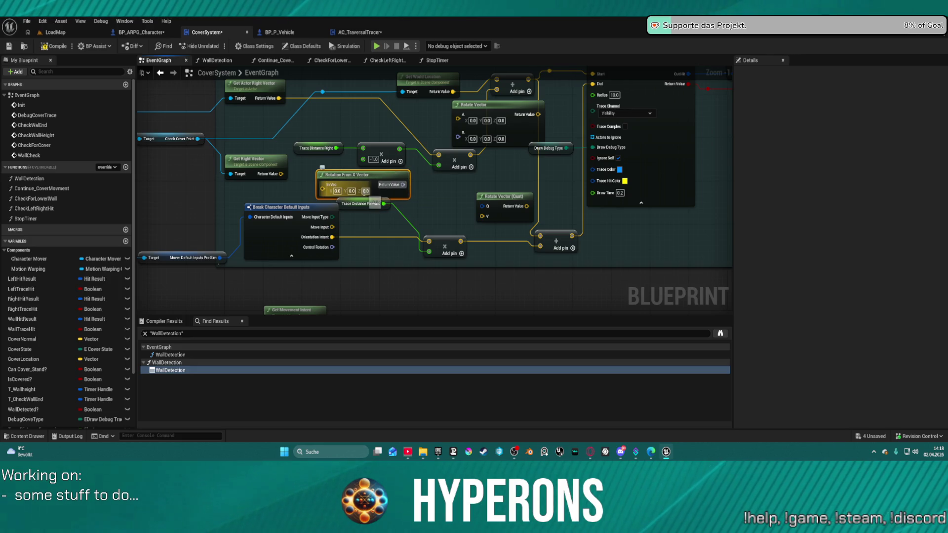
key(Delete)
drag(331, 247, 457, 137)
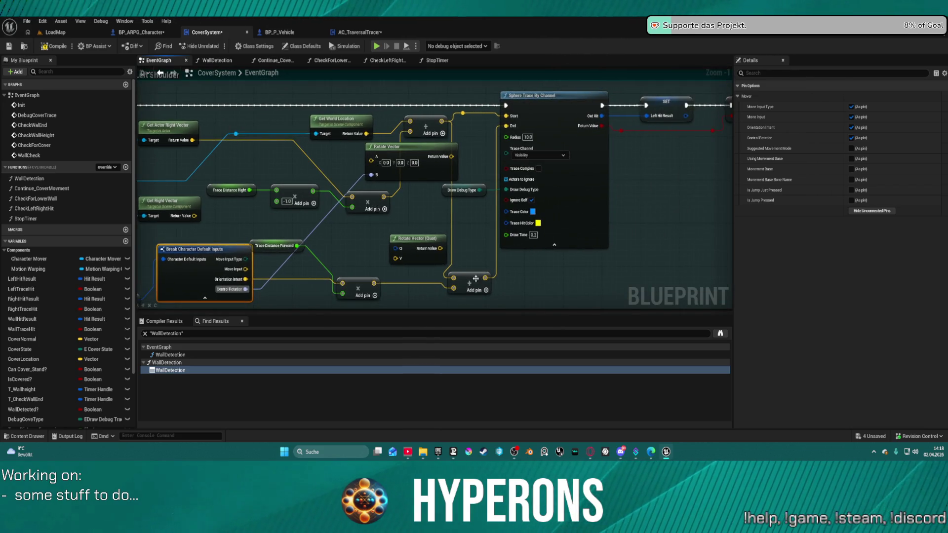
mouse_move(485, 278)
mouse_down()
mouse_move(489, 259)
mouse_move(369, 158)
mouse_move(474, 148)
mouse_move(506, 127)
mouse_up()
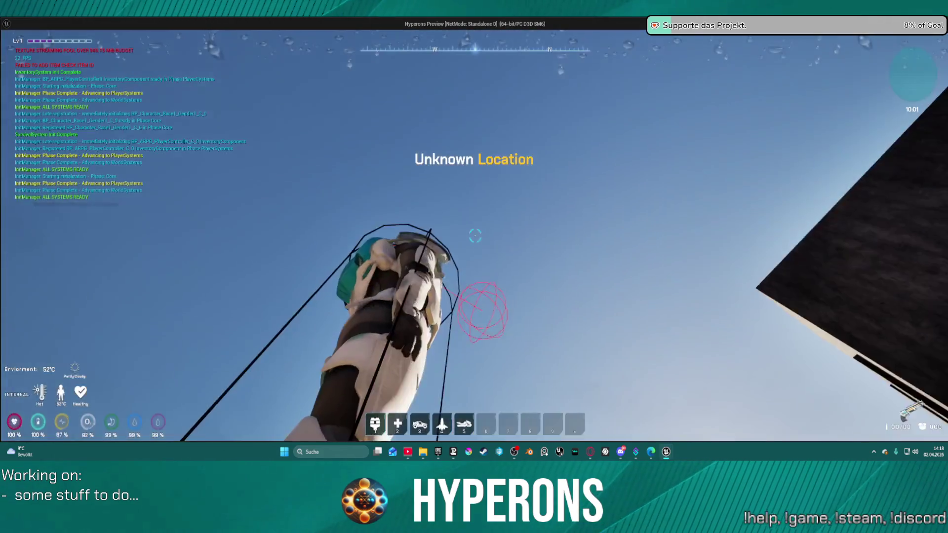
Walk the character to the building wall and along its left edge to test the cover traces, then exit play
key(w)
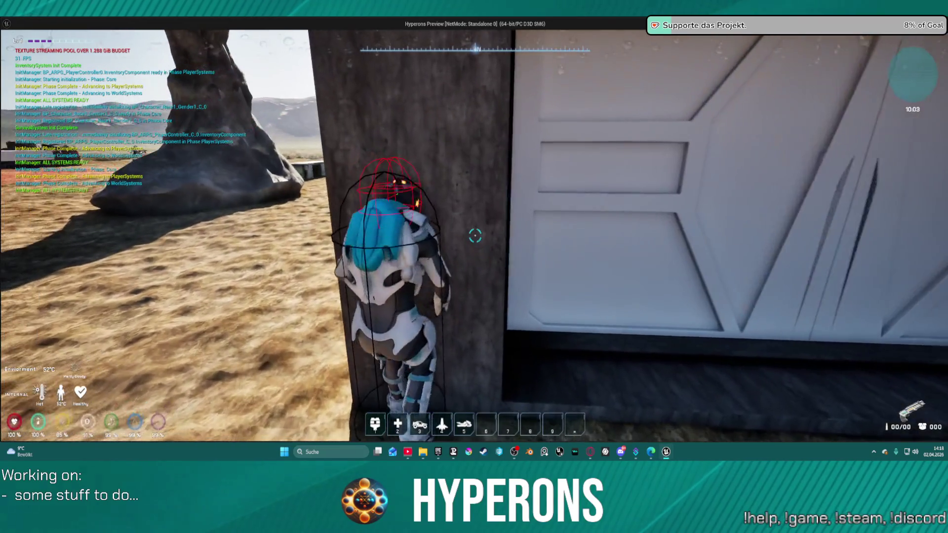
key(w)
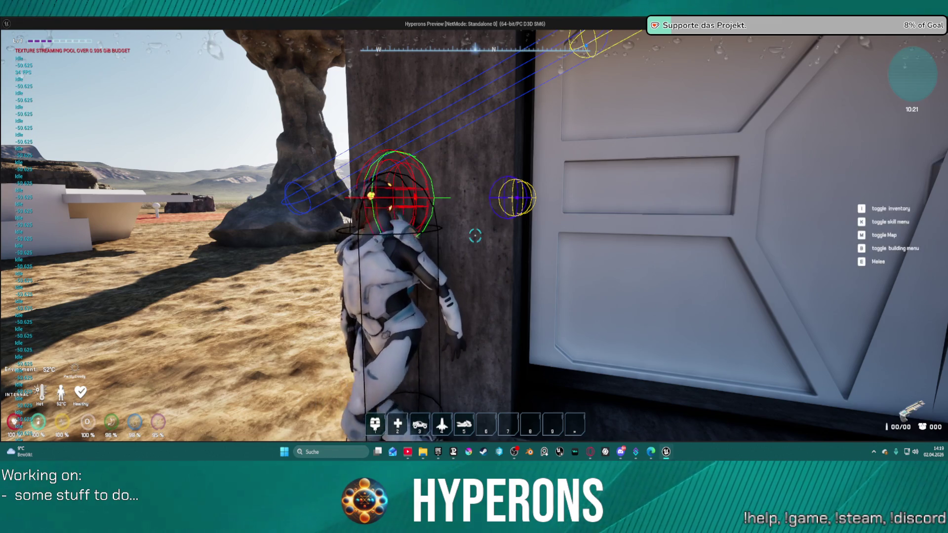
key(a)
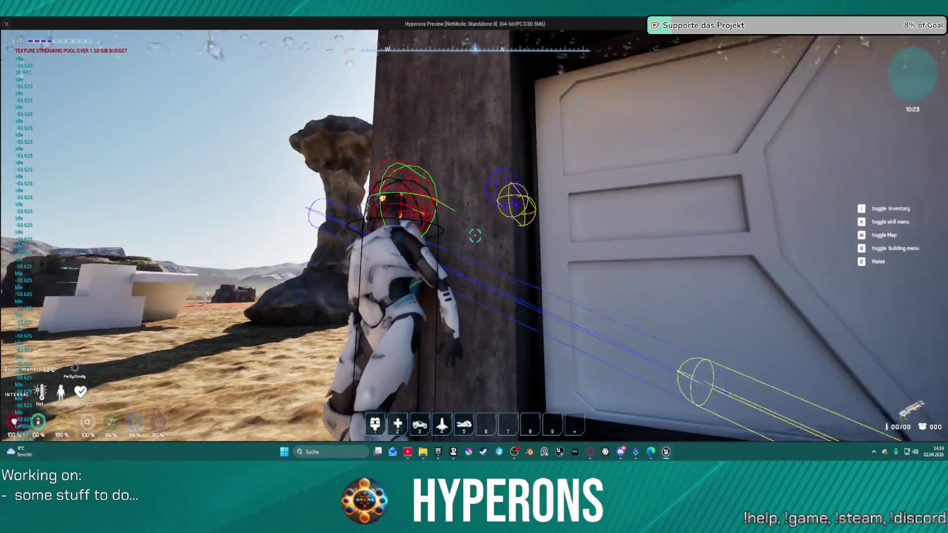
key(a)
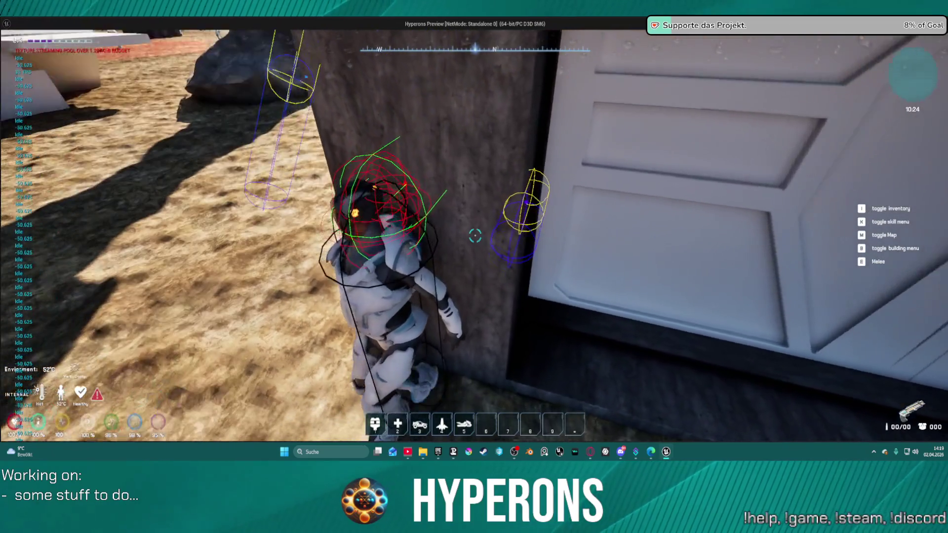
key(Escape)
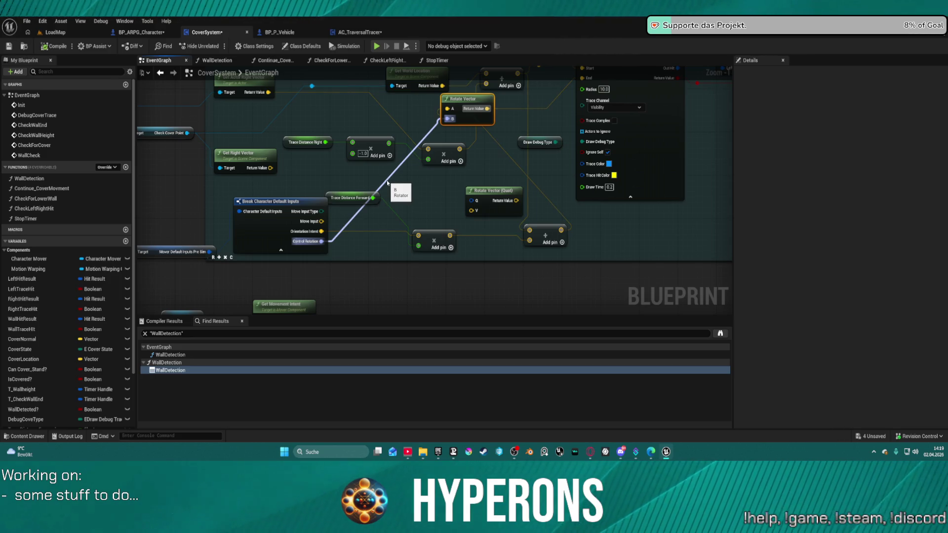
Break the Control Rotation link on Rotate Vector B and return to the running game preview
alt+click(387, 183)
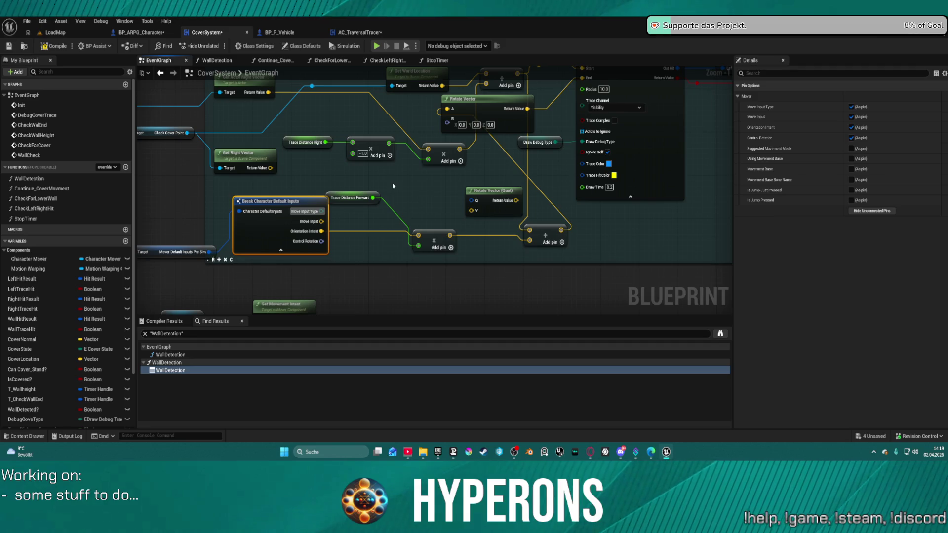
mouse_move(420, 211)
mouse_down()
mouse_move(347, 196)
mouse_move(348, 184)
mouse_up()
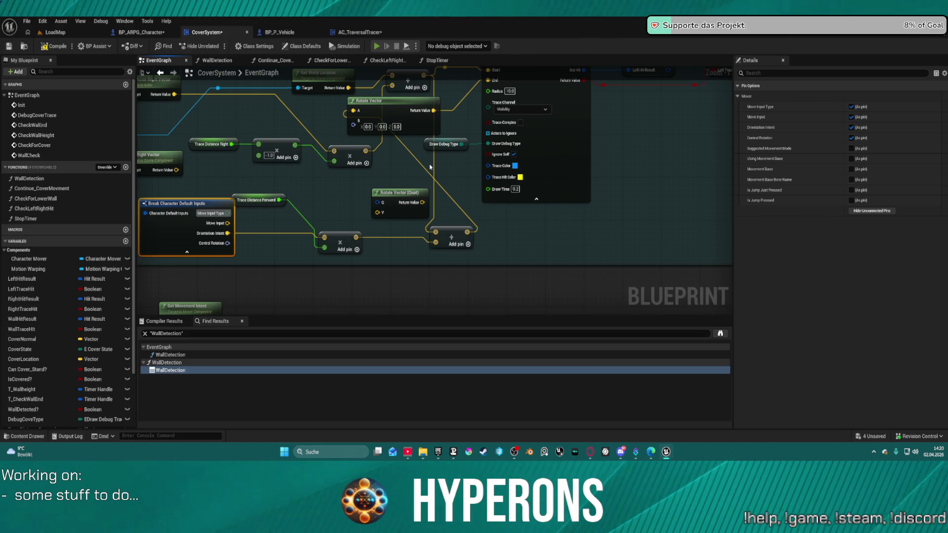
key(alt+Tab)
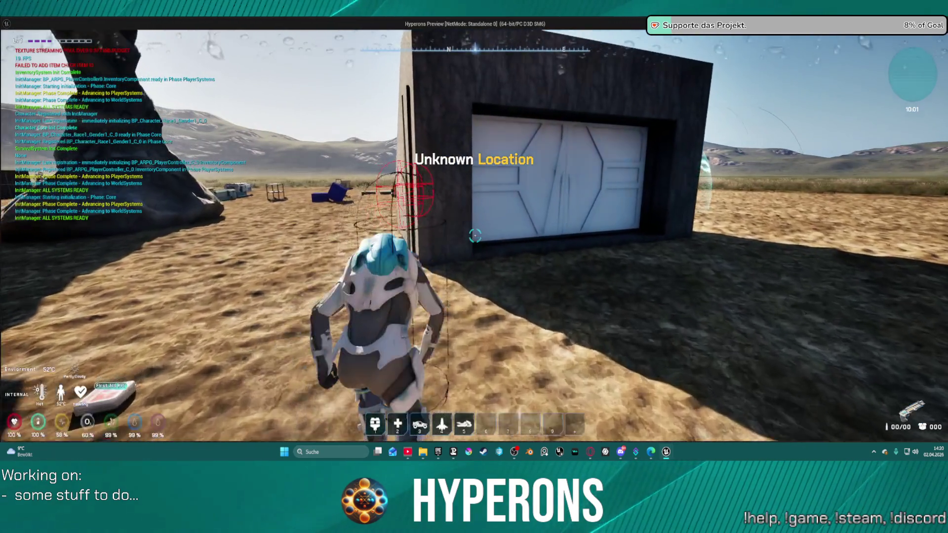
Walk the character to the building wall, along the white door and past the dark corner, then stop play
key(w)
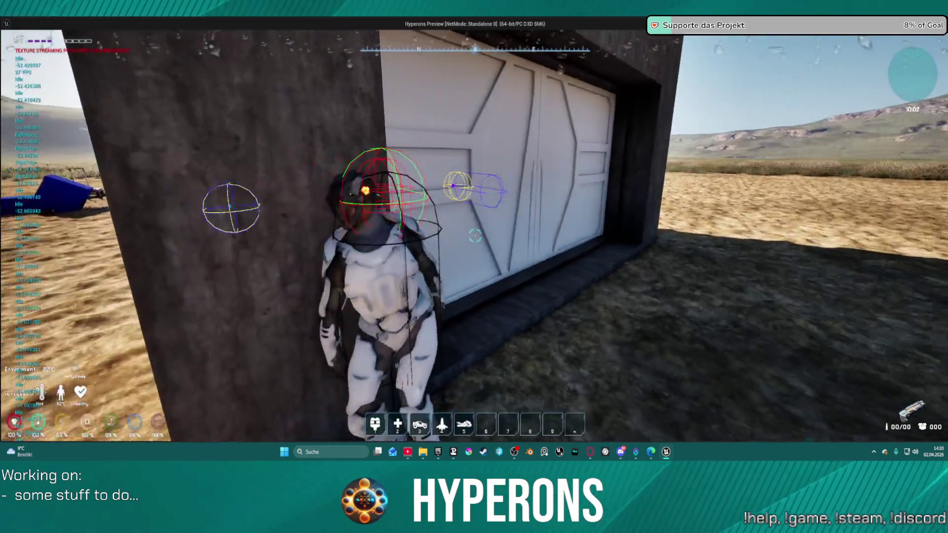
key(a)
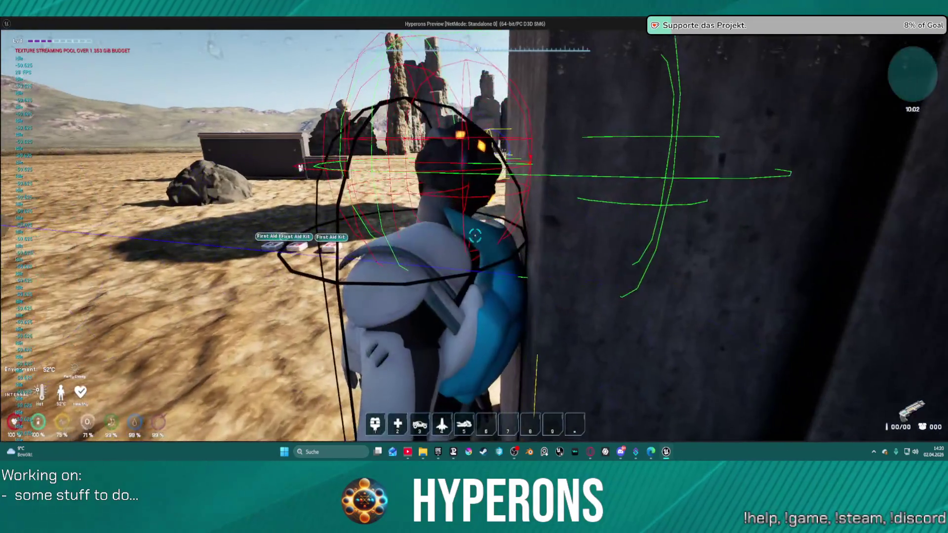
key(d)
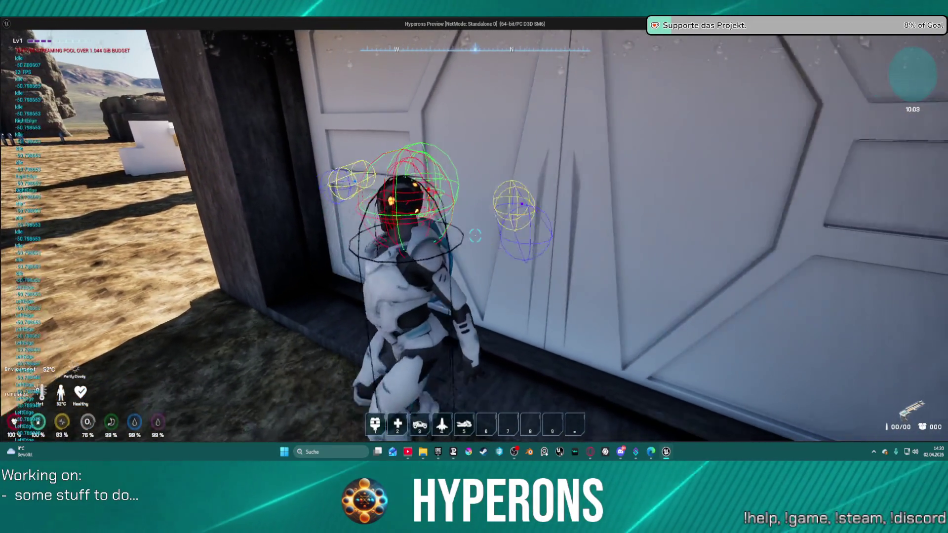
key(d)
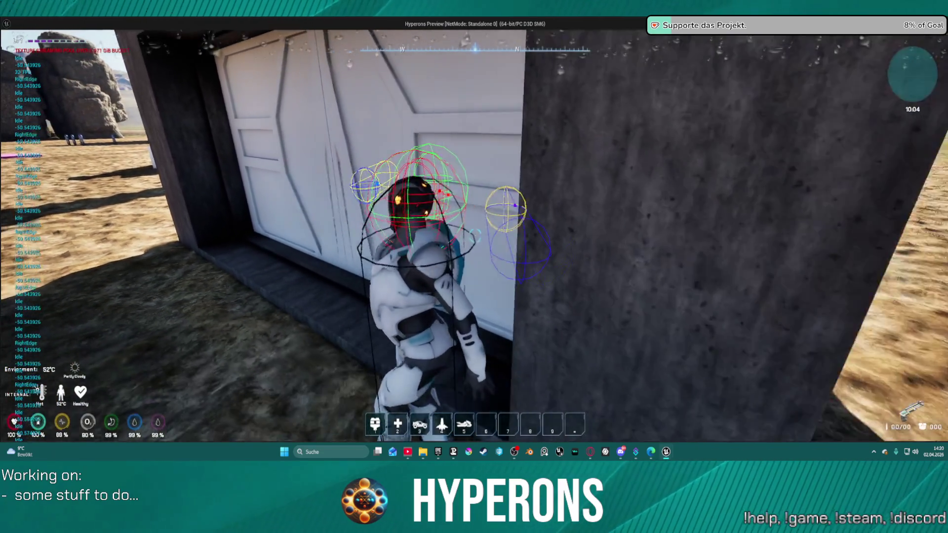
key(d)
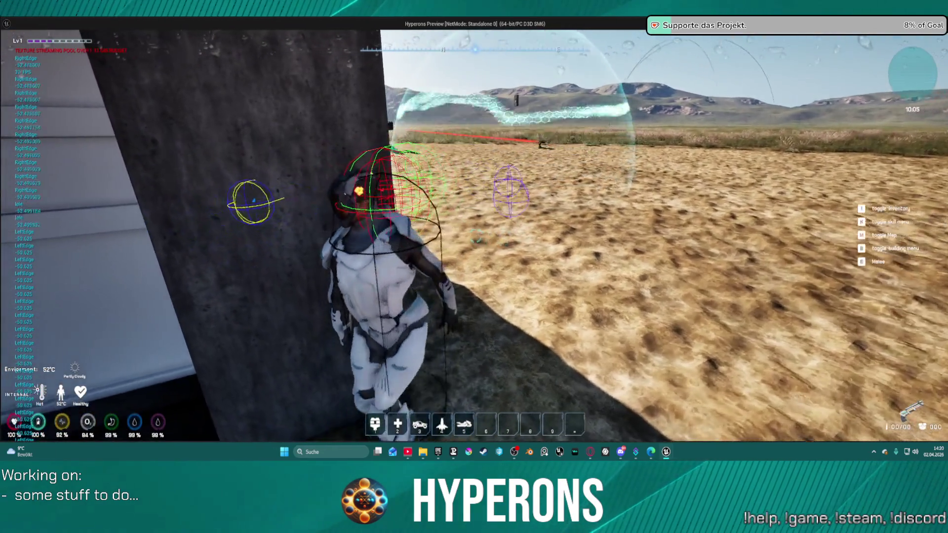
key(a)
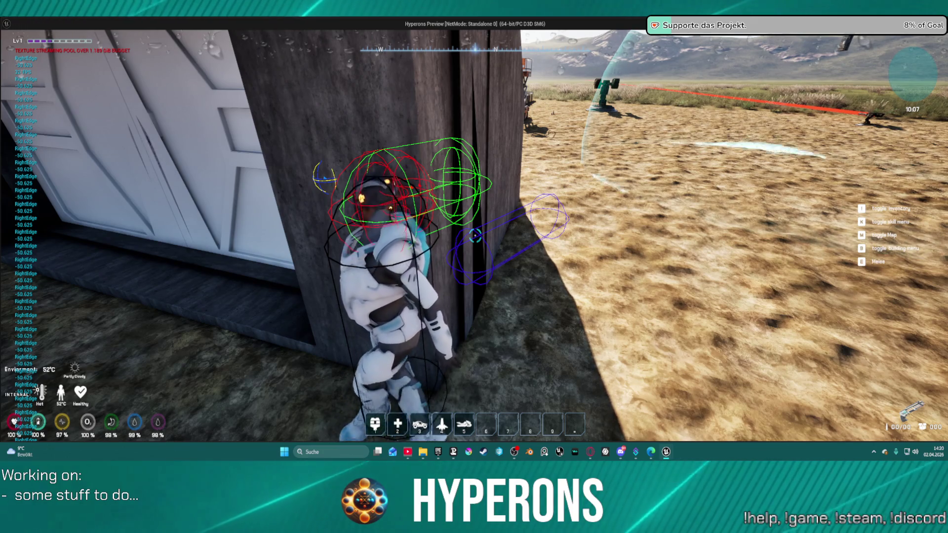
key(Escape)
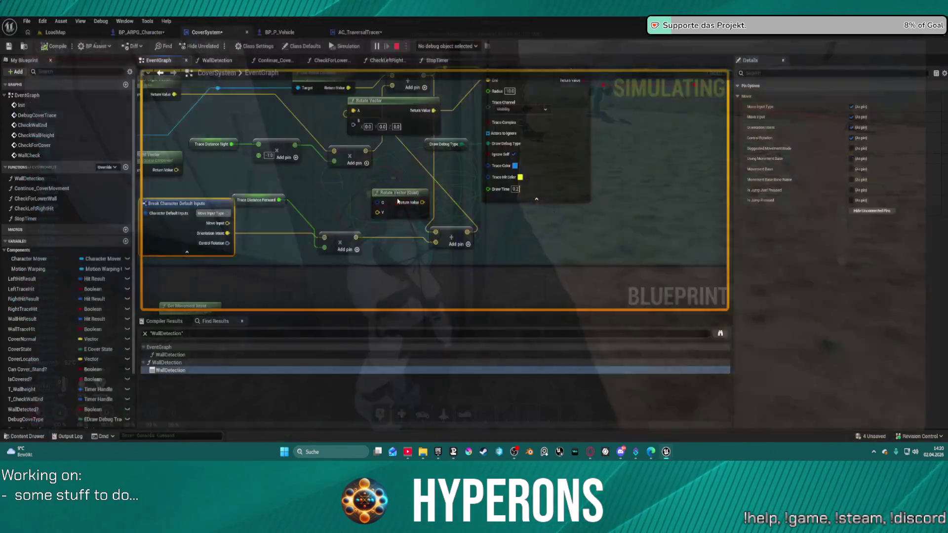
mouse_move(407, 153)
mouse_down()
mouse_move(455, 186)
mouse_move(509, 138)
mouse_up()
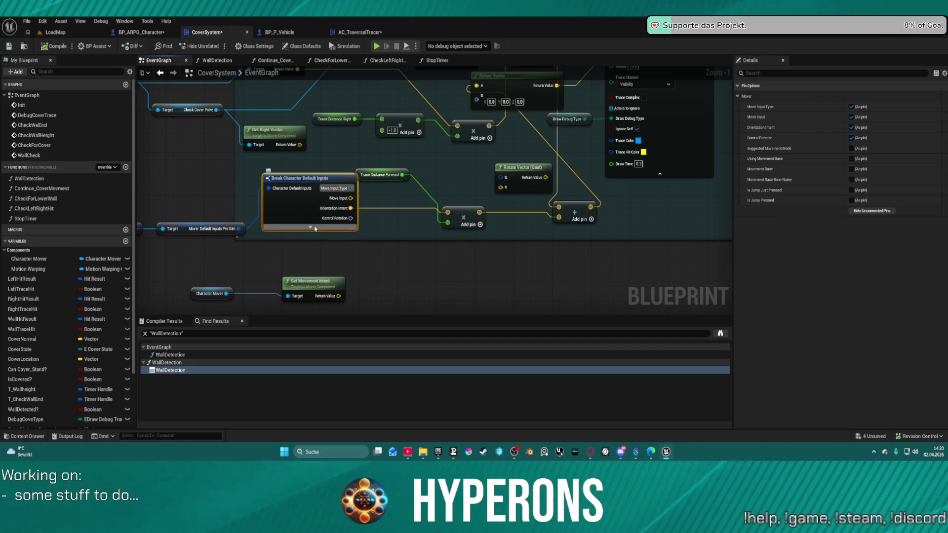
click(311, 227)
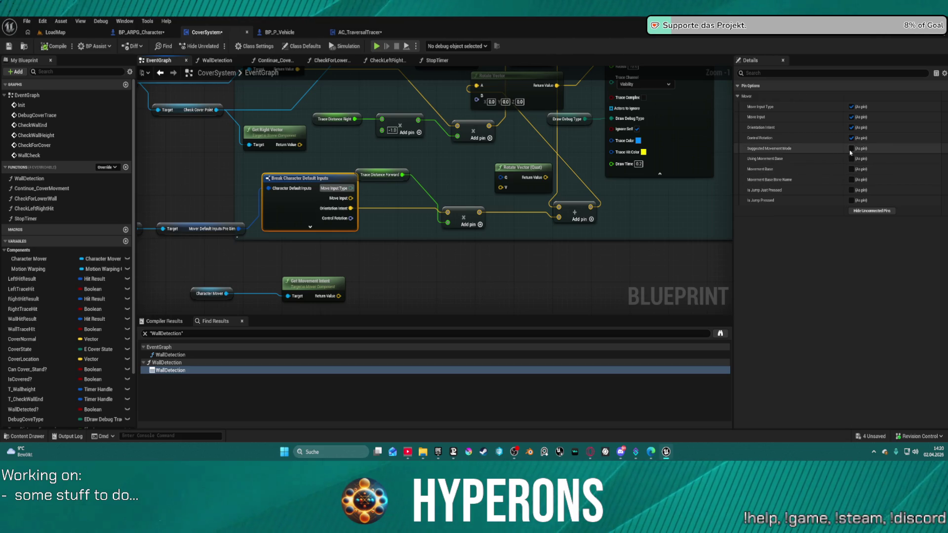
mouse_move(448, 145)
mouse_down()
mouse_move(457, 164)
mouse_move(567, 205)
mouse_move(498, 176)
mouse_up()
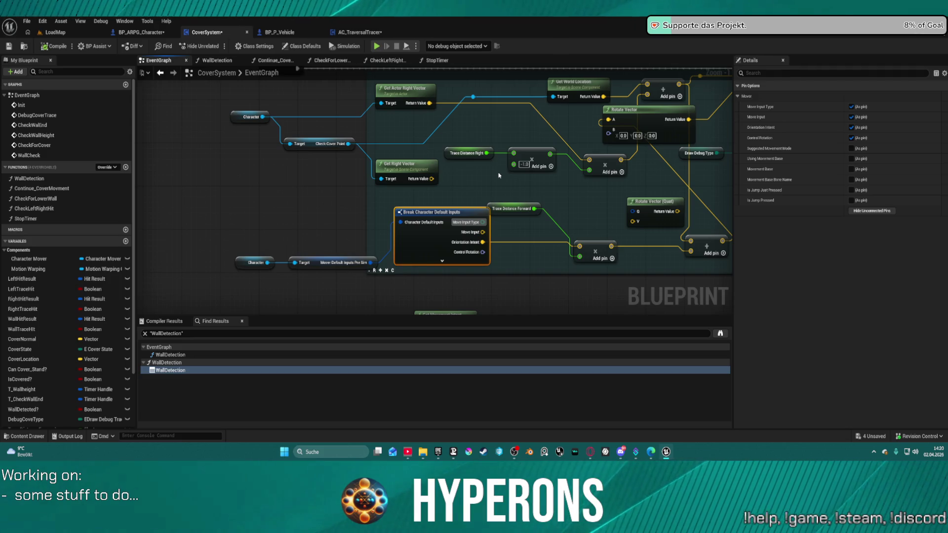
drag(664, 154, 490, 154)
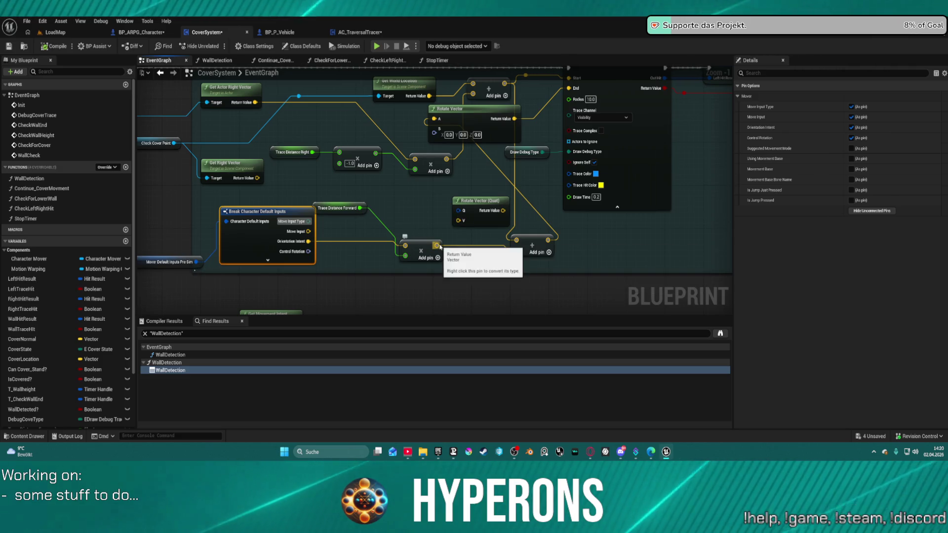
Add a Find Look at Rotation node from a wire off the multiply node
click(435, 245)
mouse_move(435, 245)
mouse_down()
mouse_move(436, 227)
mouse_move(413, 199)
mouse_up()
text(ri)
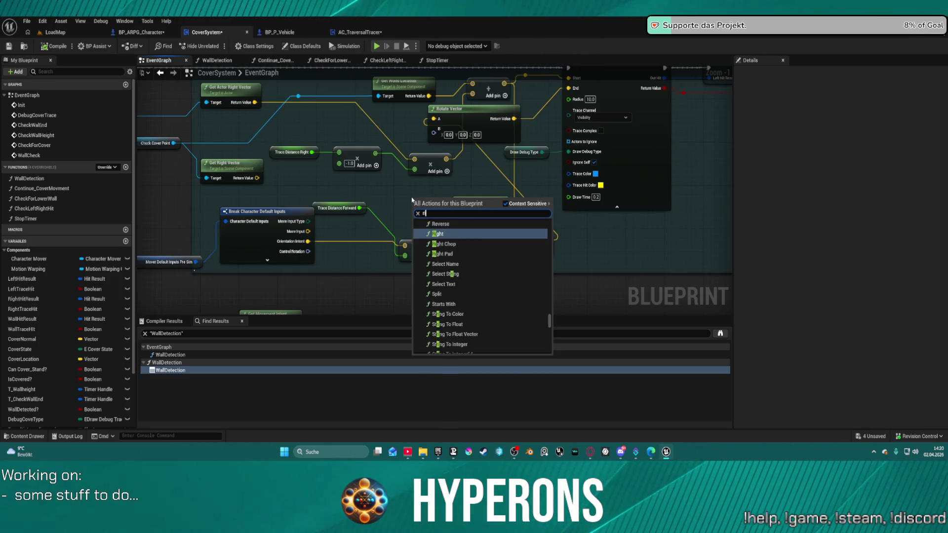
text(ntloo)
key(BackSpace)
key(BackSpace)
key(BackSpace)
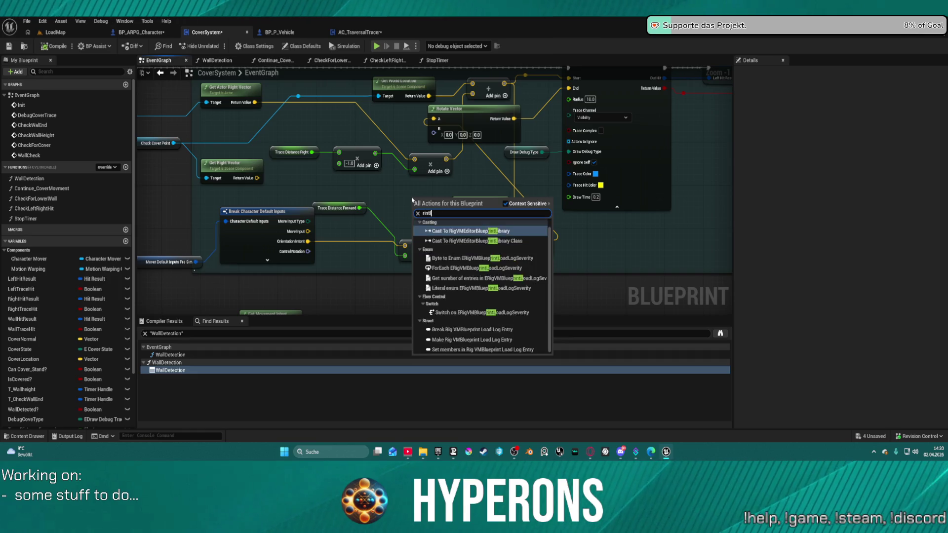
text(find loo)
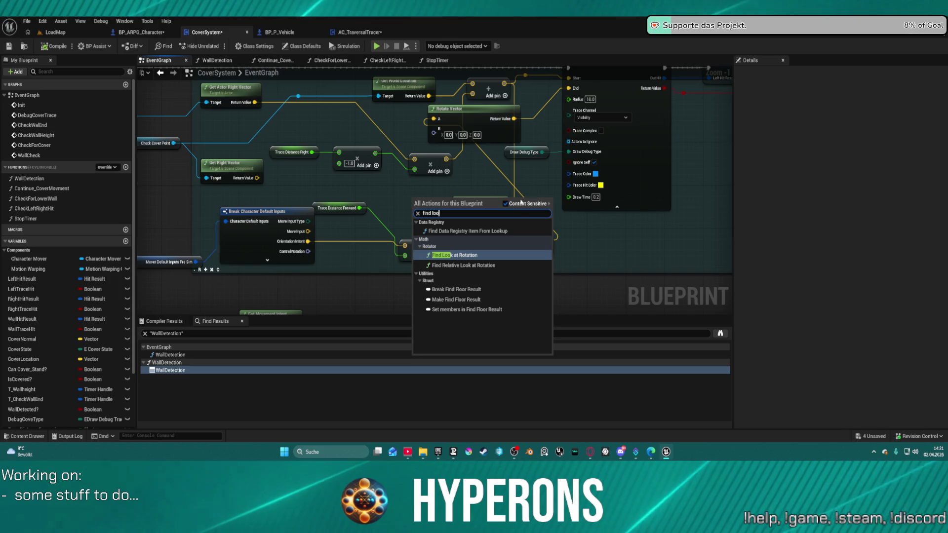
click(454, 255)
Feed the look-at rotation into Rotate Vector's B and the Add result into its Start
mouse_move(451, 203)
mouse_down()
mouse_move(526, 205)
mouse_move(633, 241)
mouse_up()
drag(462, 211, 434, 128)
drag(444, 200, 498, 195)
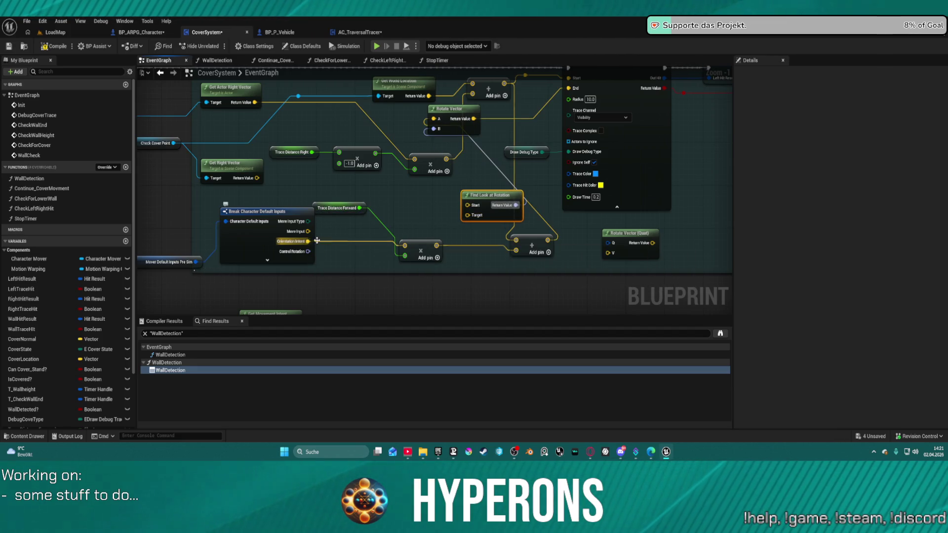
mouse_move(435, 247)
mouse_down()
mouse_move(462, 206)
mouse_move(432, 213)
mouse_move(456, 211)
mouse_move(447, 230)
mouse_up()
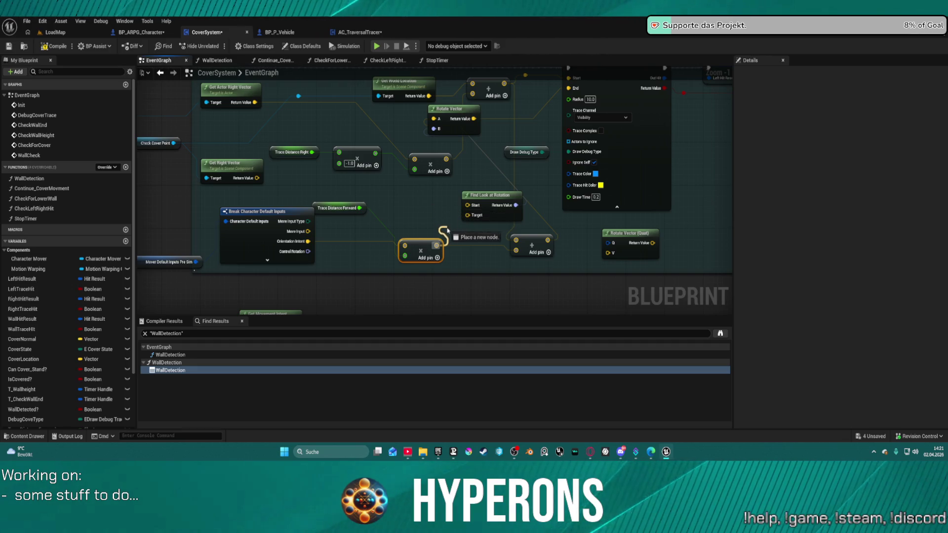
drag(439, 190, 434, 226)
Connect Find Look at Rotation's Target to a location and tidy the nodes near Wall Detection
click(404, 84)
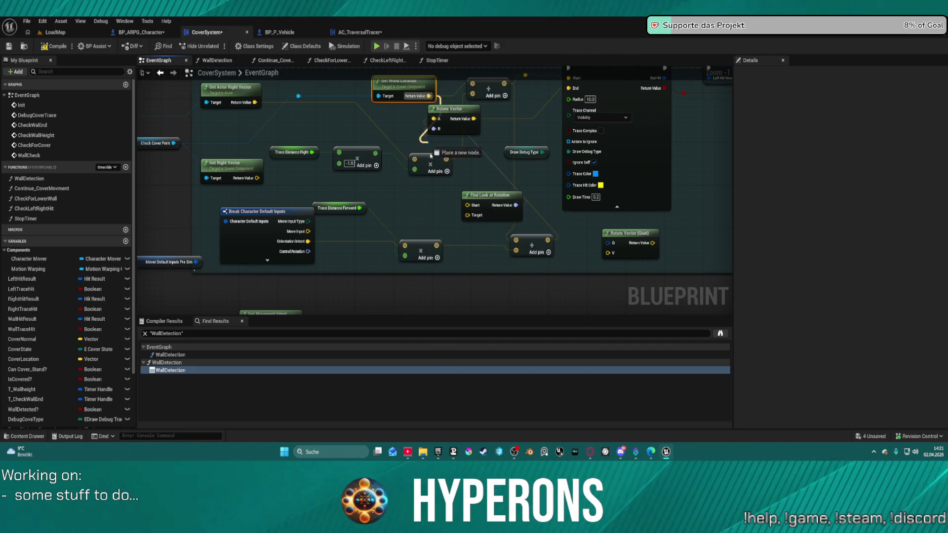
drag(488, 201, 459, 190)
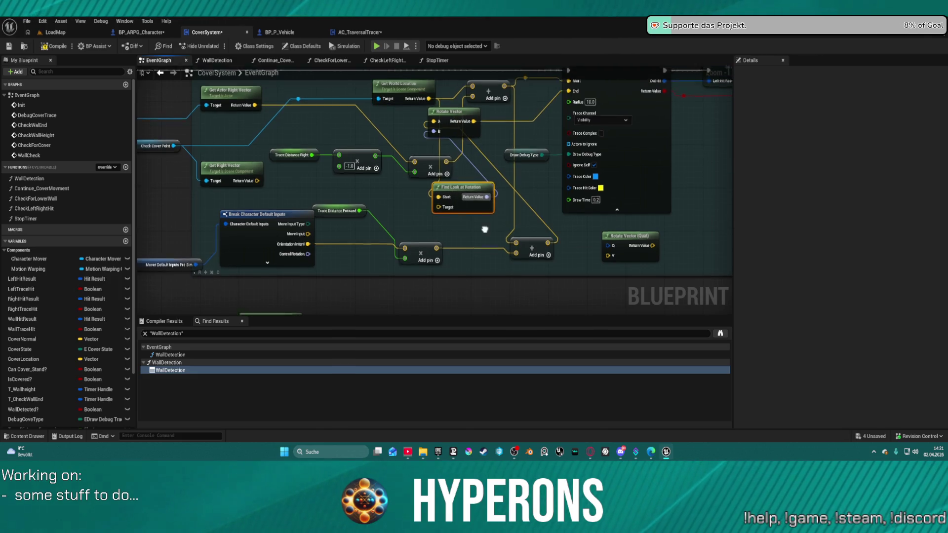
drag(484, 227, 482, 261)
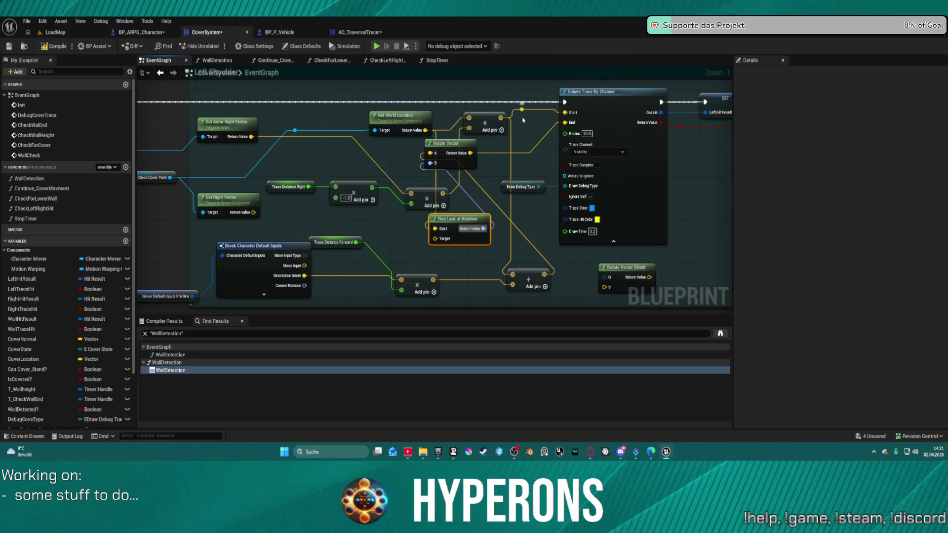
mouse_move(435, 238)
mouse_down()
mouse_move(482, 264)
mouse_move(540, 266)
mouse_move(511, 127)
mouse_move(545, 237)
mouse_move(452, 188)
mouse_move(533, 231)
mouse_move(550, 276)
mouse_move(566, 125)
mouse_up()
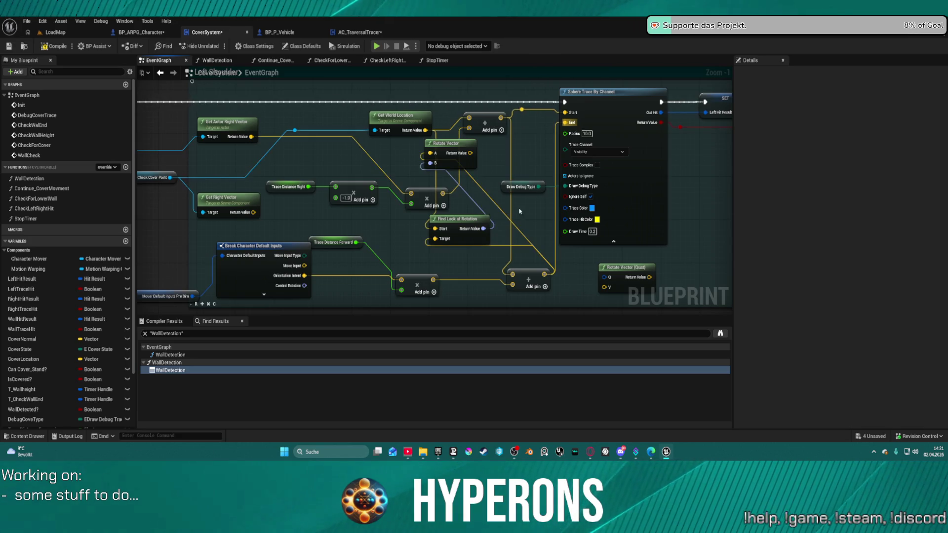
mouse_move(461, 142)
mouse_down()
mouse_move(599, 265)
mouse_move(529, 221)
mouse_move(502, 159)
mouse_up()
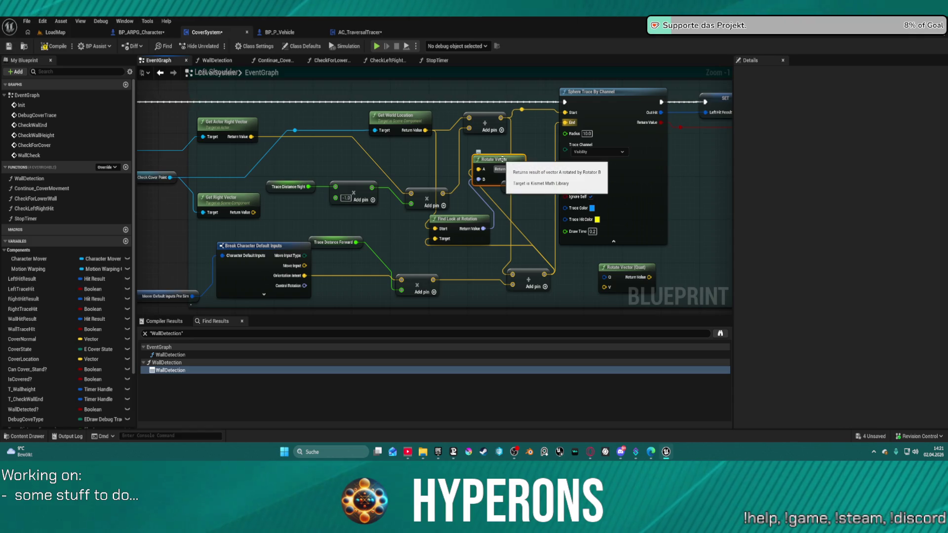
mouse_move(539, 181)
mouse_down()
mouse_move(528, 266)
mouse_move(493, 148)
mouse_move(484, 207)
mouse_move(220, 232)
mouse_move(263, 211)
mouse_move(182, 184)
mouse_move(316, 150)
mouse_move(96, 113)
mouse_up()
scroll(434, 198, down, 1)
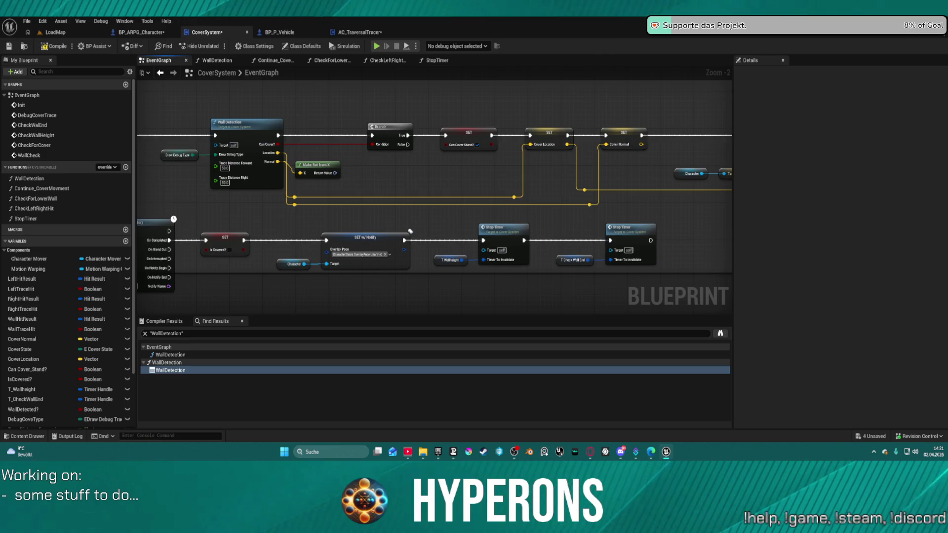
drag(494, 198, 193, 189)
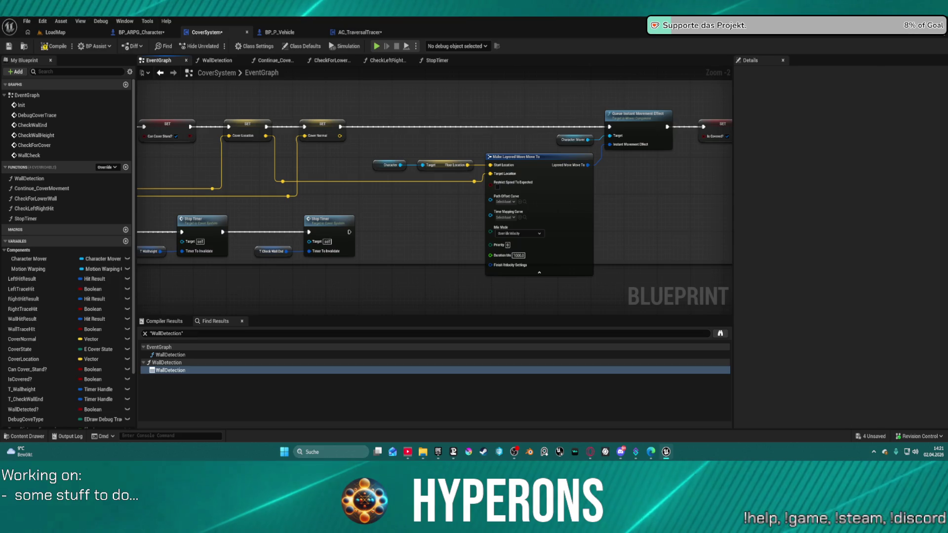
drag(435, 197, 428, 204)
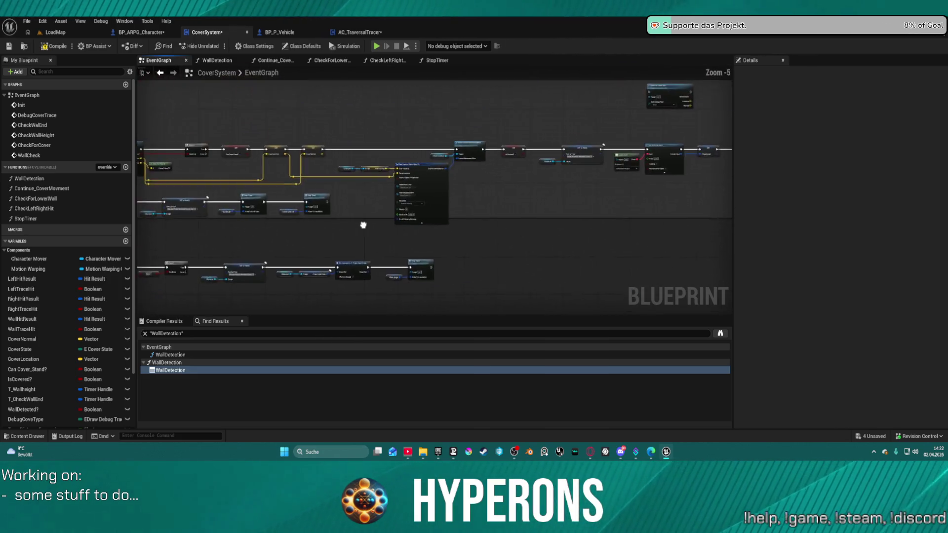
scroll(530, 168, up, 1)
drag(530, 168, 945, 191)
mouse_move(493, 168)
mouse_down()
mouse_move(691, 163)
mouse_move(543, 198)
mouse_move(478, 249)
mouse_move(17, 264)
mouse_up()
scroll(411, 182, down, 2)
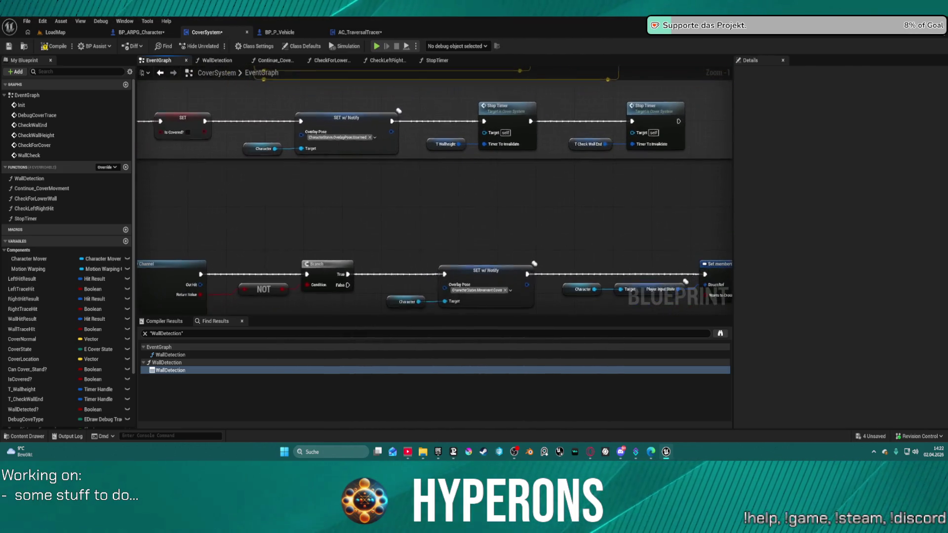
scroll(411, 182, down, 3)
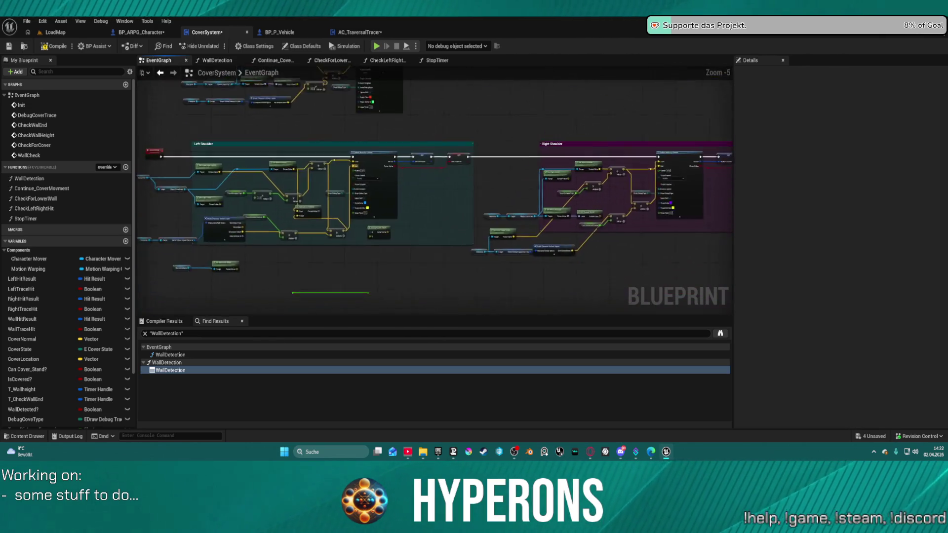
scroll(453, 194, up, 8)
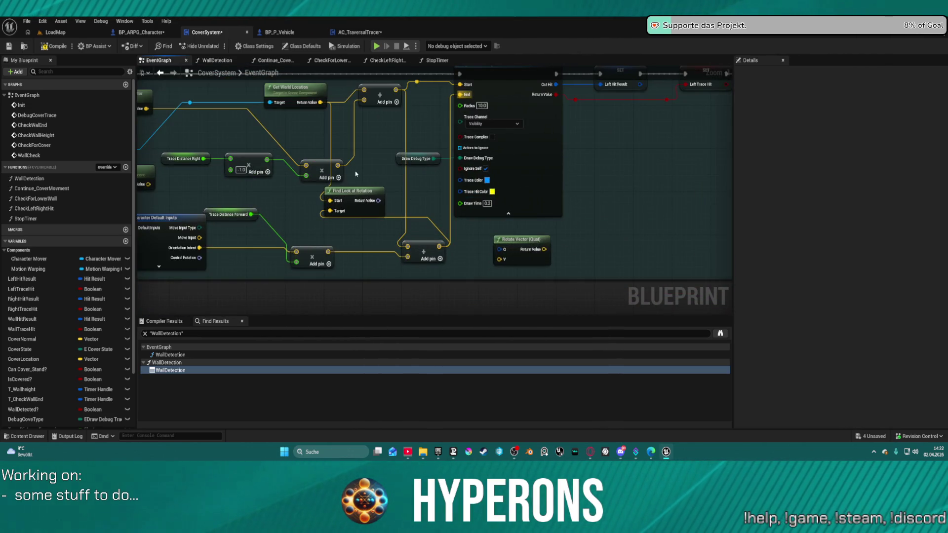
Restore Rotate Vector, wire it to the trace End, feed Cover Location into Start, and launch play
key(ctrl+z)
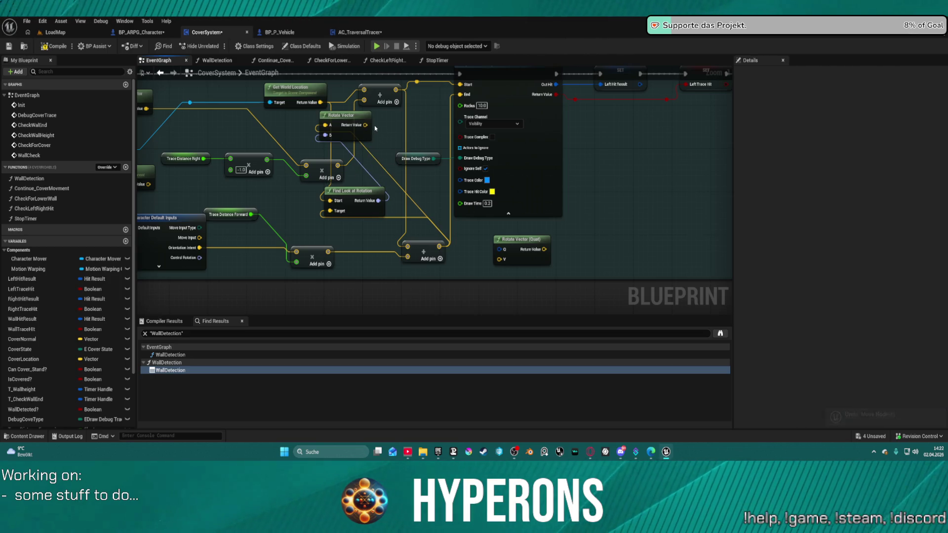
drag(460, 95, 374, 126)
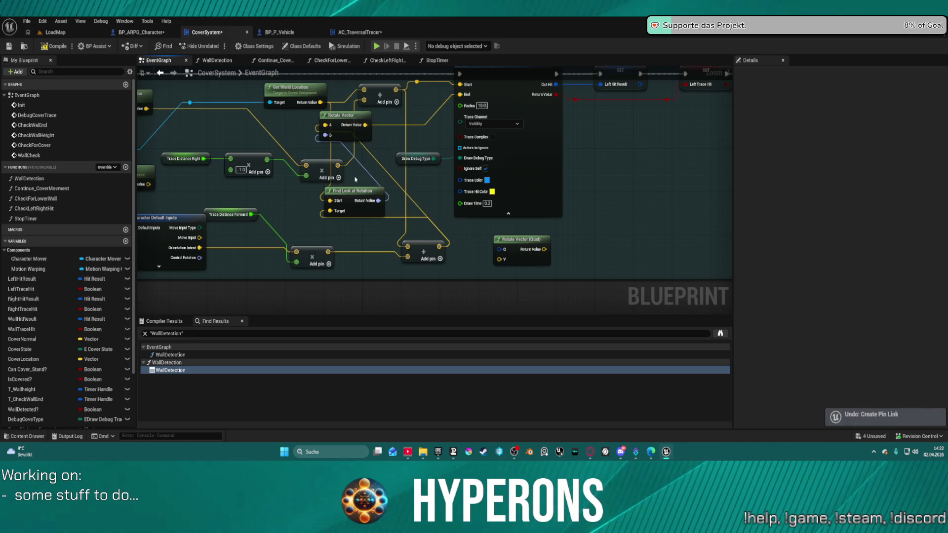
drag(338, 207, 285, 209)
text(coverlo)
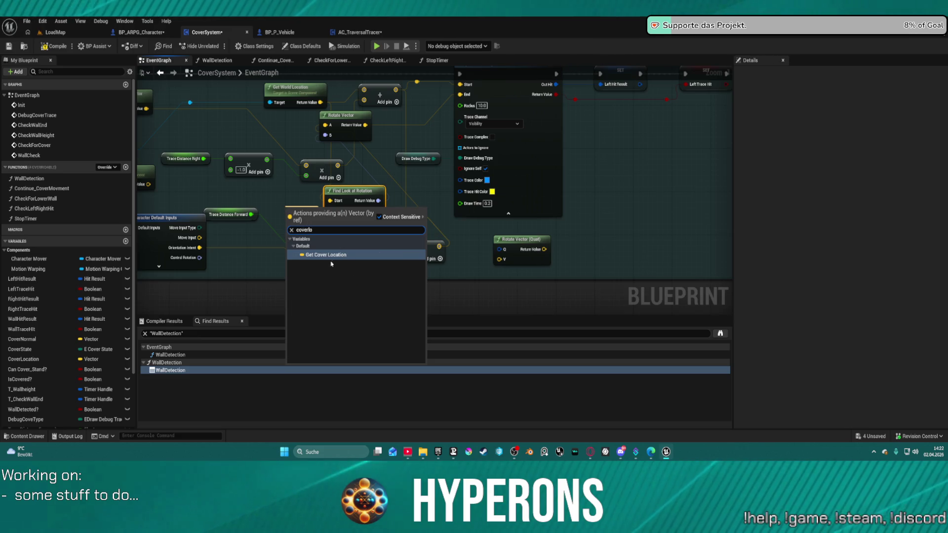
key(Return)
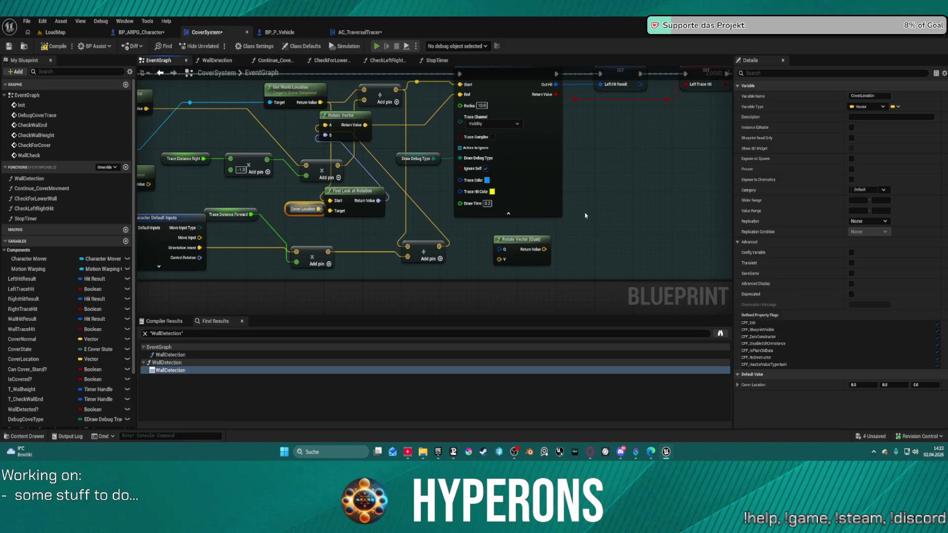
key(alt+p)
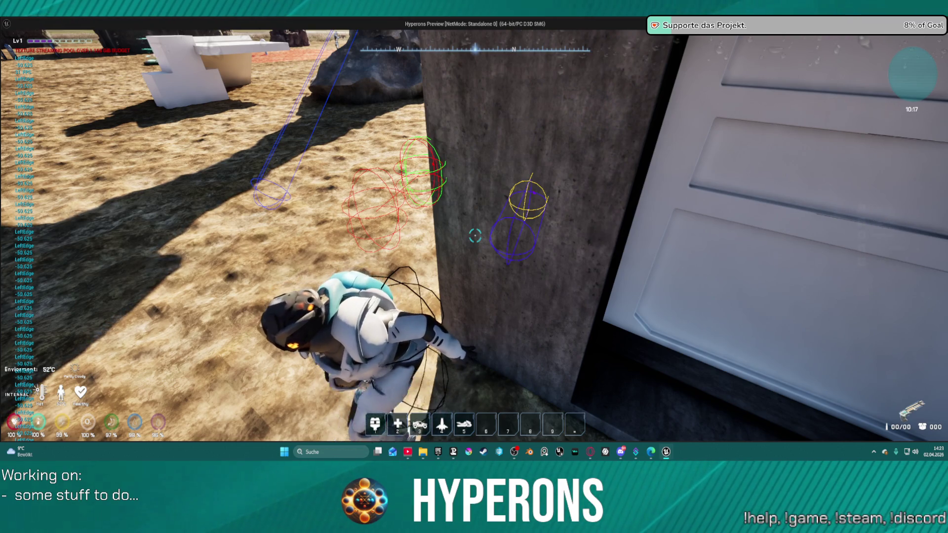
Watch the debug traces with the character beside the wall, then stop the preview
mouse_move(474, 236)
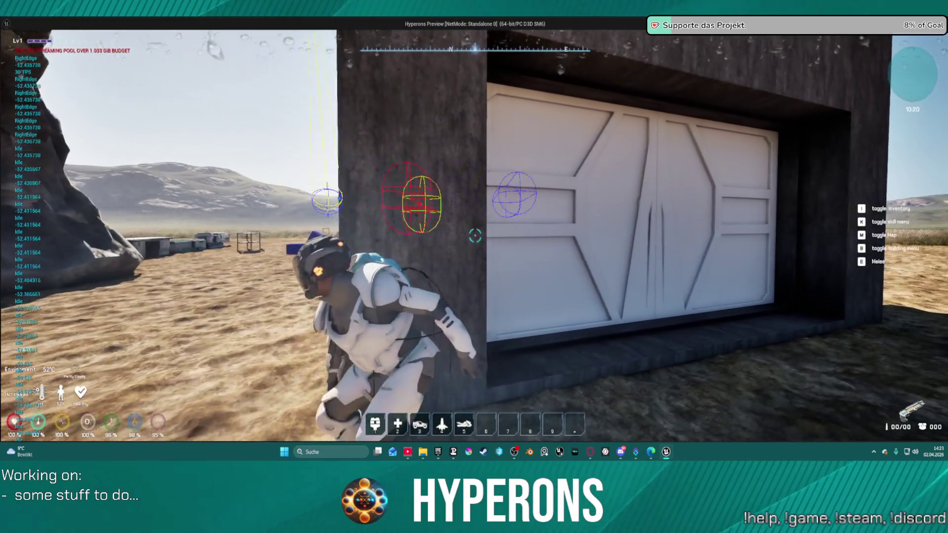
key(Escape)
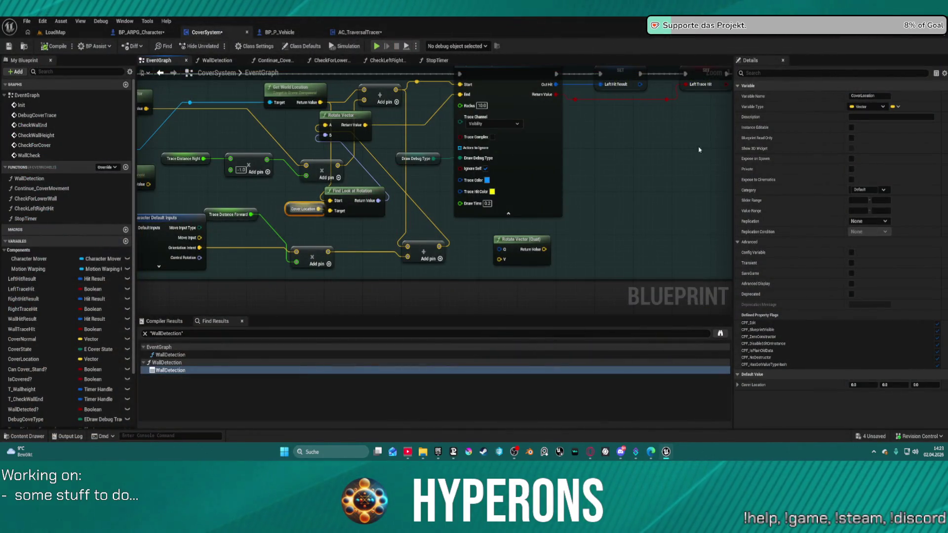
Delete the Rotate Vector and Find Look at Rotation nodes
scroll(628, 214, down, 5)
scroll(533, 192, up, 5)
mouse_move(541, 152)
mouse_down()
mouse_move(531, 127)
mouse_move(533, 227)
mouse_up()
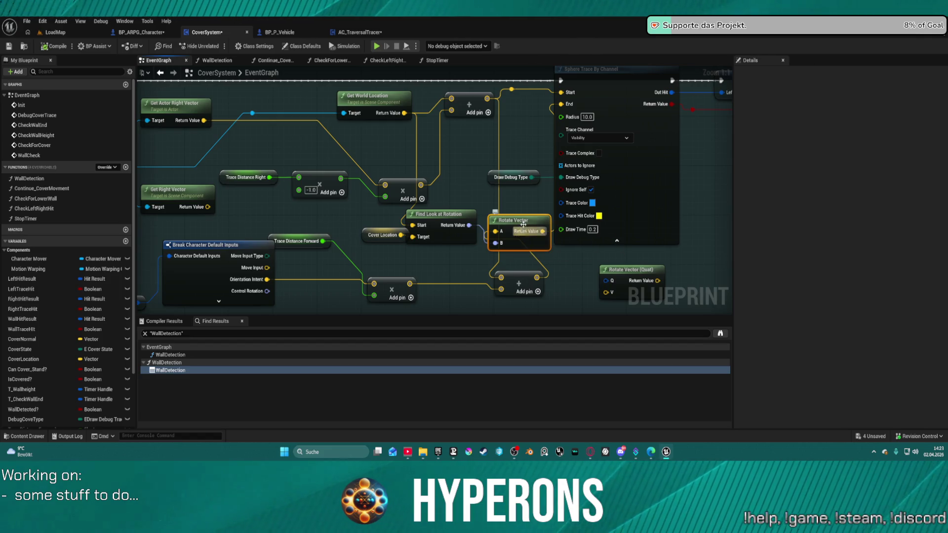
key(Delete)
click(446, 218)
key(Delete)
Wire the Add result into the sphere trace End and line up the Add nodes
mouse_move(537, 277)
mouse_down()
mouse_move(526, 140)
mouse_move(555, 103)
mouse_move(562, 111)
mouse_up()
mouse_move(511, 289)
mouse_down()
mouse_move(511, 256)
mouse_move(459, 244)
mouse_move(483, 241)
mouse_up()
drag(393, 286, 449, 240)
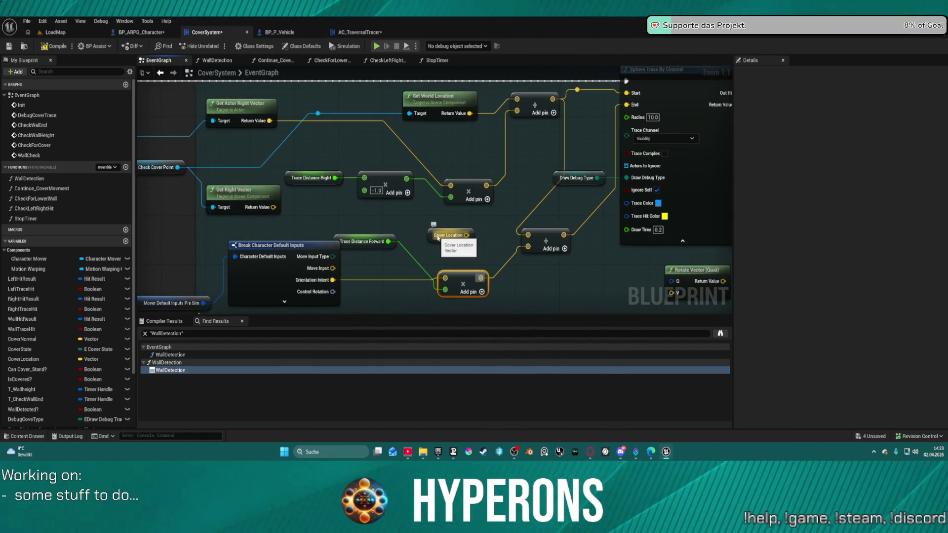
scroll(438, 238, down, 5)
mouse_move(426, 246)
mouse_down()
mouse_move(428, 296)
mouse_move(444, 204)
mouse_move(434, 222)
mouse_move(427, 188)
mouse_move(413, 219)
mouse_move(423, 188)
mouse_move(387, 259)
mouse_move(387, 207)
mouse_move(446, 239)
mouse_move(419, 290)
mouse_up()
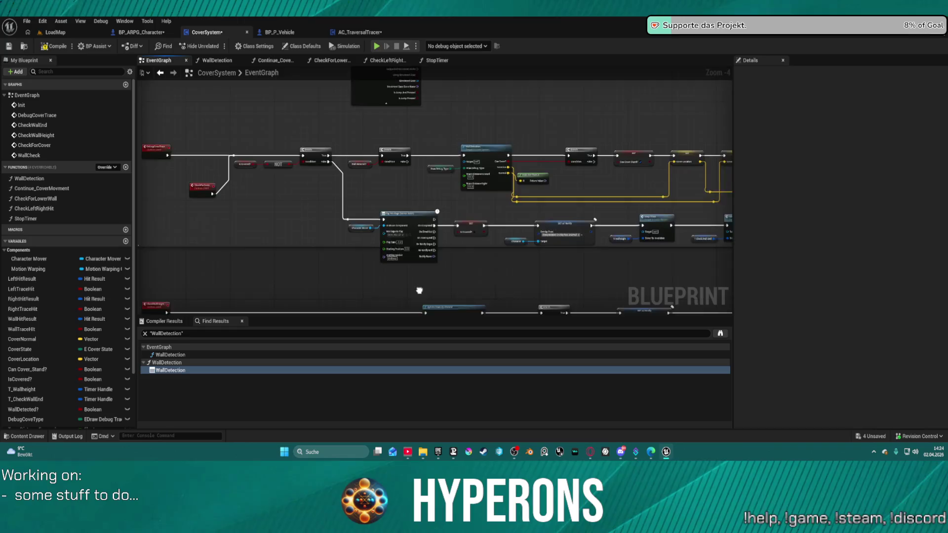
Move Get World Location and the reroute knot, then undo the rearrangement
scroll(419, 290, up, 4)
mouse_move(485, 166)
mouse_down()
mouse_move(612, 161)
mouse_move(431, 186)
mouse_move(493, 174)
mouse_move(679, 168)
mouse_move(554, 168)
mouse_move(555, 138)
mouse_move(582, 144)
mouse_up()
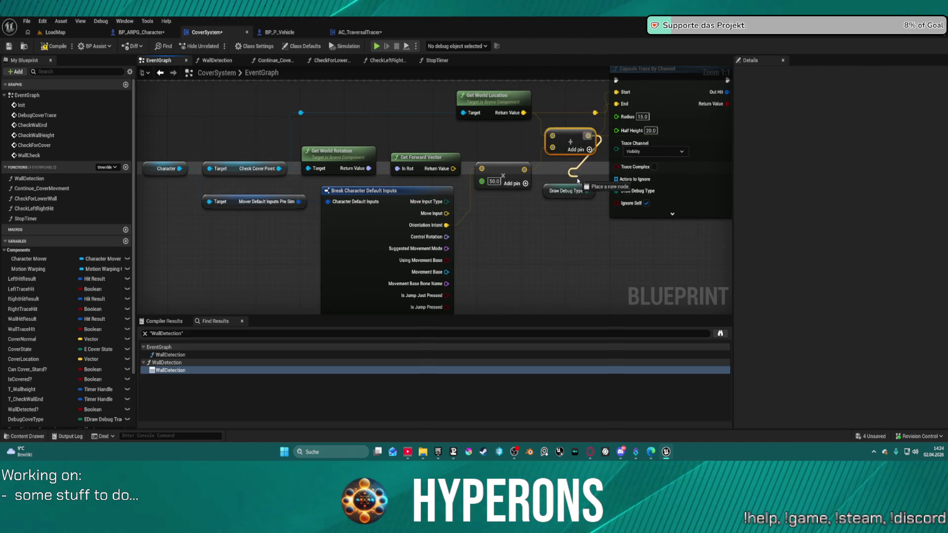
drag(584, 141, 582, 148)
drag(496, 94, 333, 93)
click(595, 113)
mouse_move(595, 113)
mouse_down()
mouse_move(560, 93)
mouse_move(518, 96)
mouse_up()
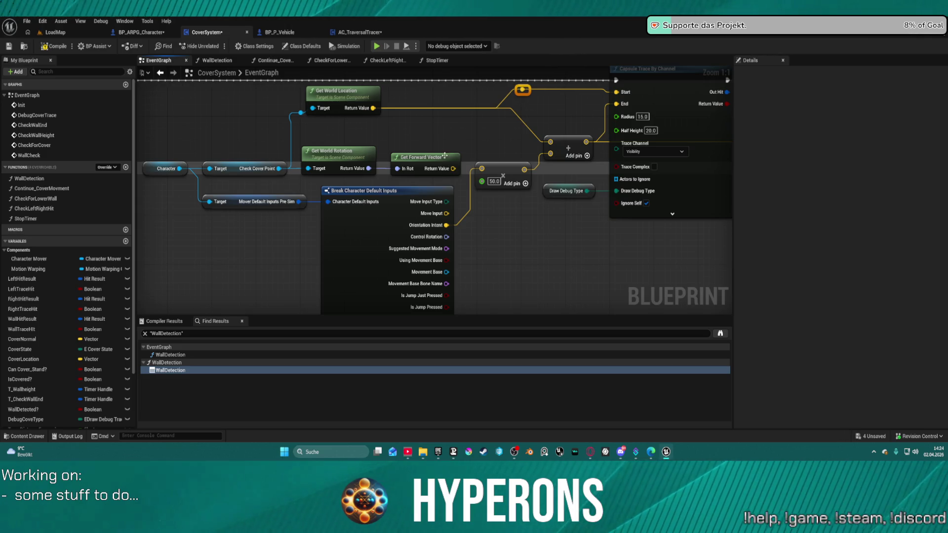
key(ctrl+z)
key(ctrl+z)
key(ctrl+z)
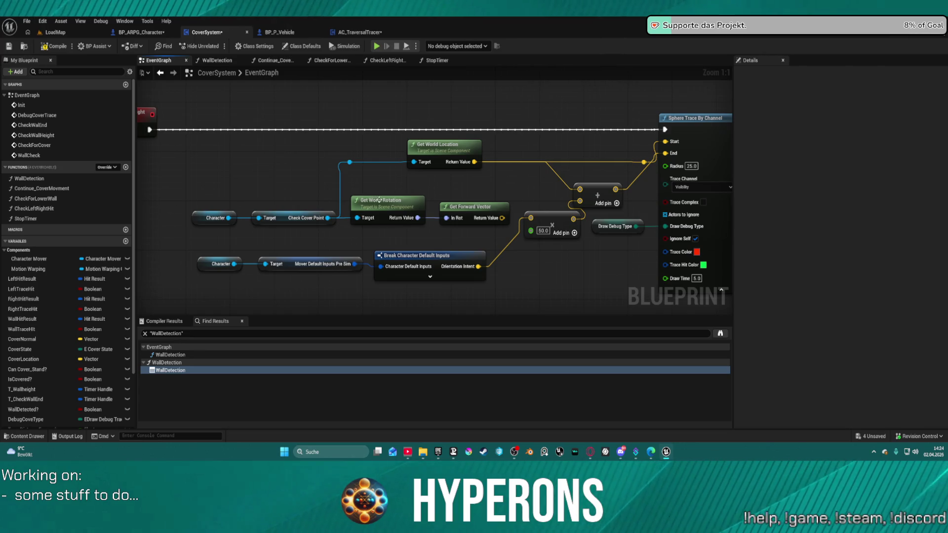
Add a Get World Location node fed by Check Cover Point and move the reroute knot left
click(328, 218)
drag(327, 218, 324, 168)
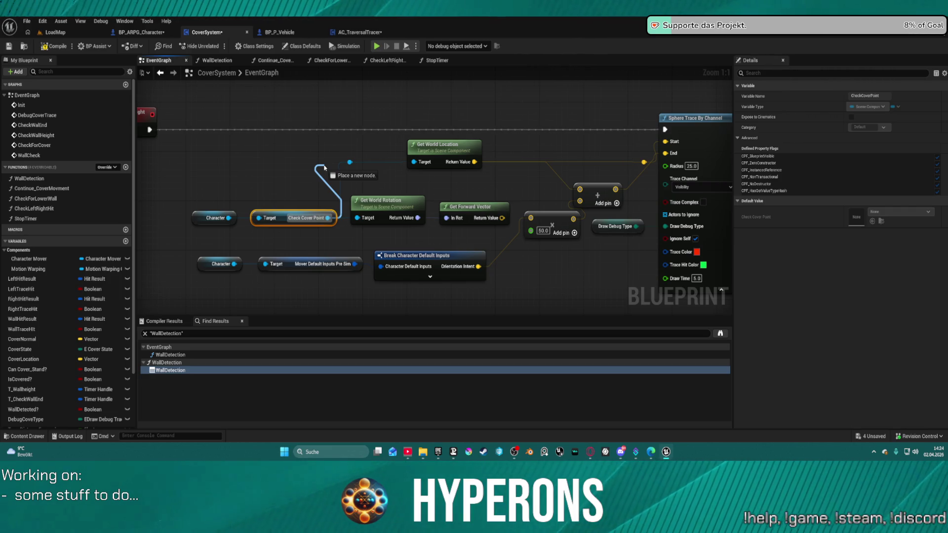
drag(324, 167, 328, 168)
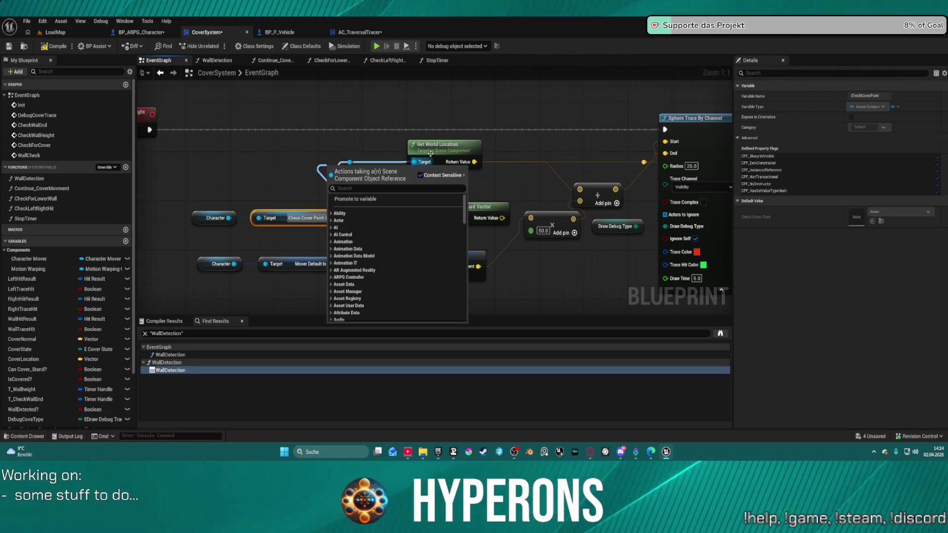
click(459, 148)
mouse_move(459, 148)
mouse_down()
mouse_move(397, 142)
mouse_move(407, 142)
mouse_up()
click(633, 171)
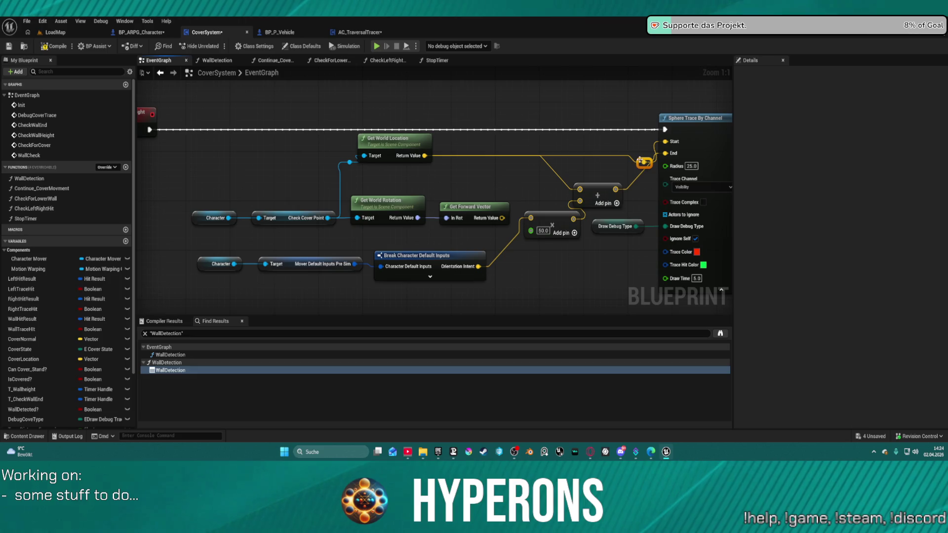
mouse_move(640, 162)
mouse_down()
mouse_move(512, 138)
mouse_move(475, 142)
mouse_up()
Reposition Get Actor Right Vector and Get World Location in the Left Shoulder group
scroll(551, 150, down, 2)
mouse_move(551, 150)
mouse_down()
mouse_move(296, 148)
mouse_move(247, 158)
mouse_up()
mouse_move(434, 148)
mouse_down()
mouse_move(296, 158)
mouse_move(405, 162)
mouse_move(414, 99)
mouse_move(400, 303)
mouse_move(494, 171)
mouse_move(475, 242)
mouse_move(484, 252)
mouse_up()
mouse_move(380, 154)
mouse_down()
mouse_move(381, 131)
mouse_move(390, 157)
mouse_move(349, 158)
mouse_up()
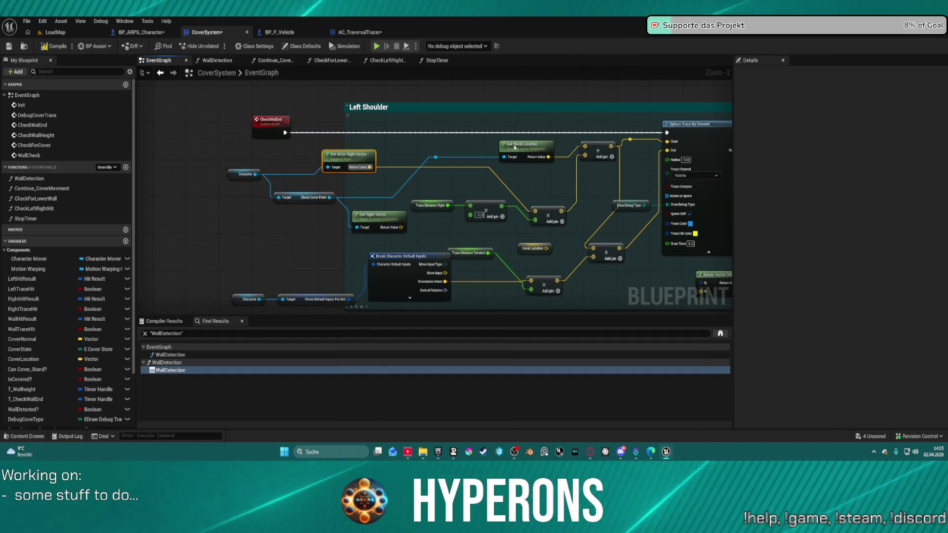
drag(523, 144, 450, 140)
Convert the multiply node's input to a vector with Y 1.0 and shift the three nodes left
mouse_move(419, 194)
mouse_down()
mouse_move(477, 238)
mouse_move(493, 209)
mouse_move(555, 198)
mouse_move(534, 178)
mouse_up()
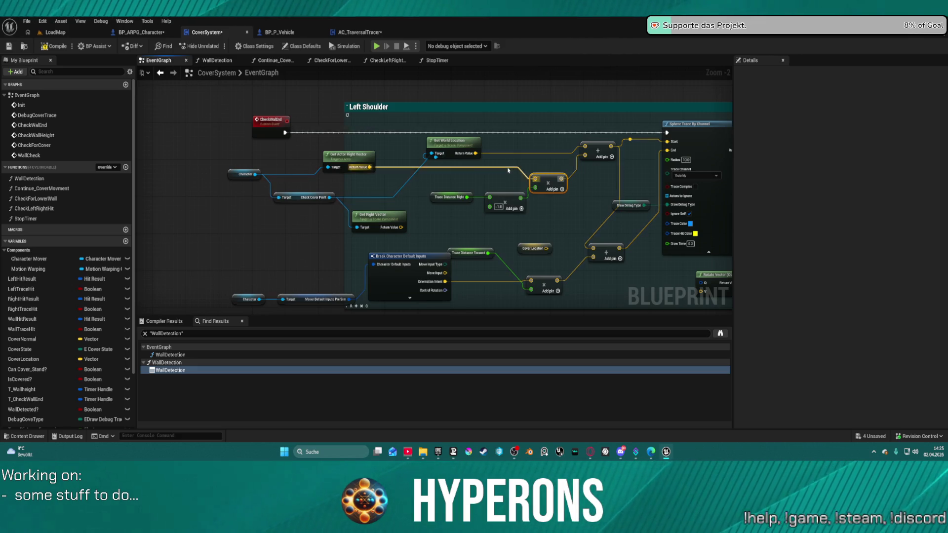
right_click(535, 178)
click(556, 180)
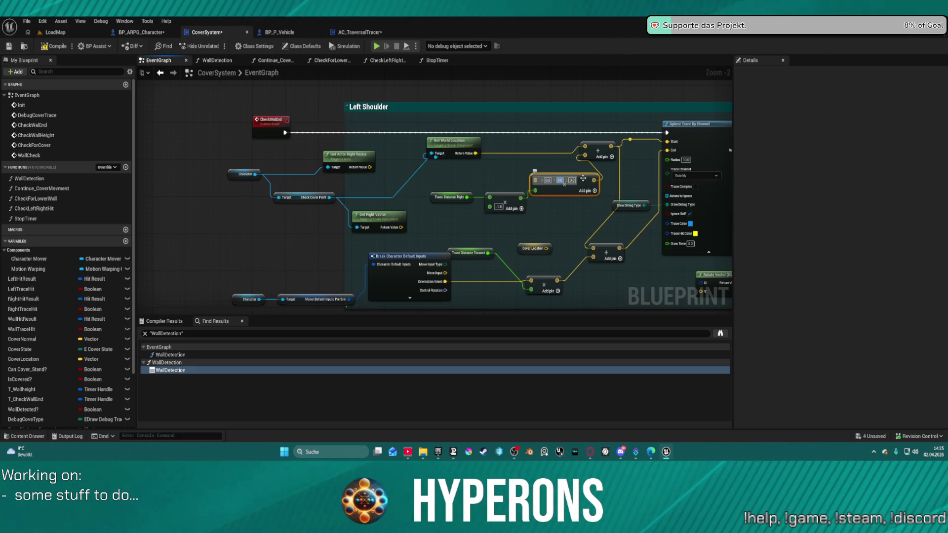
text(1)
key(Return)
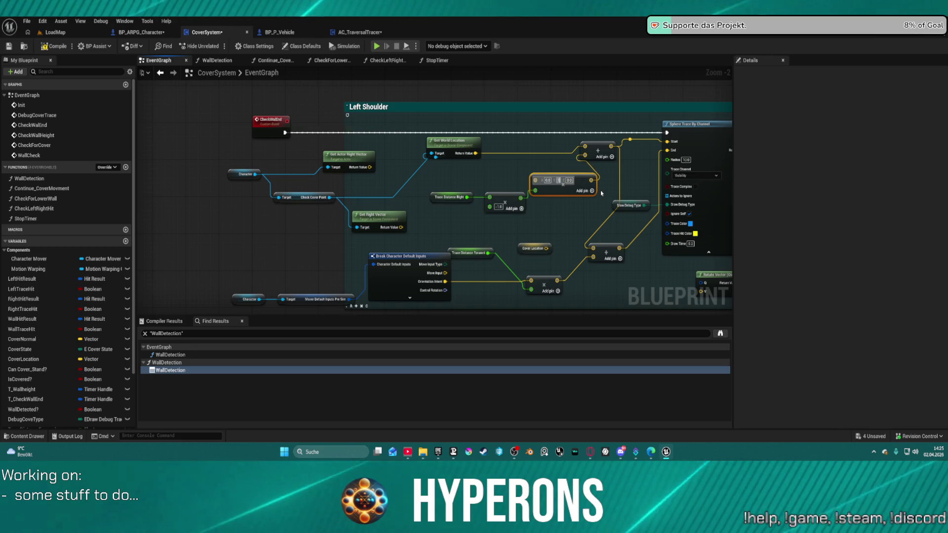
drag(429, 170, 601, 223)
drag(586, 178, 559, 173)
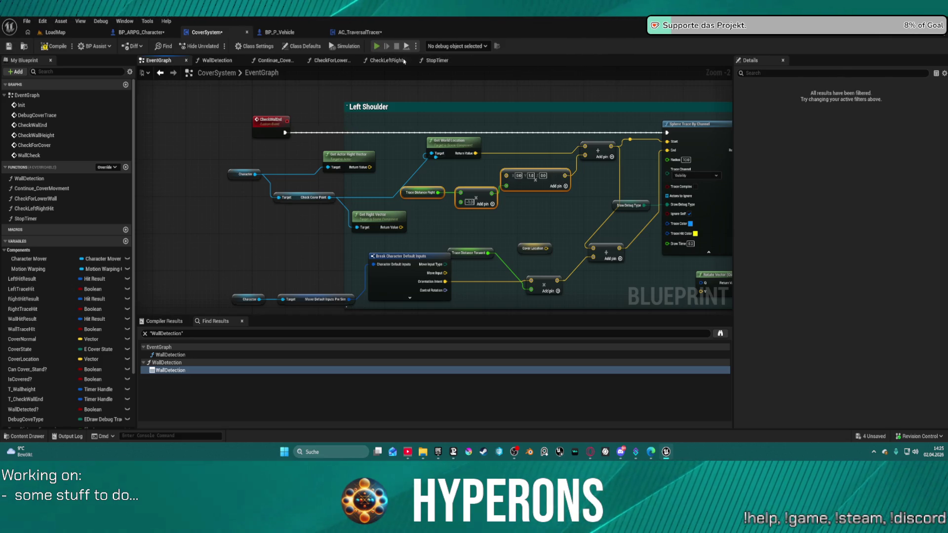
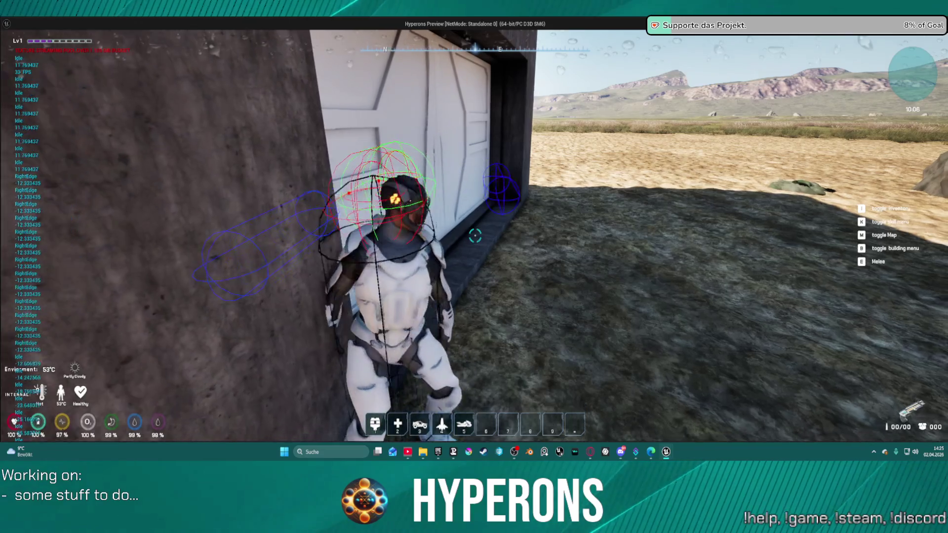
Run the character across the desert toward the stone wall, then return to the CoverSystem graph
key(w)
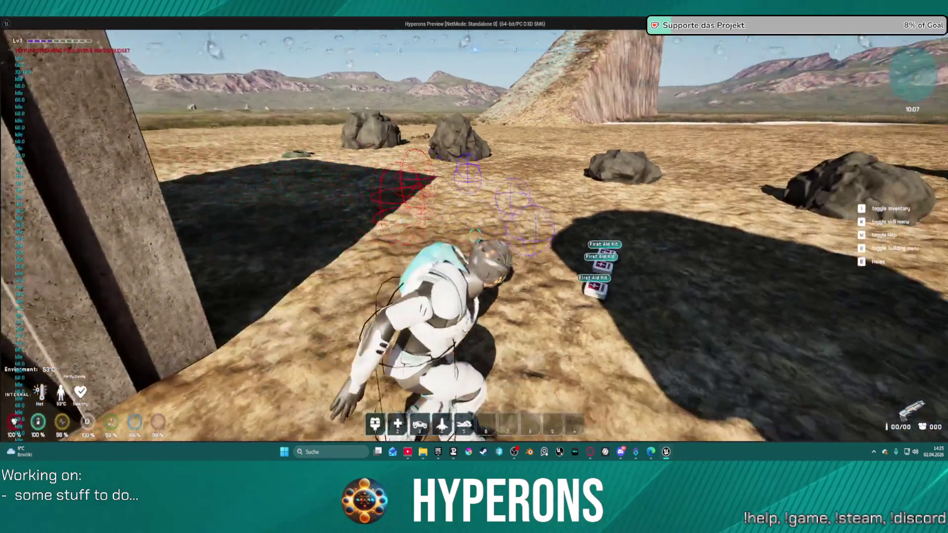
key(w)
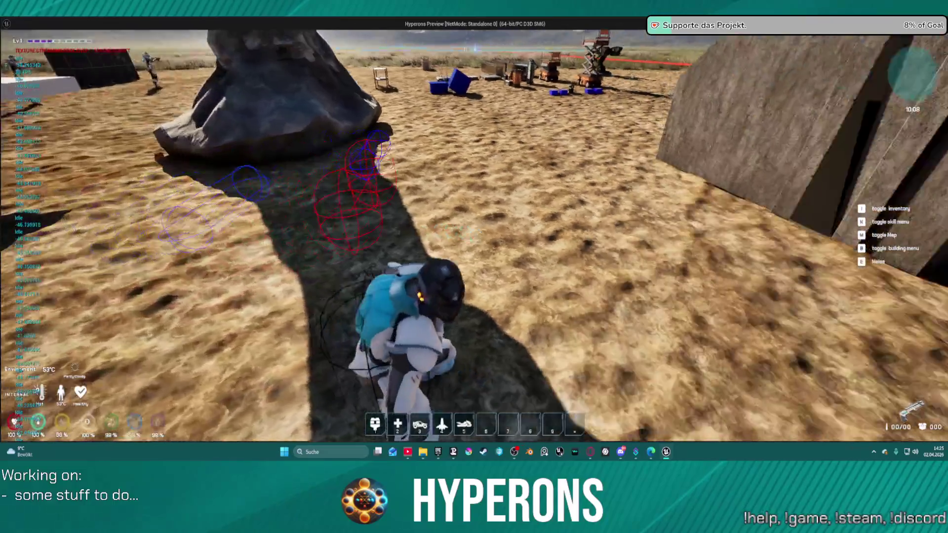
key(w)
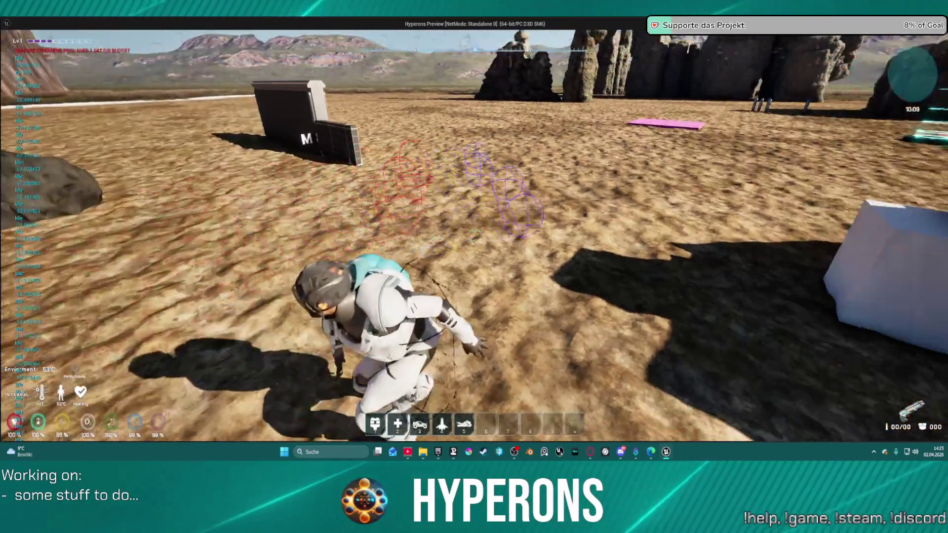
key(w)
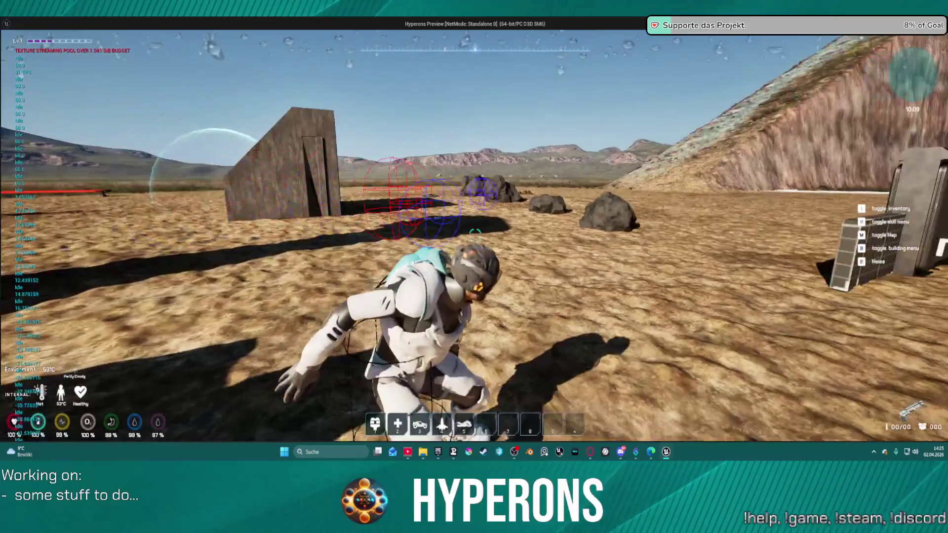
key(alt+Tab)
scroll(519, 168, up, 2)
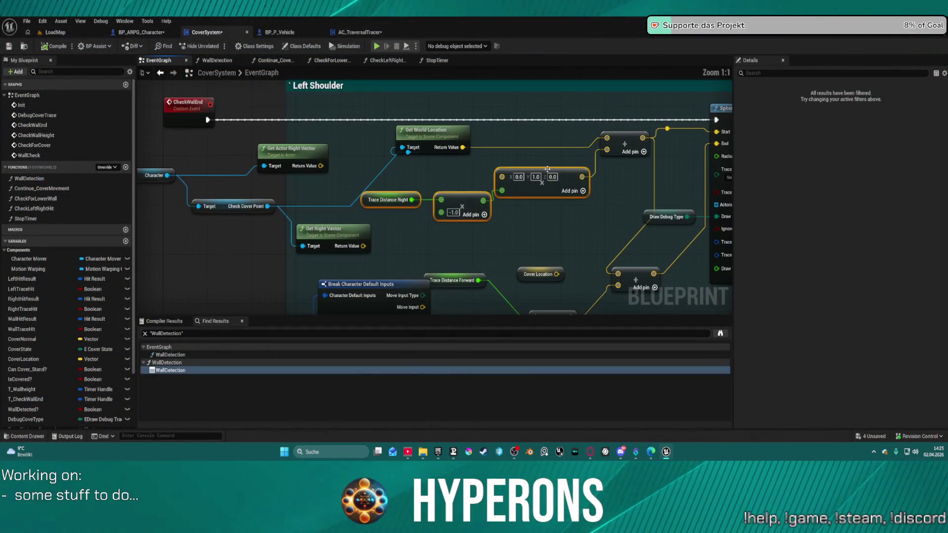
Move the Get Right Vector node aside and bring the Make Layered Move Move To node into view
mouse_move(615, 203)
mouse_down()
mouse_move(498, 190)
mouse_move(562, 185)
mouse_move(564, 208)
mouse_move(565, 130)
mouse_move(544, 148)
mouse_move(557, 153)
mouse_up()
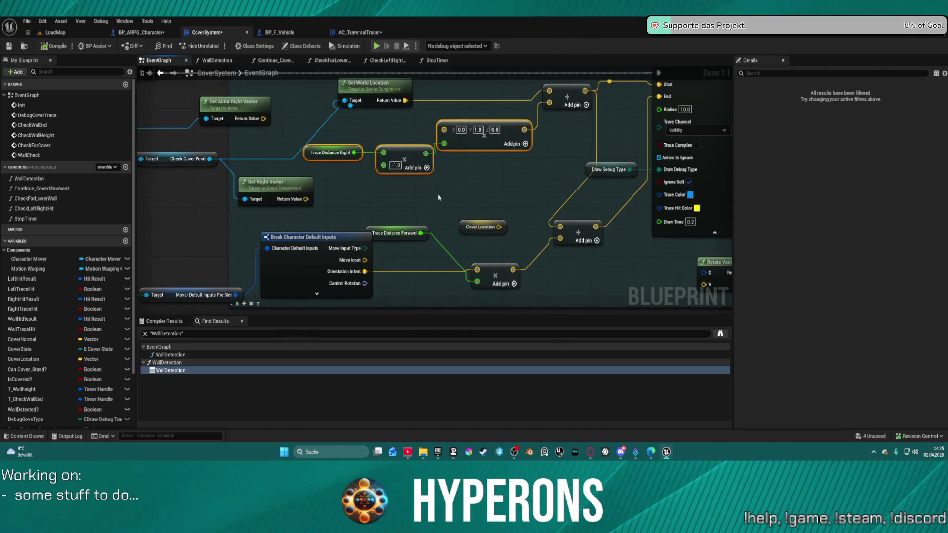
drag(306, 255, 429, 215)
drag(398, 152, 433, 182)
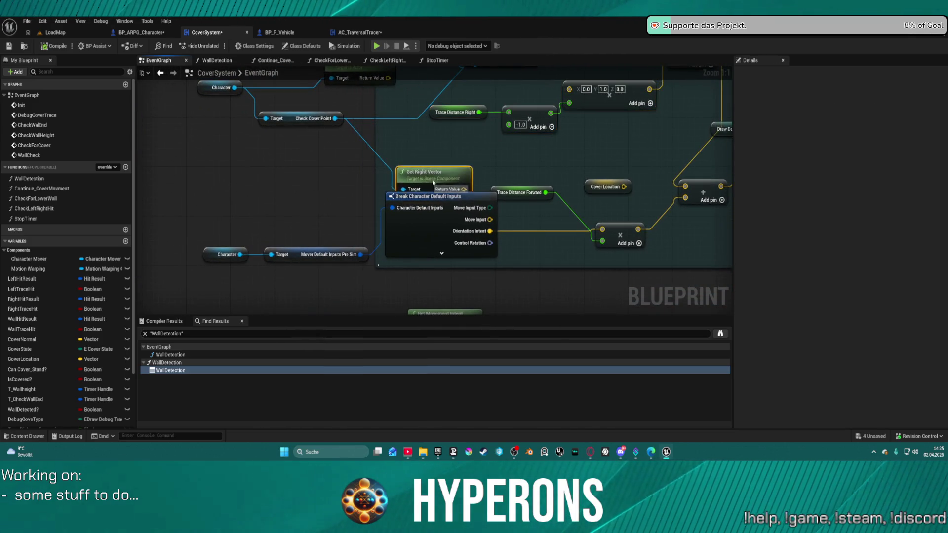
scroll(453, 140, down, 3)
drag(453, 140, 454, 307)
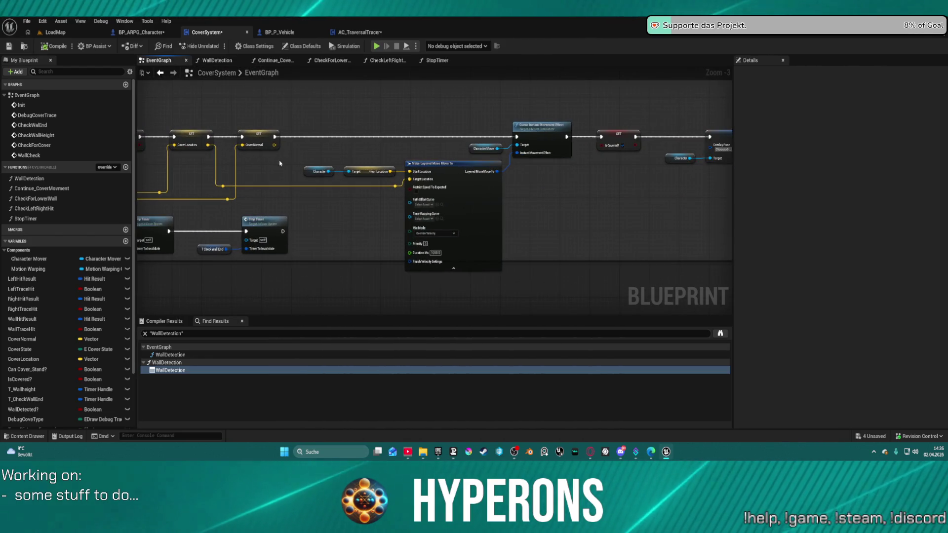
Search actions from the Character node and delete the mistakenly added Set Check Cover Point node
click(332, 171)
drag(331, 171, 340, 151)
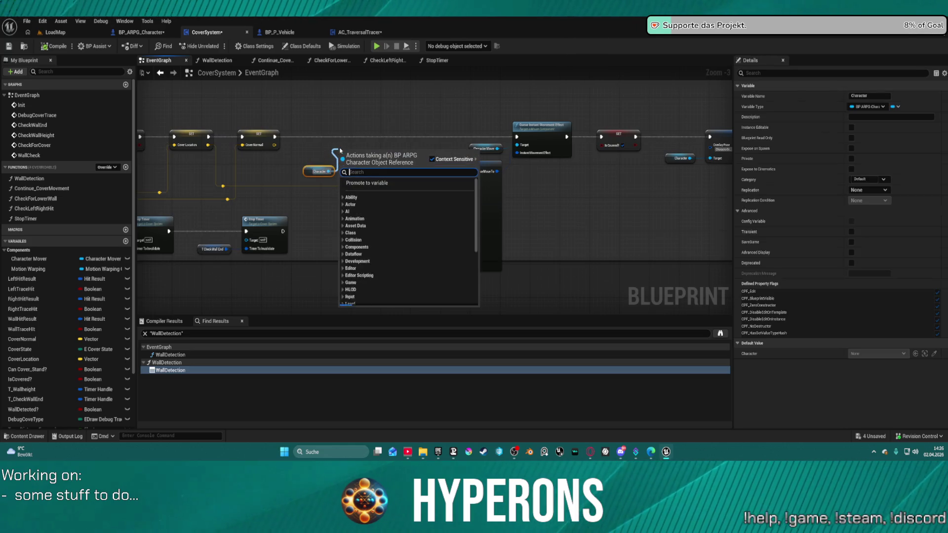
text(sel)
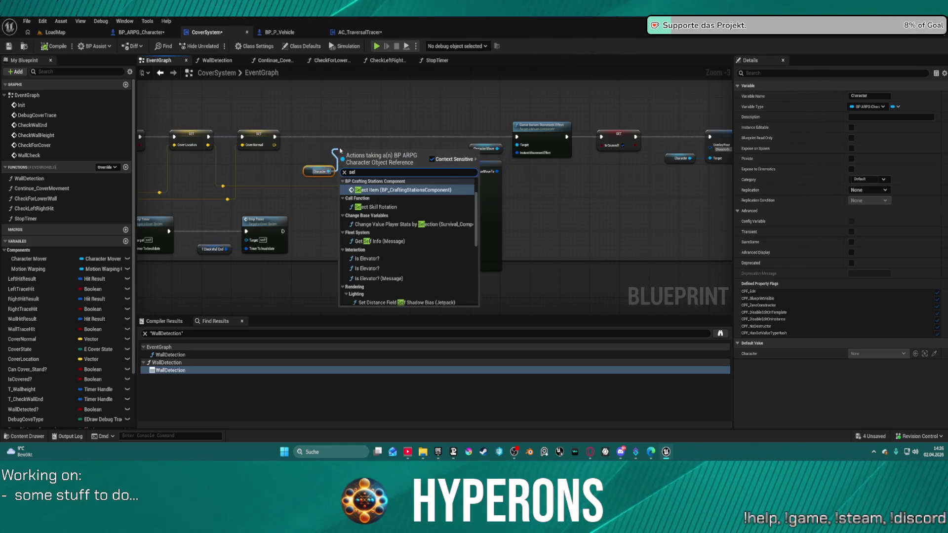
key(BackSpace)
text(t con)
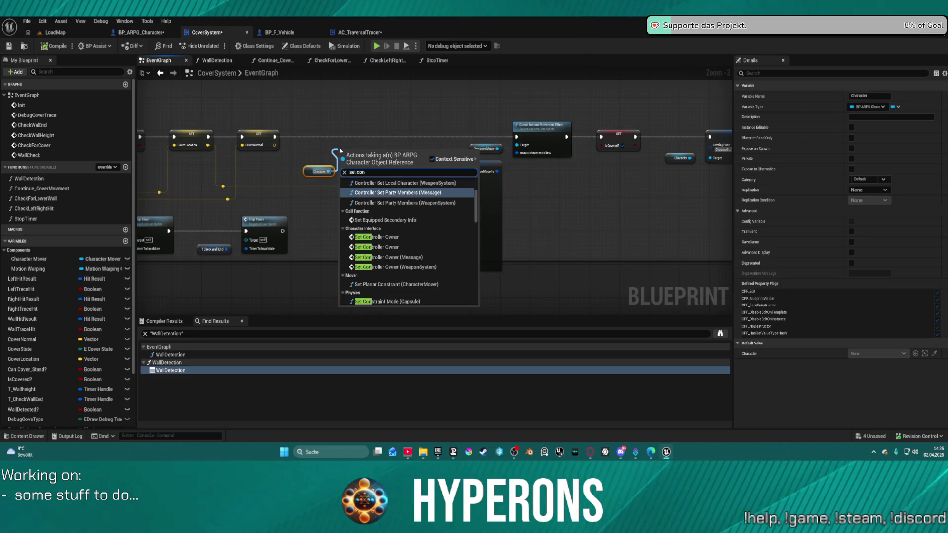
text(trol)
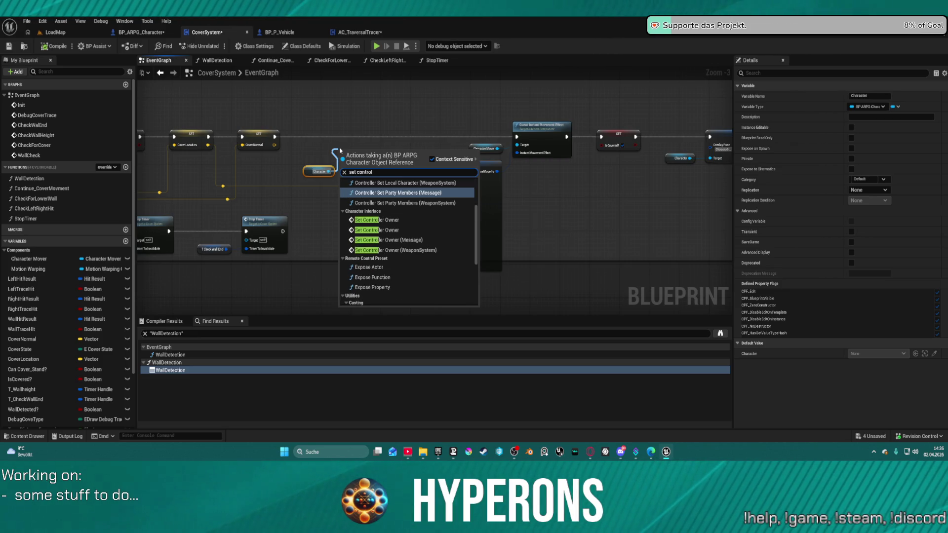
key(BackSpace)
key(BackSpace)
key(BackSpace)
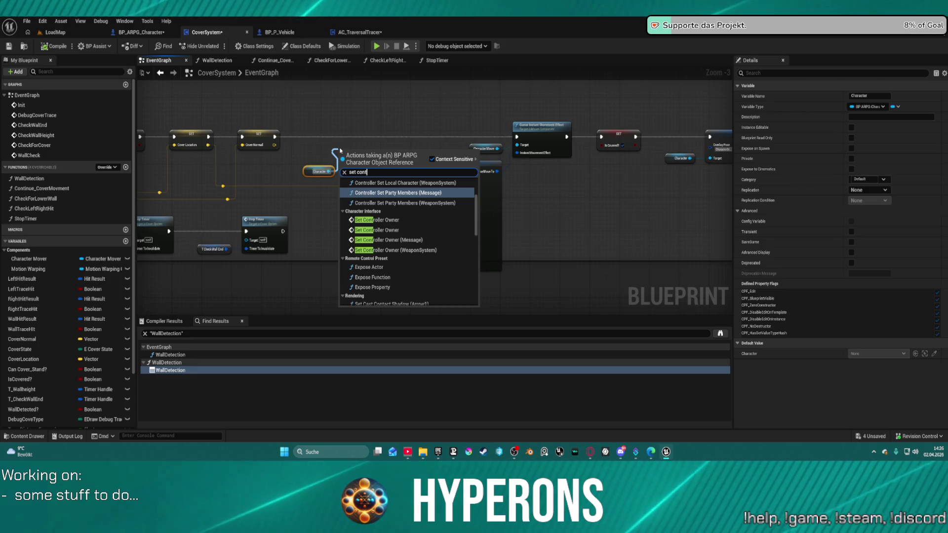
text(ove)
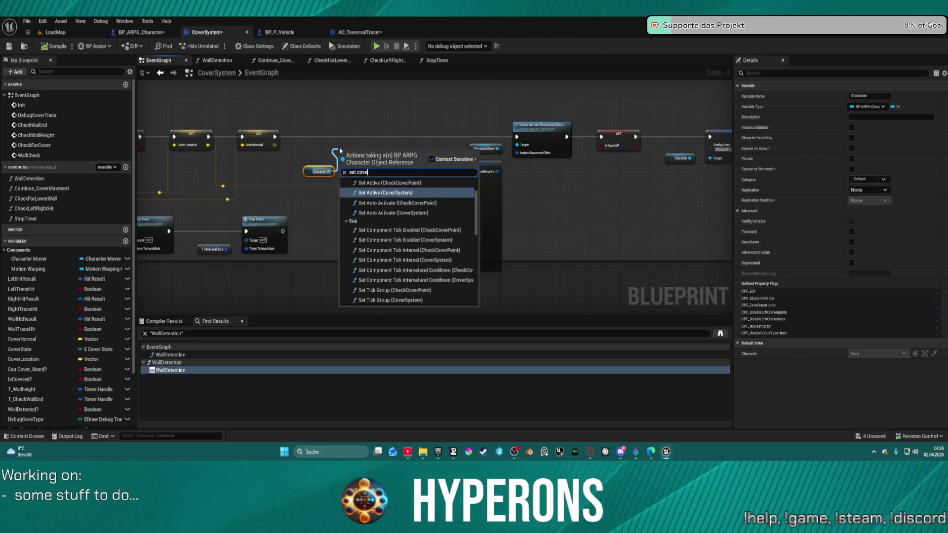
text(r poin)
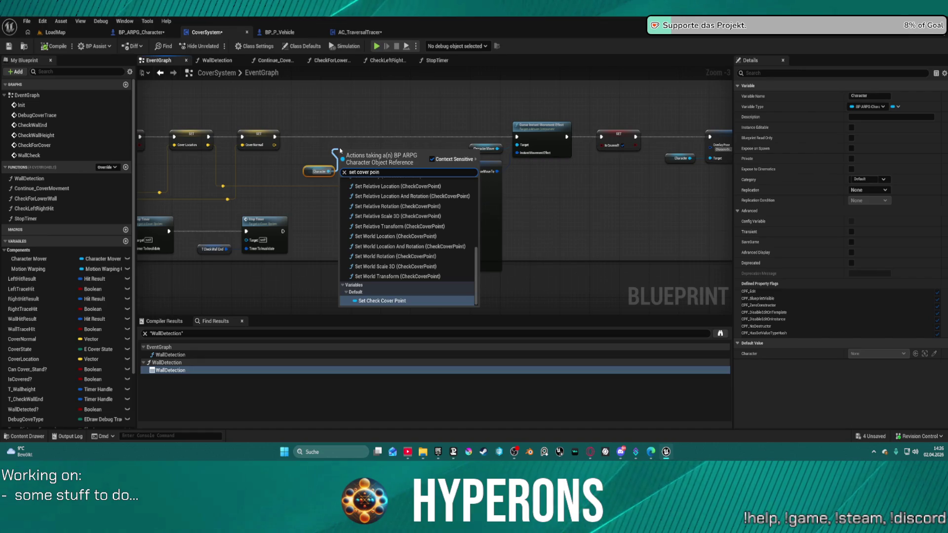
scroll(339, 150, down, 2)
text(t)
click(386, 301)
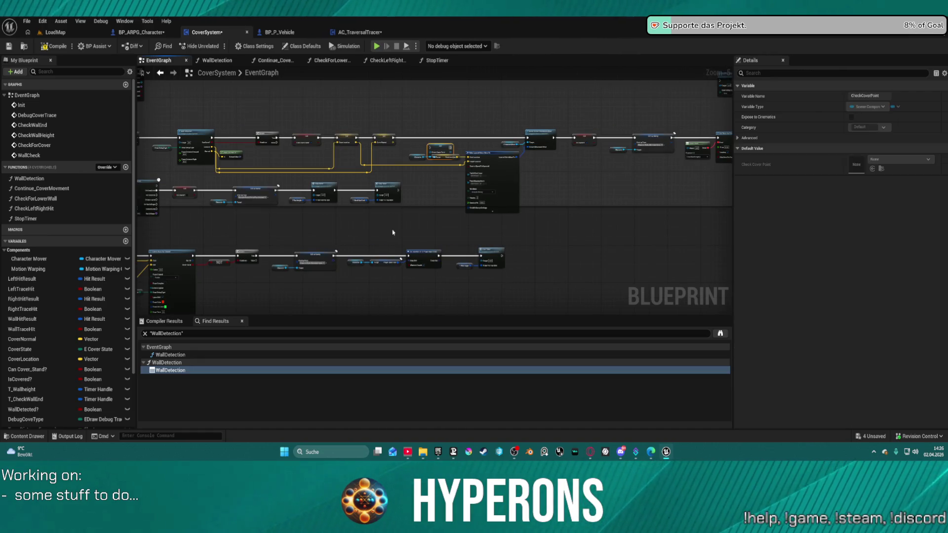
scroll(434, 148, up, 4)
drag(434, 190, 454, 171)
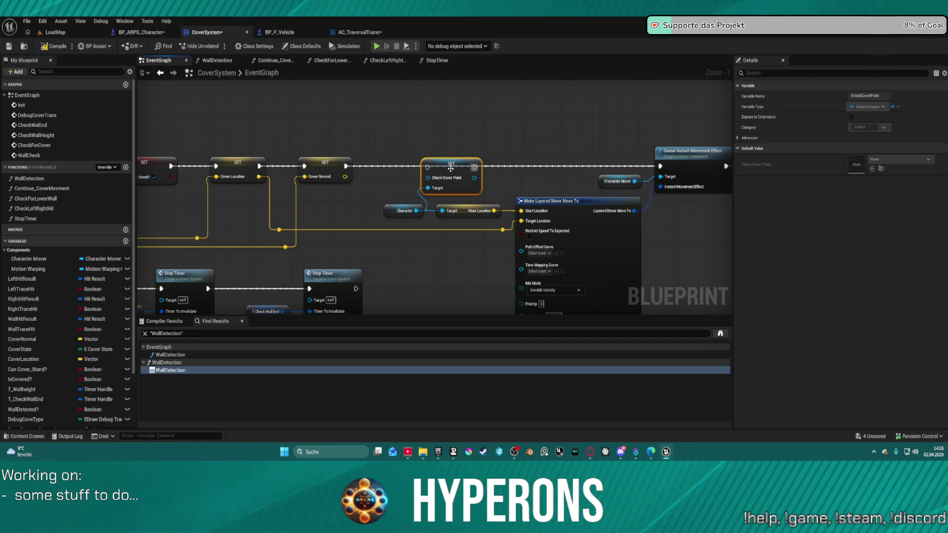
key(Delete)
Add a Get Check Cover Point node wired from the Character reference
click(420, 212)
drag(417, 211, 424, 183)
text(get cover)
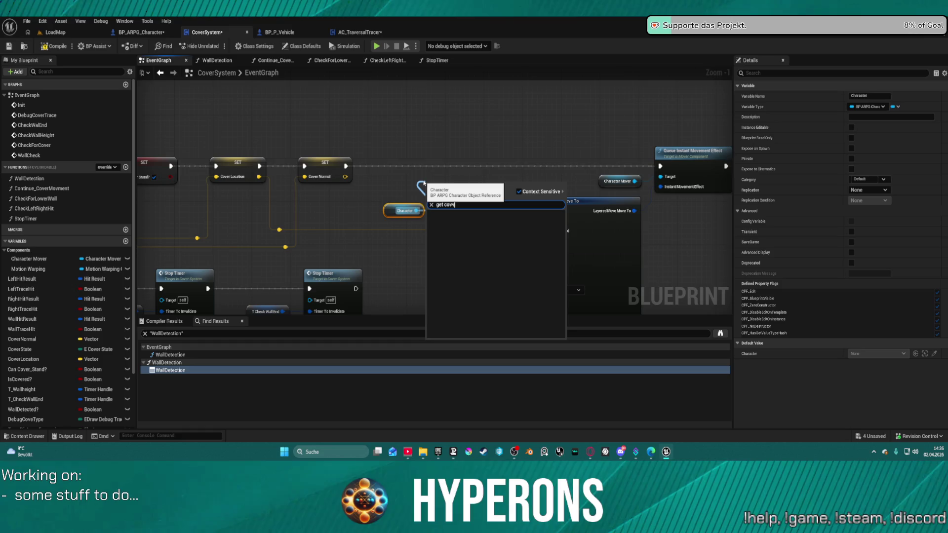
text( poin)
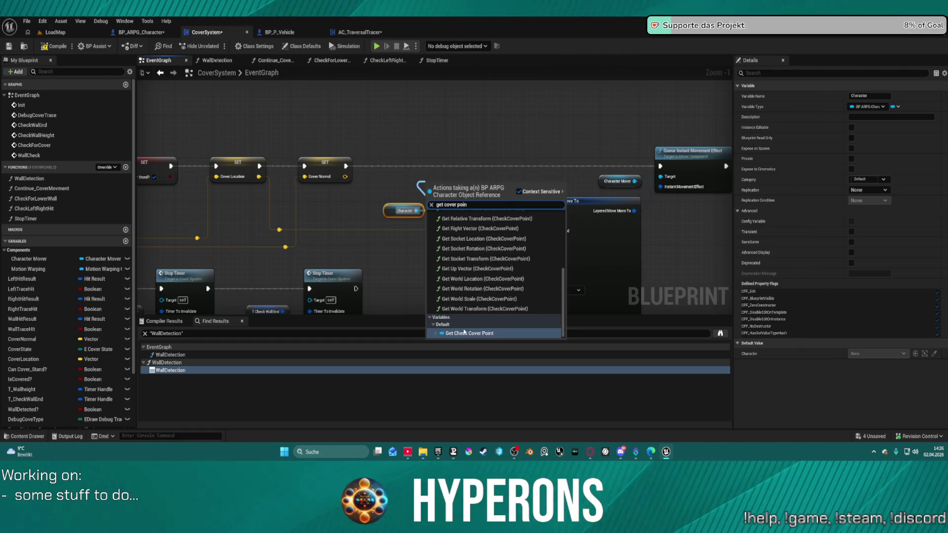
click(464, 333)
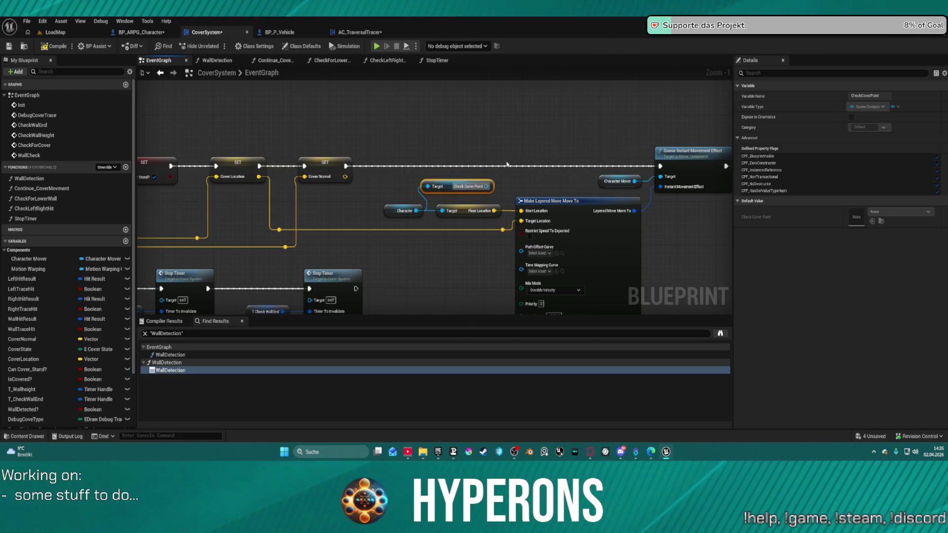
Add Set Relative Rotation on Check Cover Point, executing before Queue Instant Movement Effect
drag(470, 186, 504, 154)
text(set ro)
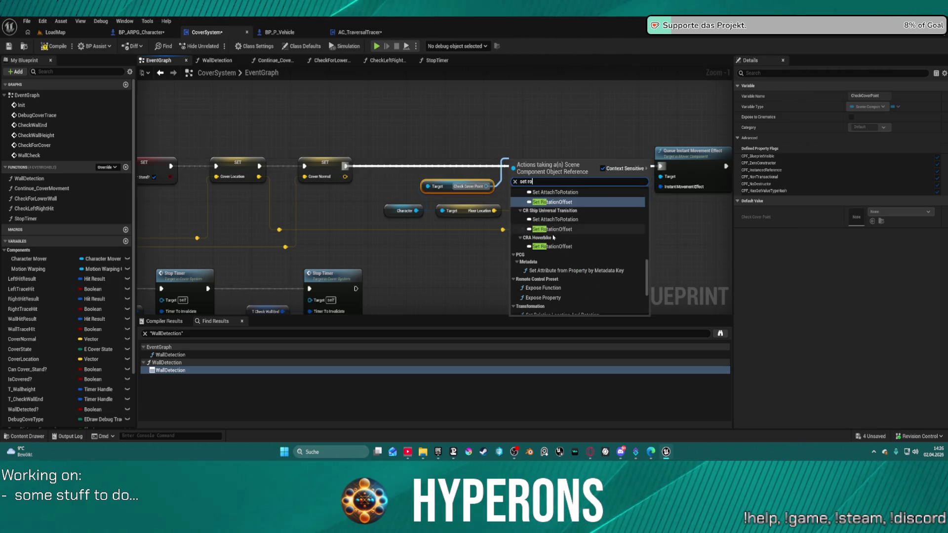
text(tation)
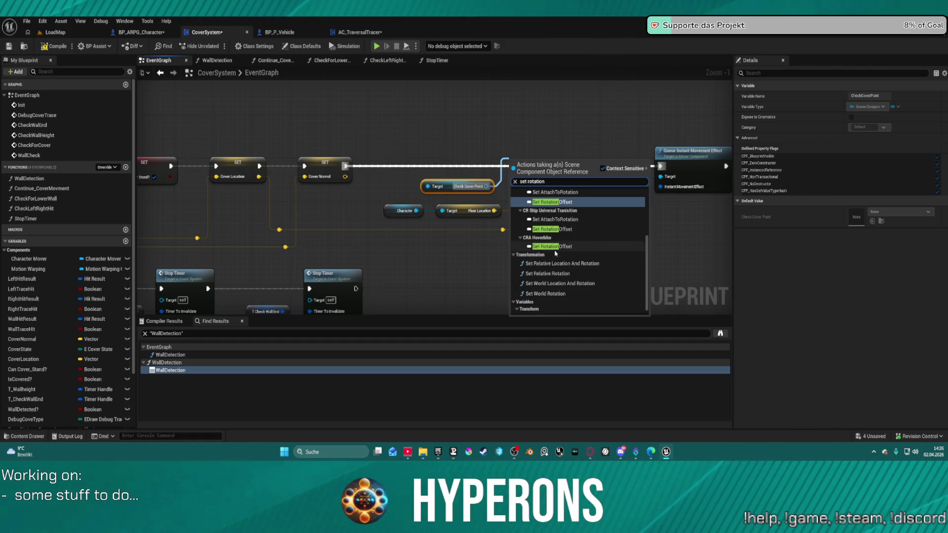
scroll(565, 269, down, 1)
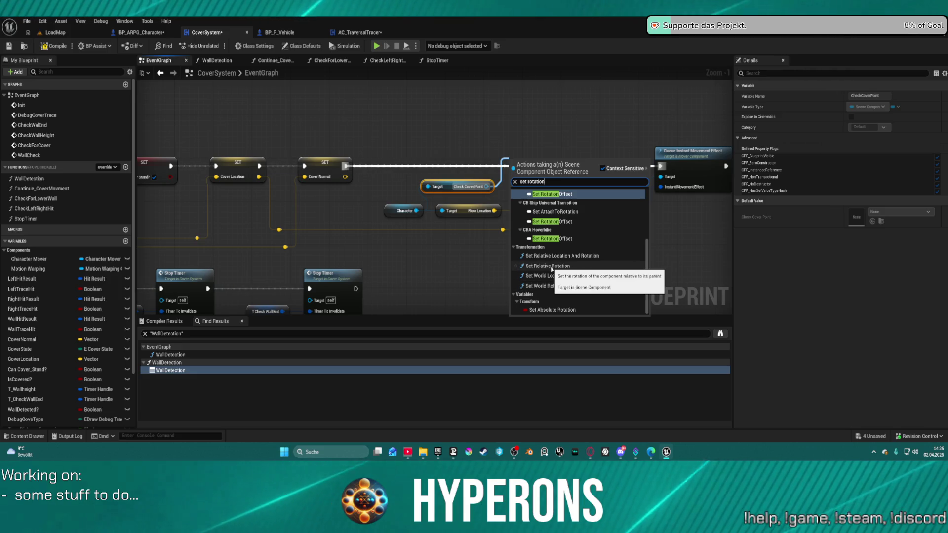
click(552, 266)
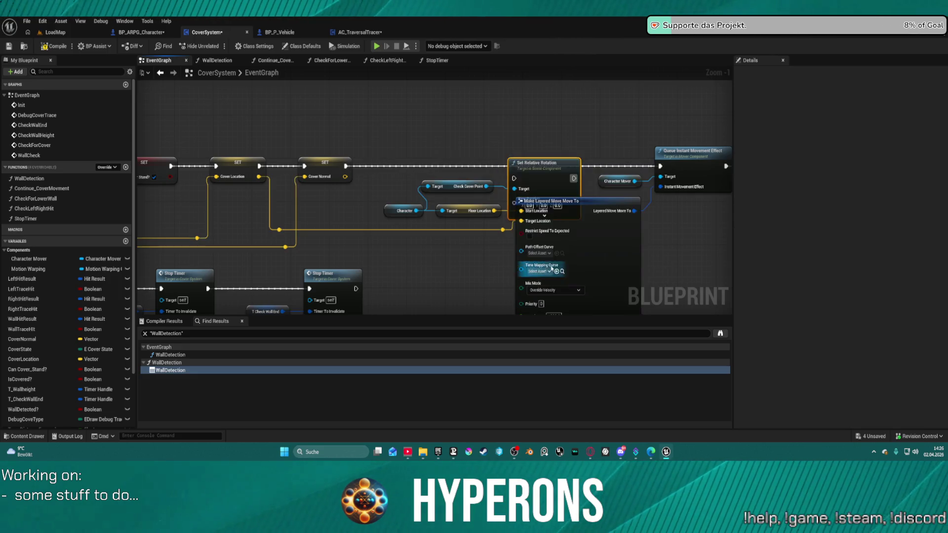
mouse_move(516, 192)
mouse_down()
mouse_move(517, 157)
mouse_move(346, 166)
mouse_up()
drag(573, 146, 660, 165)
mouse_move(404, 206)
mouse_down()
mouse_move(333, 203)
mouse_move(376, 232)
mouse_up()
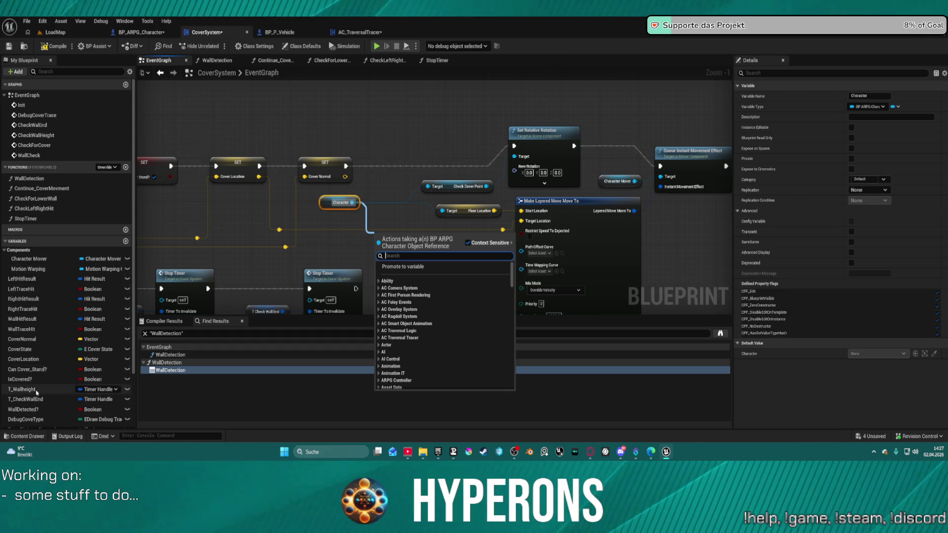
Place a Character Mover reference in the graph, then delete it
scroll(38, 382, down, 3)
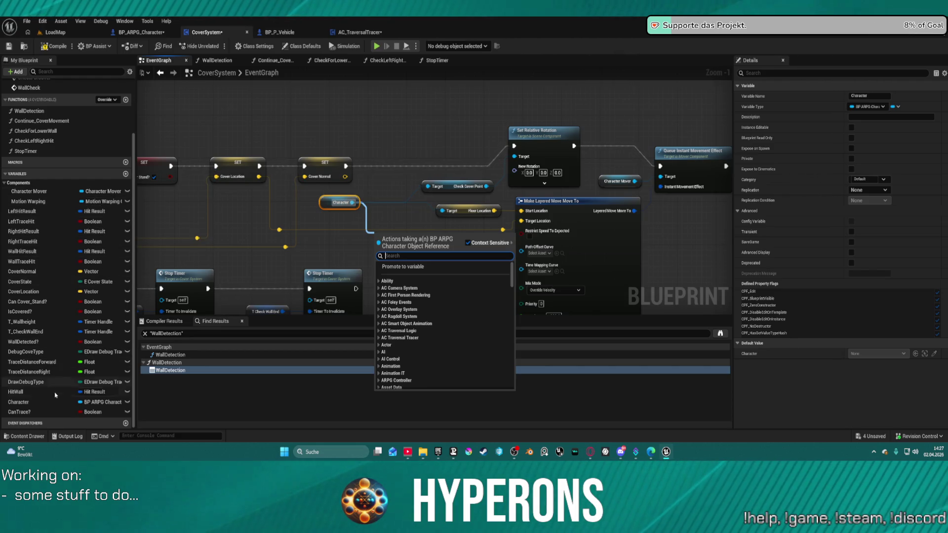
mouse_move(30, 191)
mouse_down()
mouse_move(267, 166)
mouse_move(397, 247)
mouse_up()
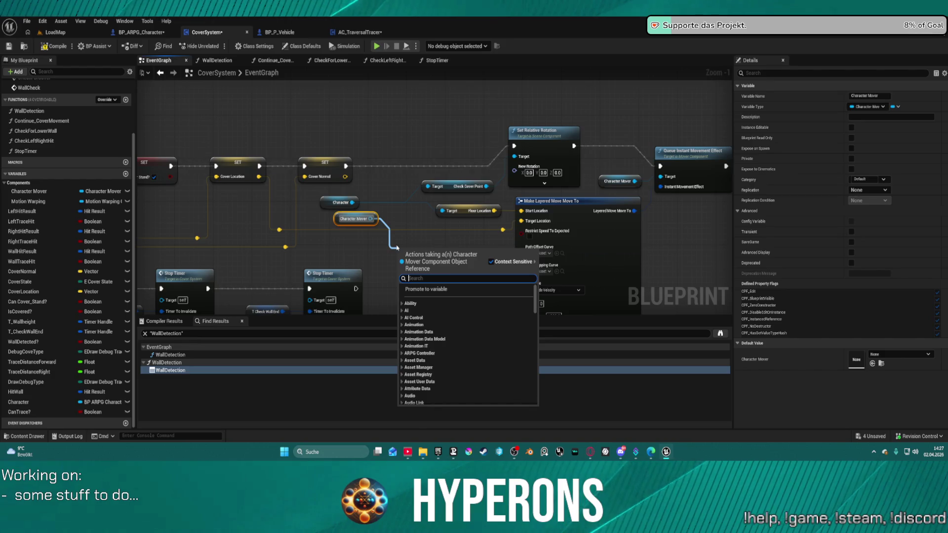
text(input)
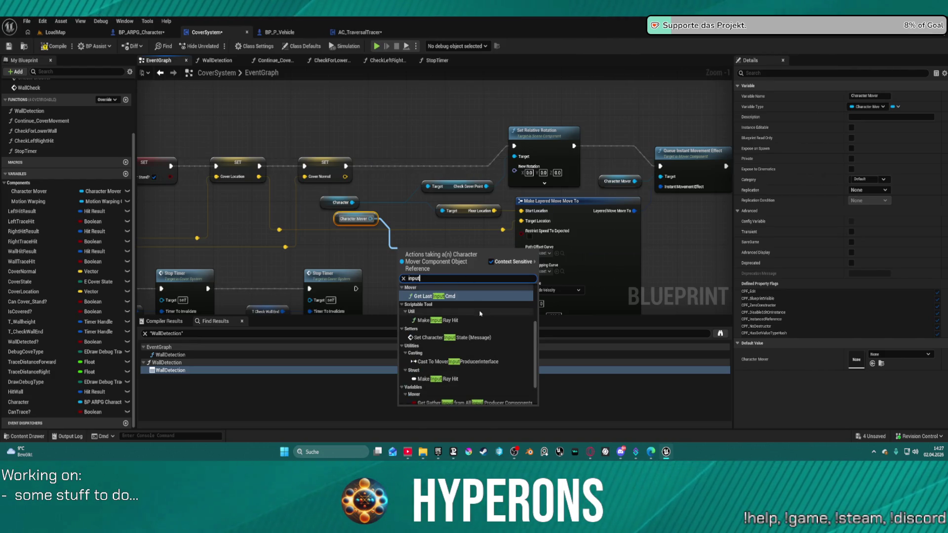
scroll(479, 346, down, 3)
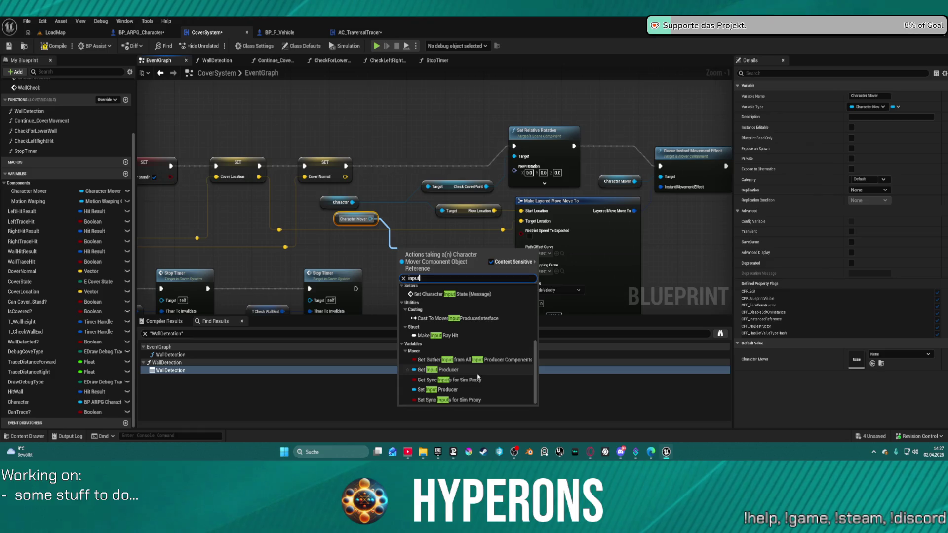
key(Escape)
key(Delete)
Get Mover Custom Inputs Post Sim from Character and add an expanded Break S Mover Custom Inputs node
drag(352, 203, 374, 241)
text(input)
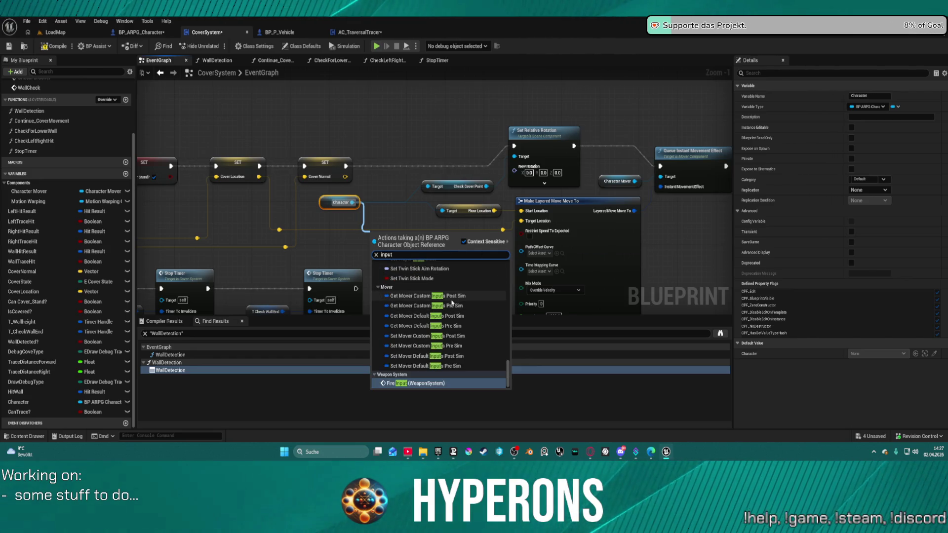
click(451, 298)
drag(457, 236, 462, 291)
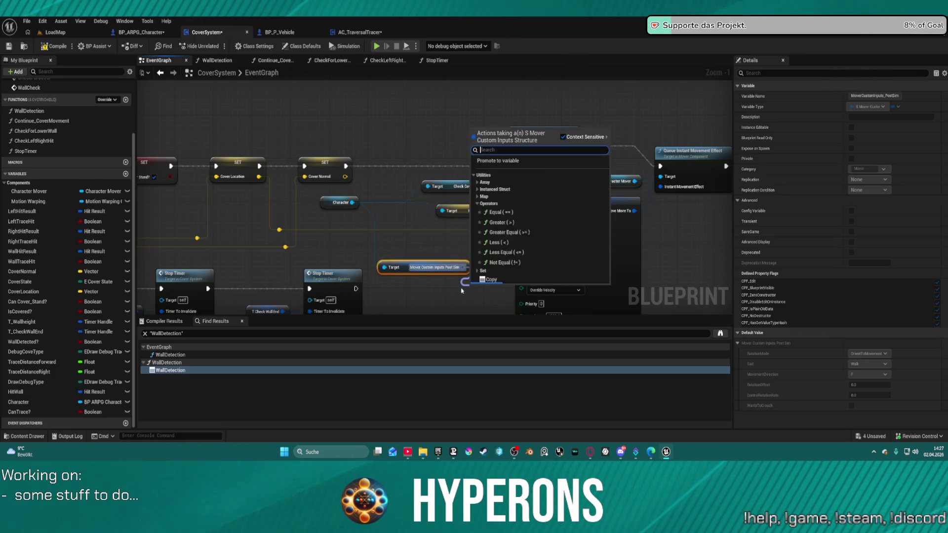
text(brea)
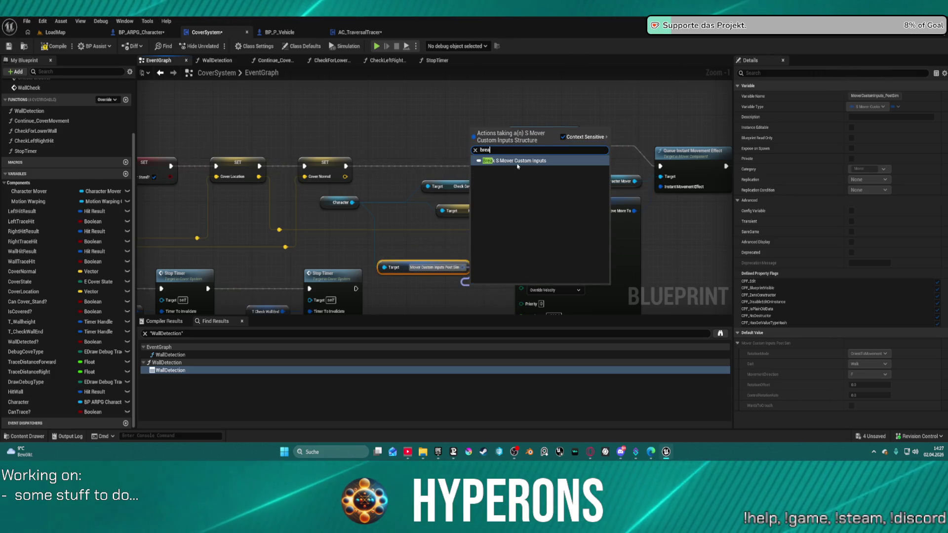
key(Return)
mouse_move(492, 291)
mouse_down()
mouse_move(382, 228)
mouse_move(393, 232)
mouse_move(376, 118)
mouse_up()
click(373, 242)
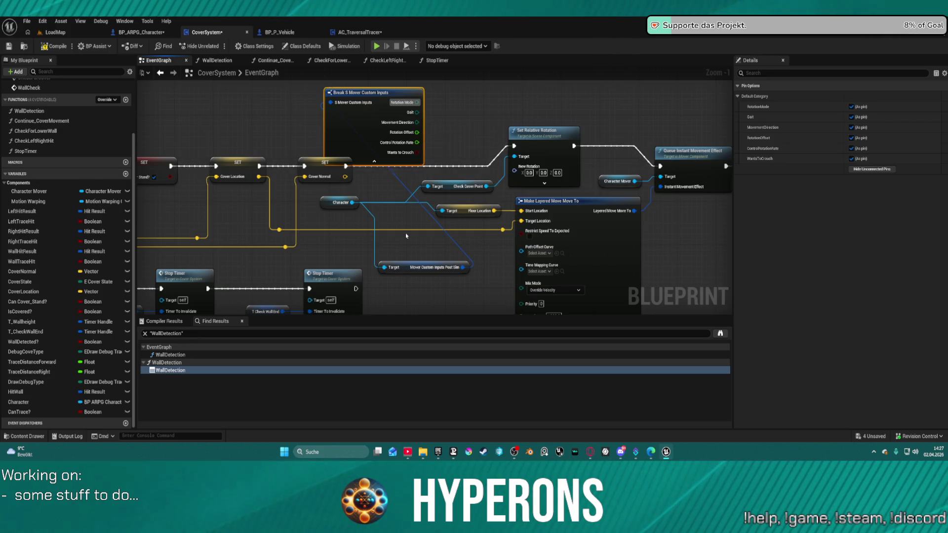
Replace the custom inputs nodes with a Mover Default Inputs Post Sim getter from Character
key(Delete)
click(424, 267)
key(Delete)
drag(352, 203, 382, 239)
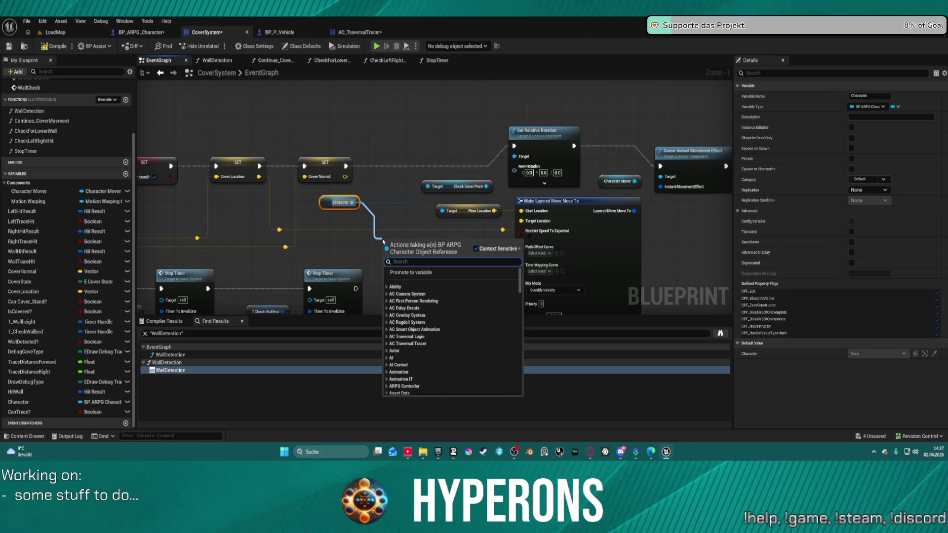
text(default inp)
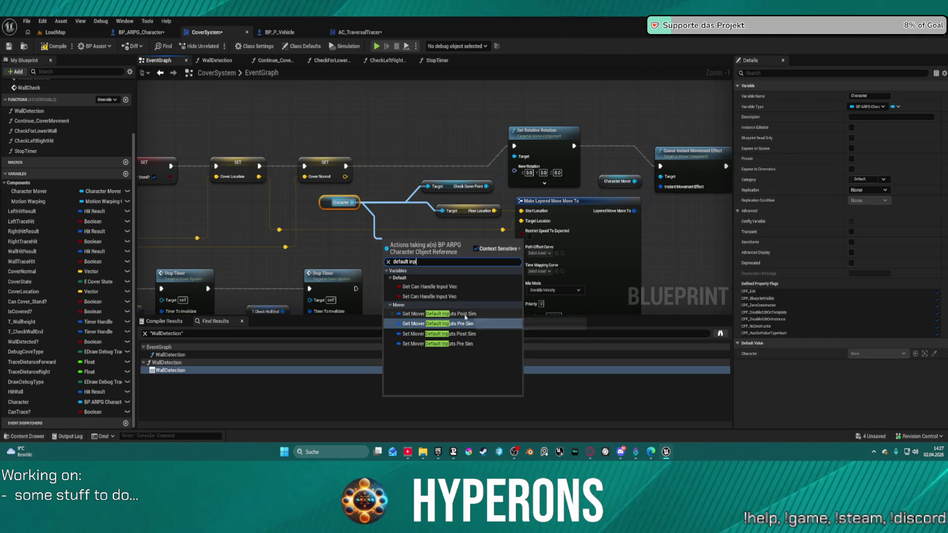
click(439, 313)
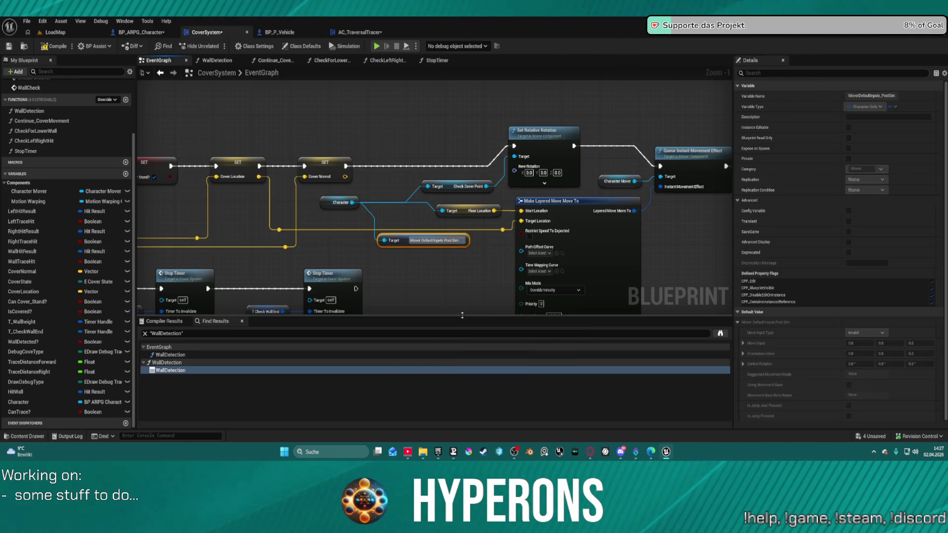
Break the default inputs and wire Control Rotation into Set Relative Rotation's New Rotation
drag(461, 240, 468, 272)
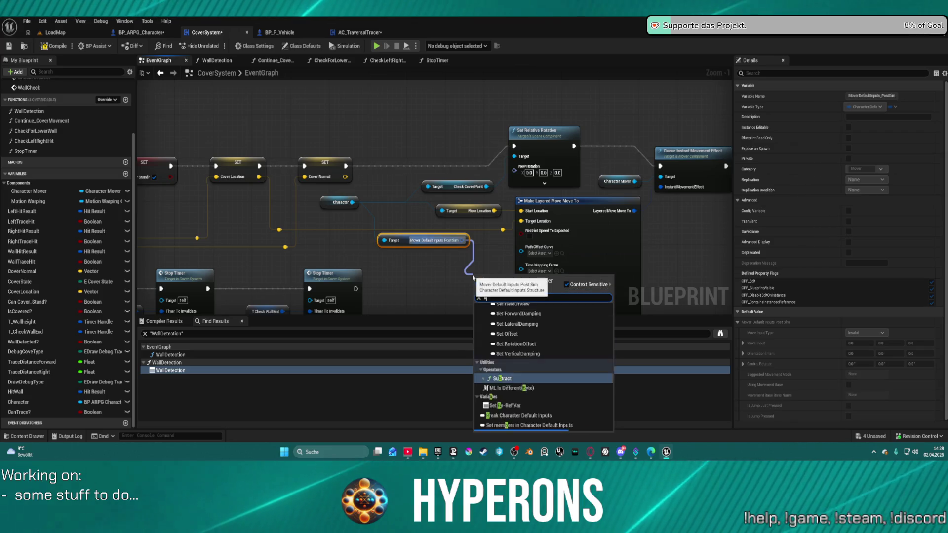
text(brea)
click(530, 309)
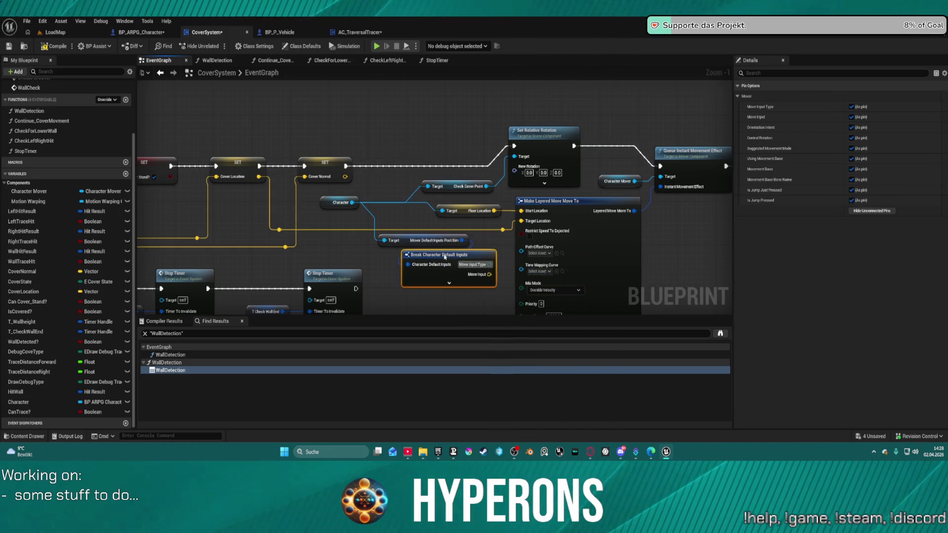
click(439, 282)
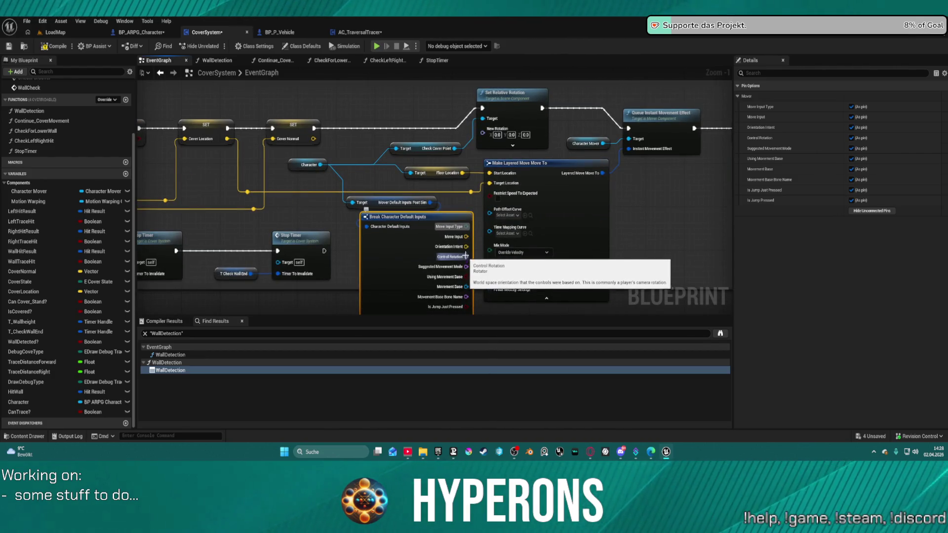
mouse_move(465, 256)
mouse_down()
mouse_move(420, 192)
mouse_move(375, 198)
mouse_move(482, 128)
mouse_up()
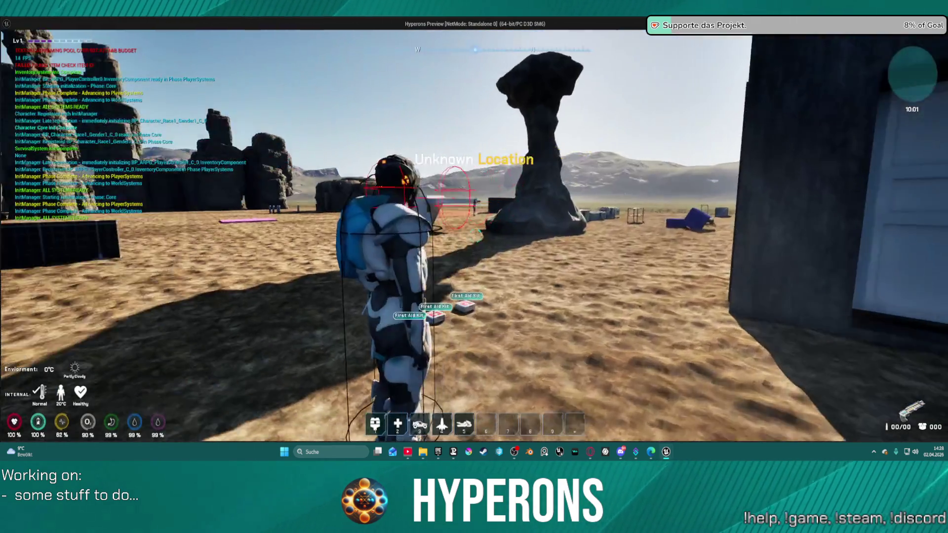
Walk the character into cover at the wall, move along it and back, then stop the session
key(w)
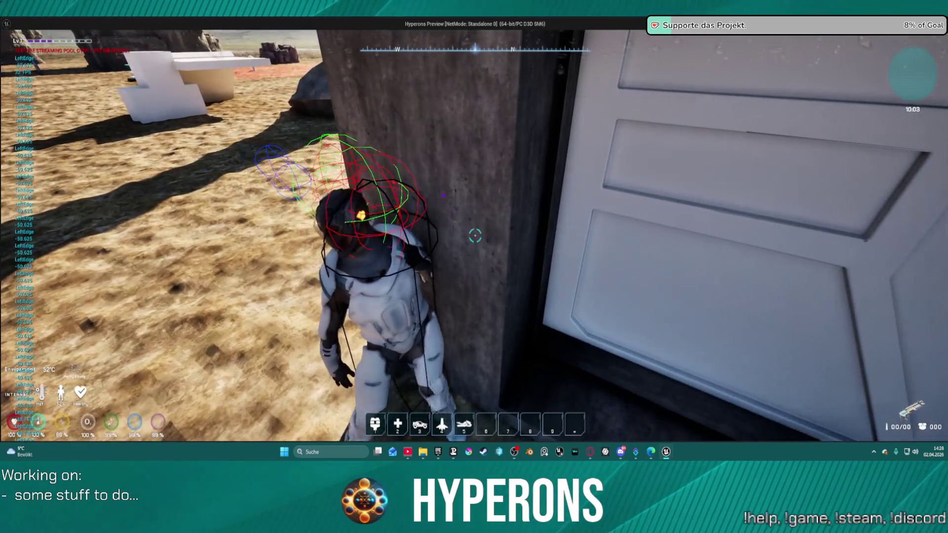
key(d)
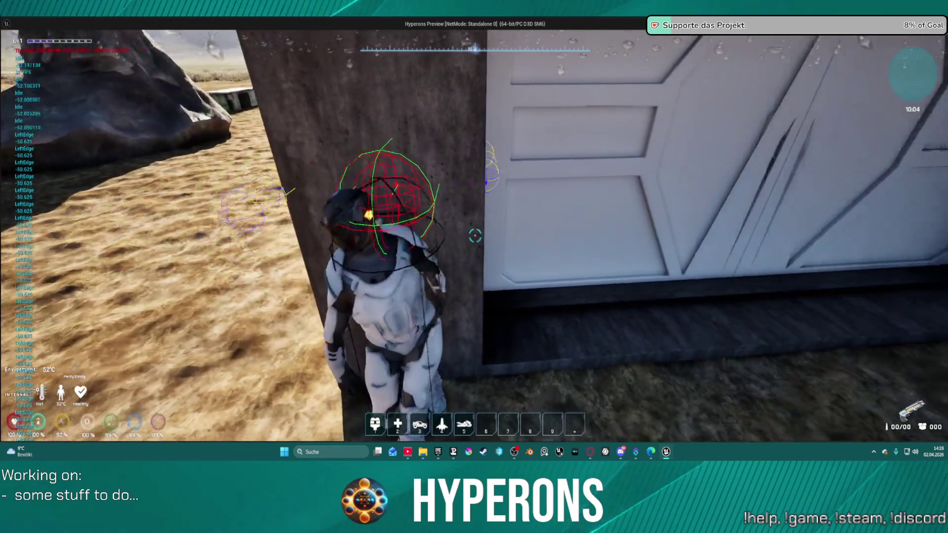
key(a)
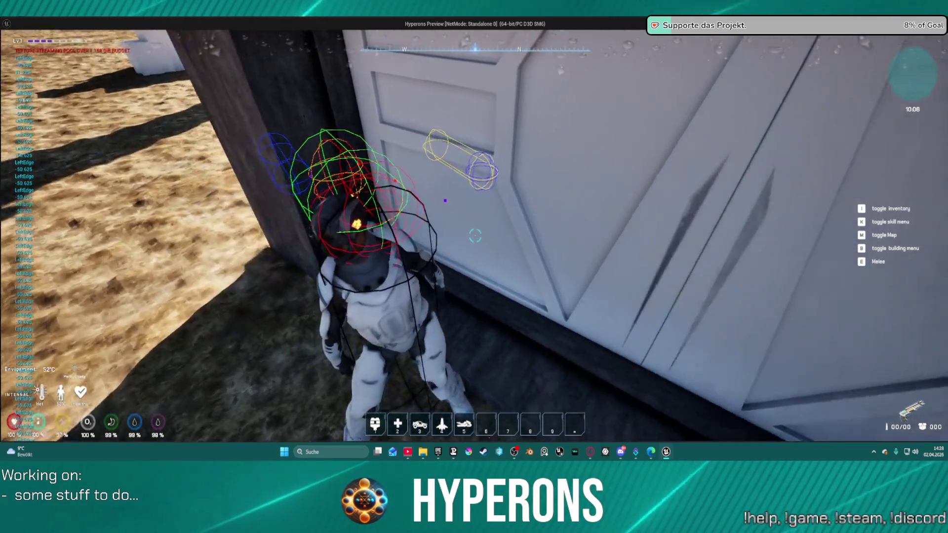
key(Escape)
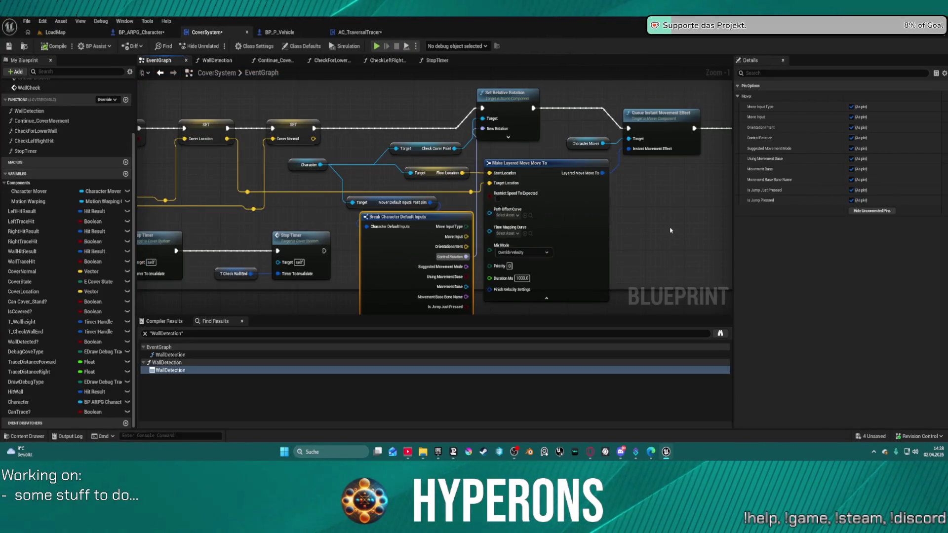
From BP_ARPG_Character's SkeletalMesh, browse to its anim class HyperCharacter_Mover_ABP and open it
click(581, 217)
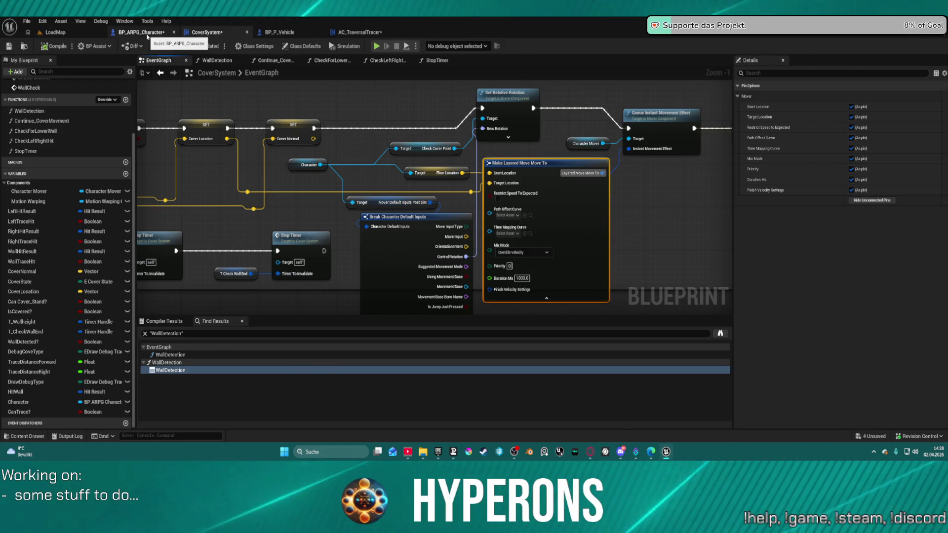
click(144, 33)
scroll(348, 144, down, 2)
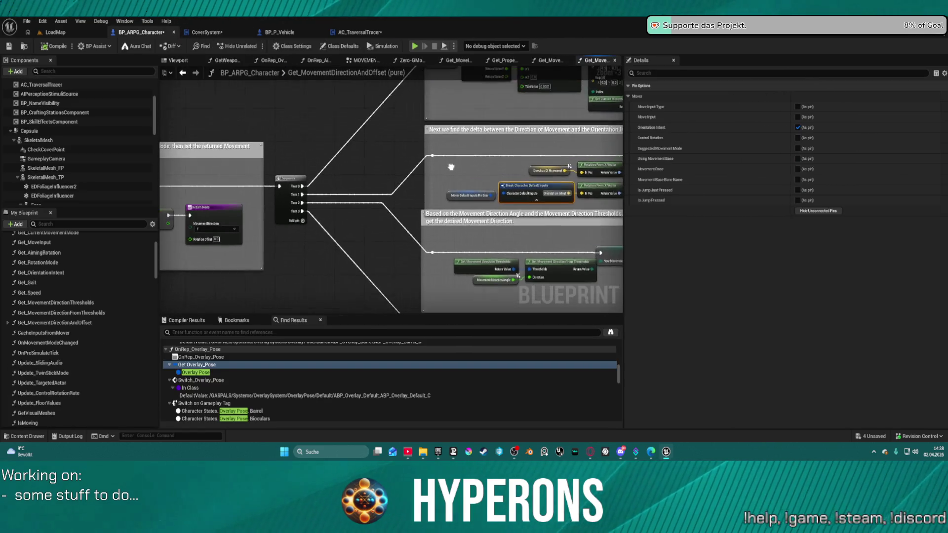
scroll(462, 153, up, 2)
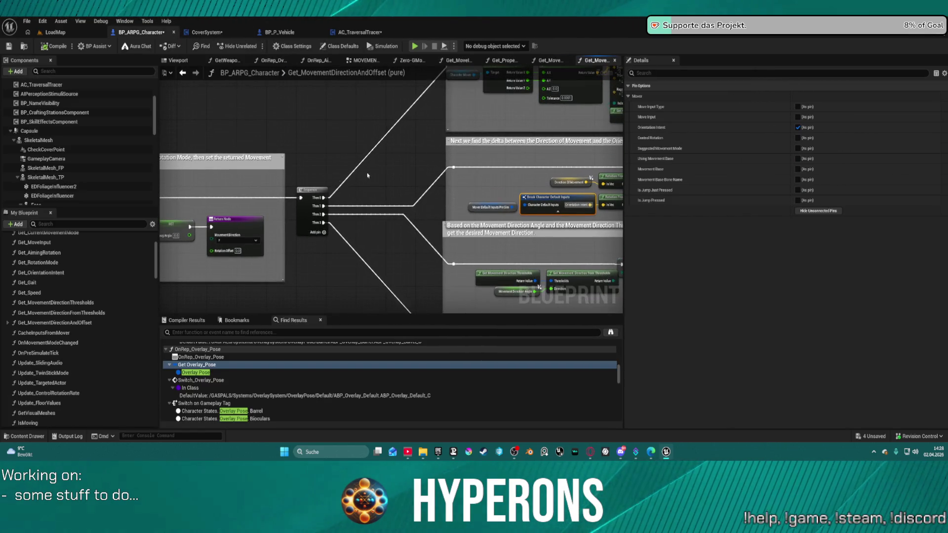
click(38, 140)
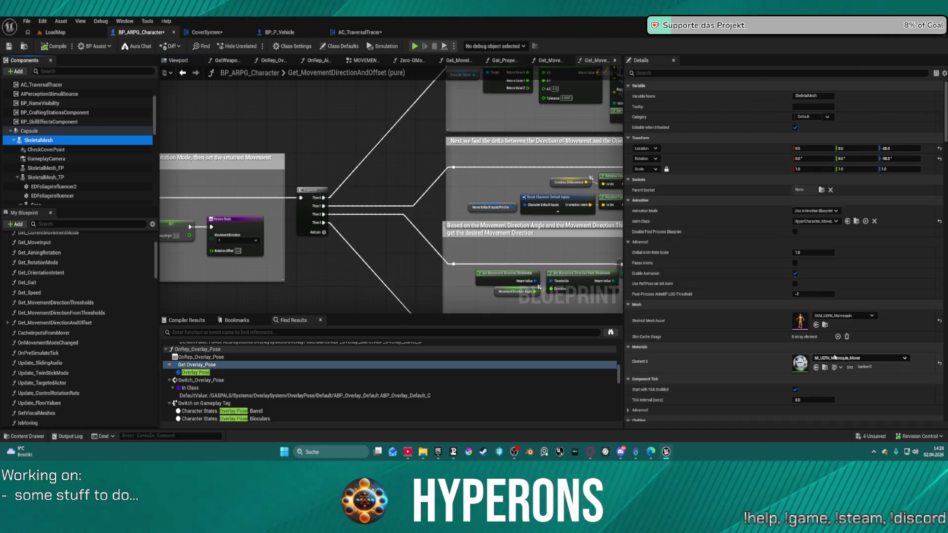
click(824, 325)
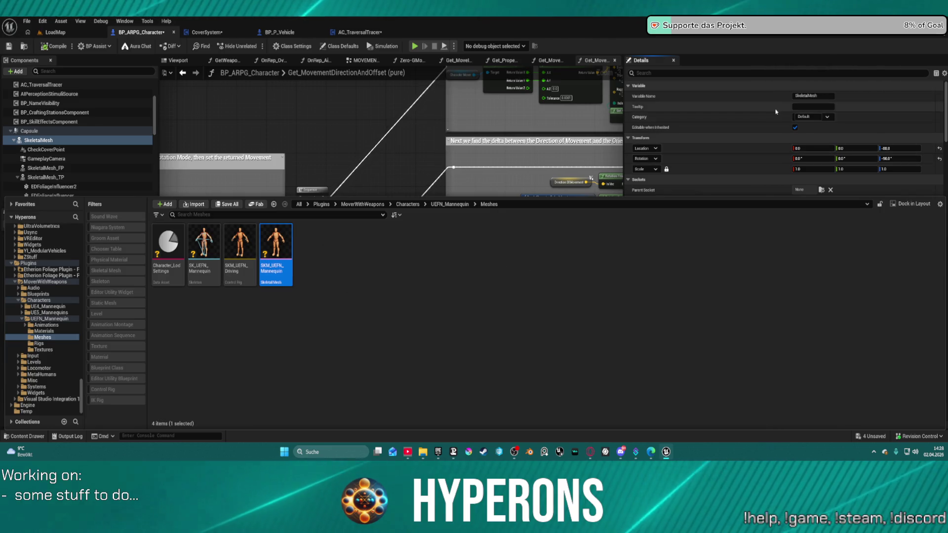
click(741, 108)
click(856, 222)
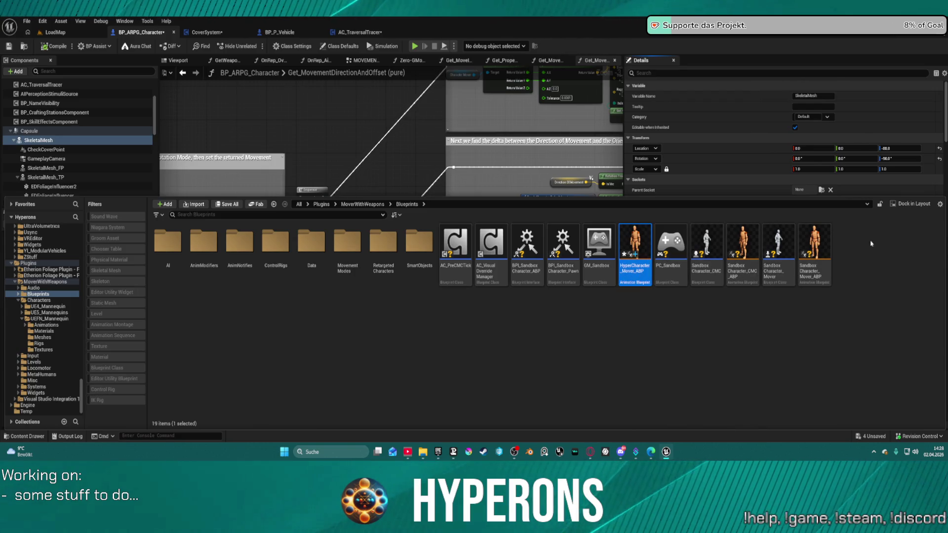
double_click(642, 238)
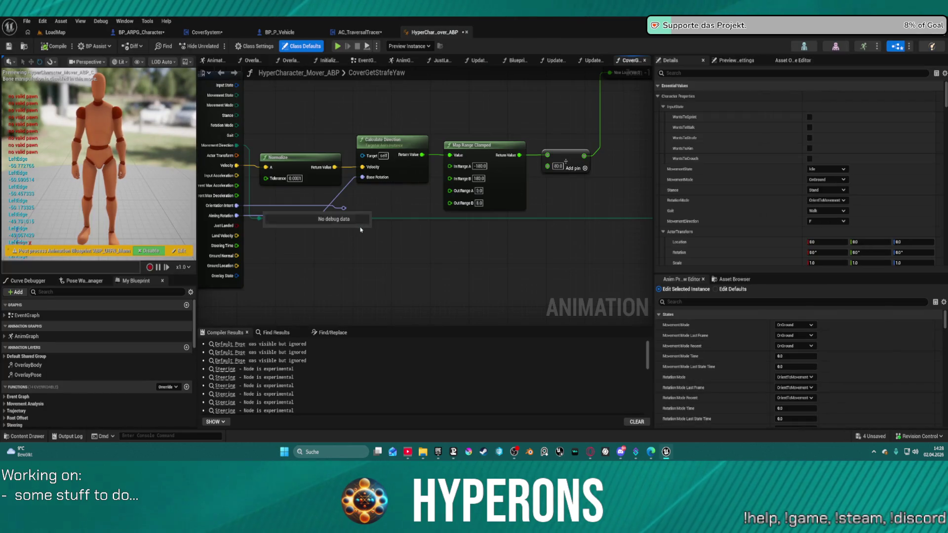
mouse_move(349, 207)
mouse_down()
mouse_move(520, 220)
mouse_move(470, 209)
mouse_move(478, 217)
mouse_move(449, 201)
mouse_move(247, 227)
mouse_move(443, 298)
mouse_move(572, 265)
mouse_up()
click(285, 146)
drag(447, 146, 525, 165)
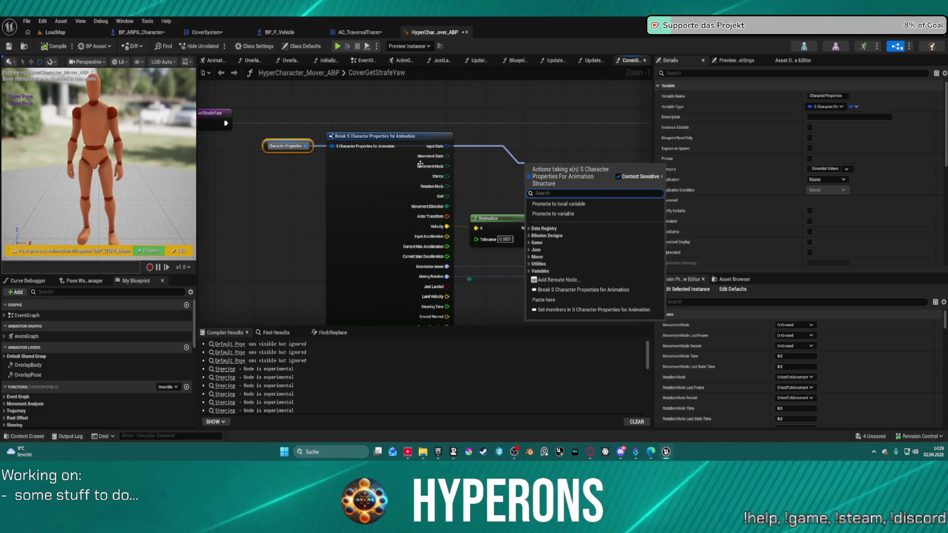
scroll(381, 183, down, 4)
scroll(381, 183, up, 5)
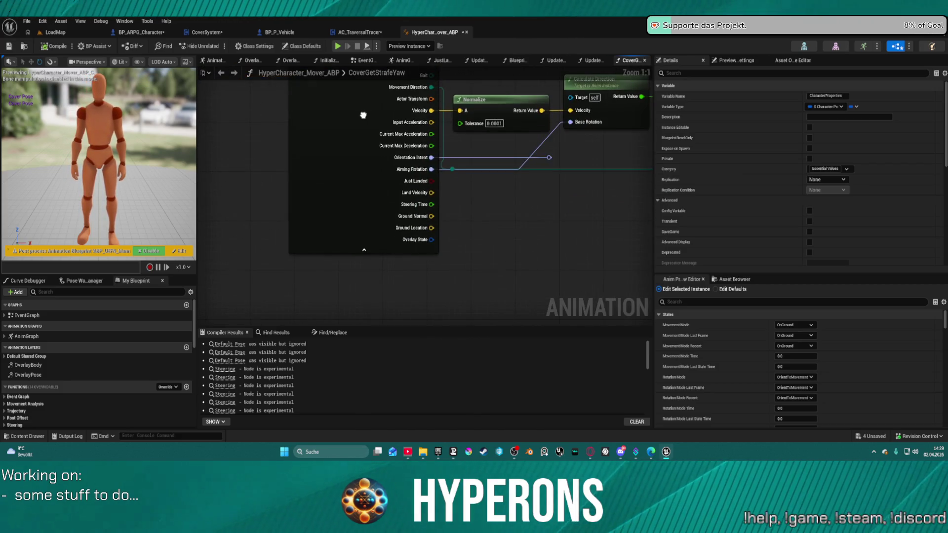
drag(363, 115, 408, 284)
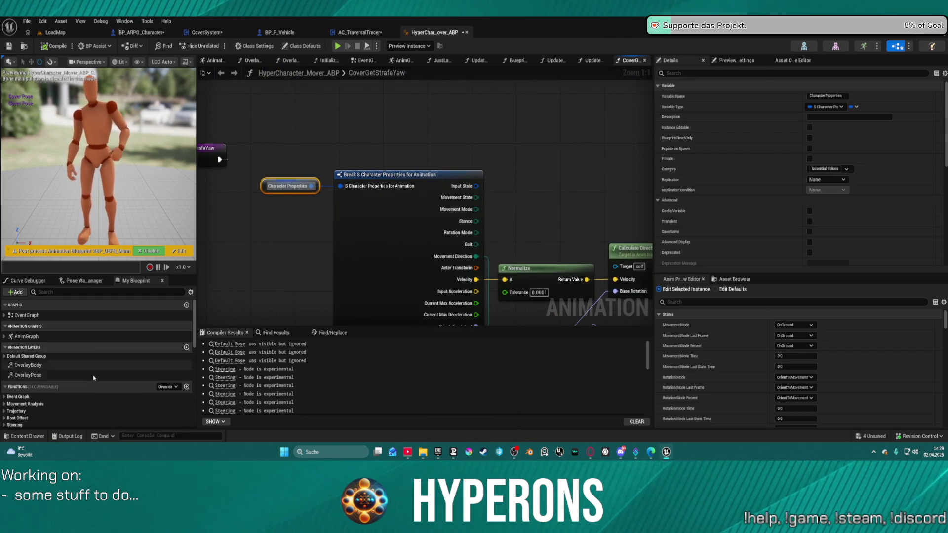
scroll(45, 388, down, 5)
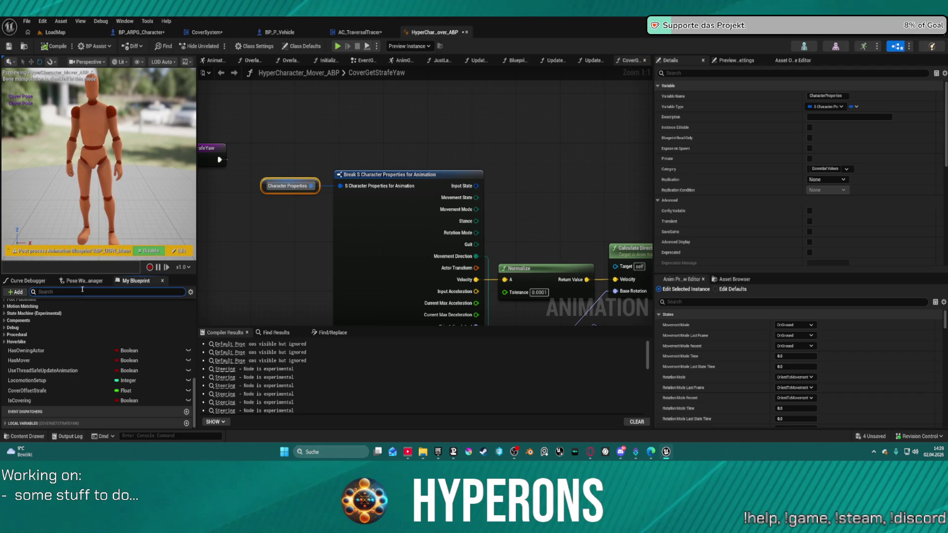
text(mover)
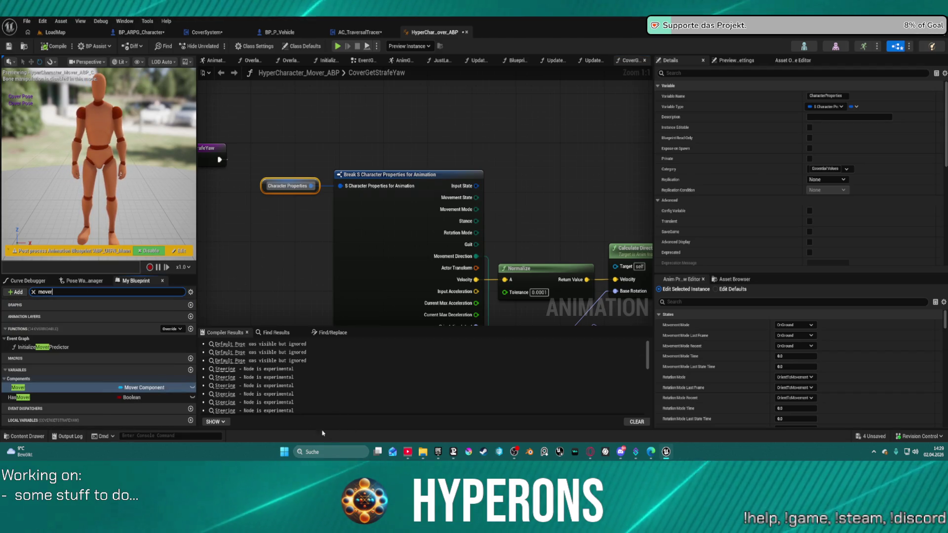
drag(47, 391, 553, 171)
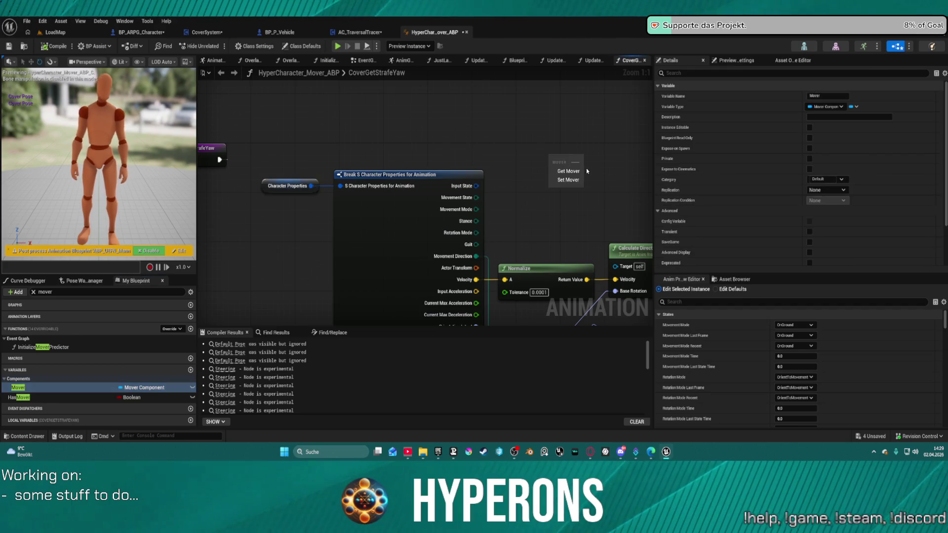
click(568, 178)
drag(293, 140, 332, 173)
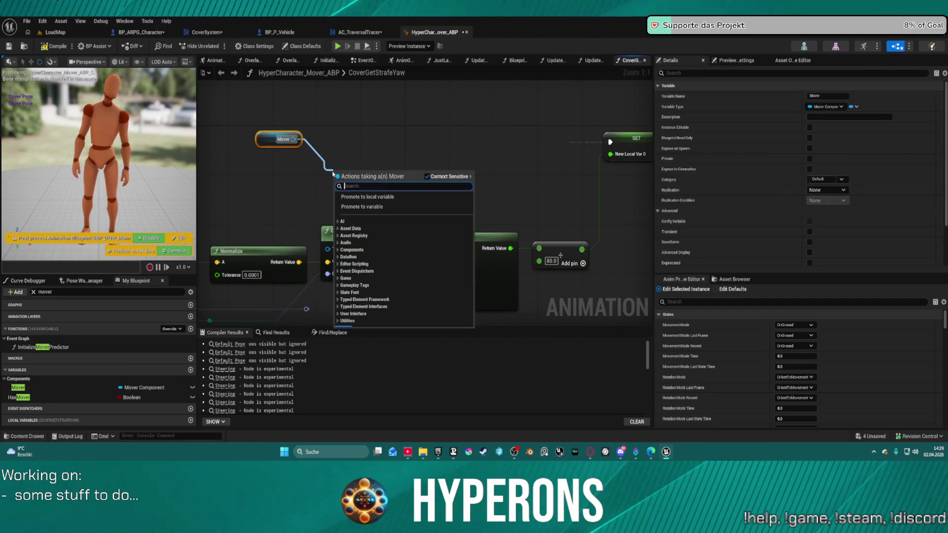
text(cust)
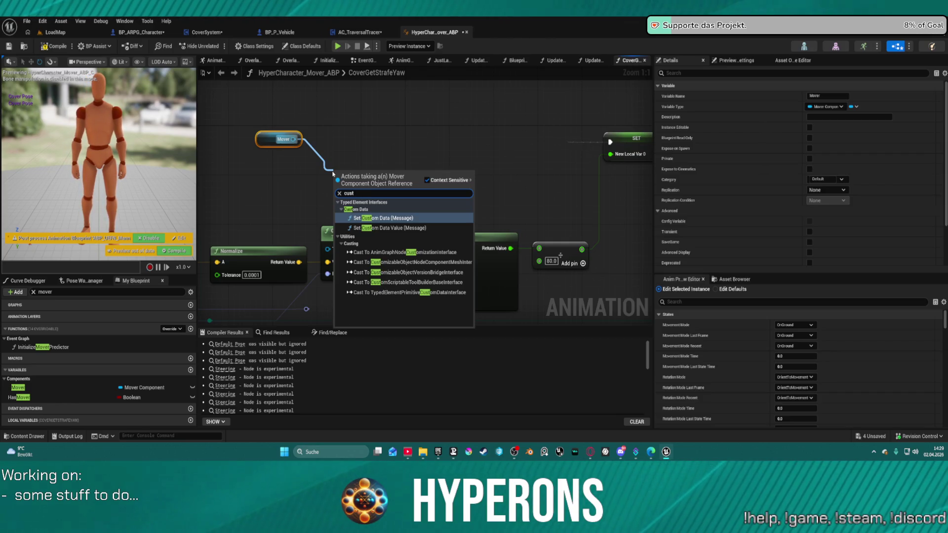
key(BackSpace)
key(BackSpace)
key(BackSpace)
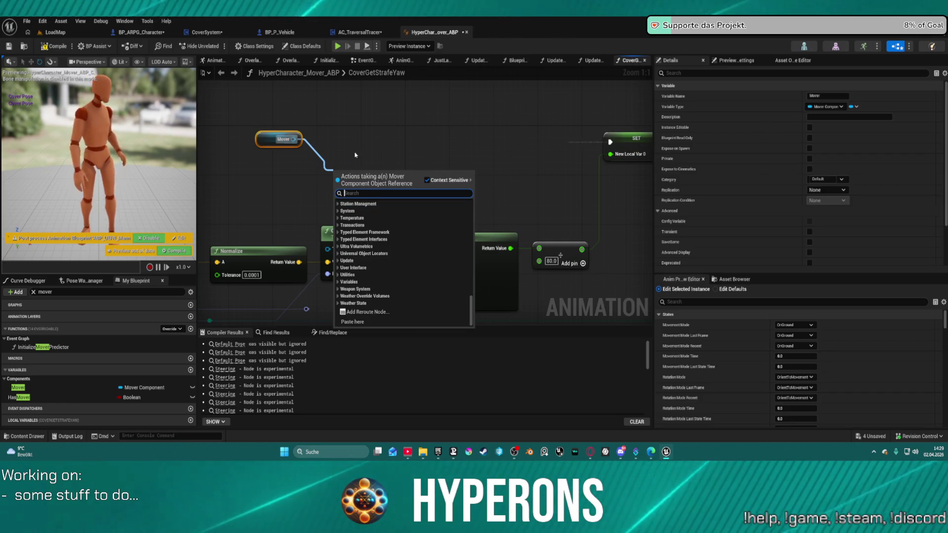
click(355, 155)
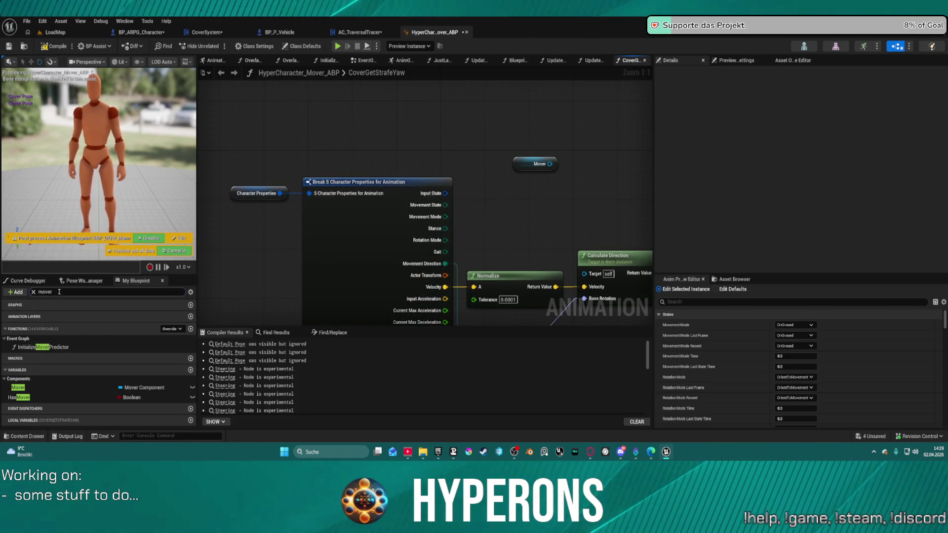
Search My Blueprint for 'ch' and select the CharacterProperties variable
text(ca)
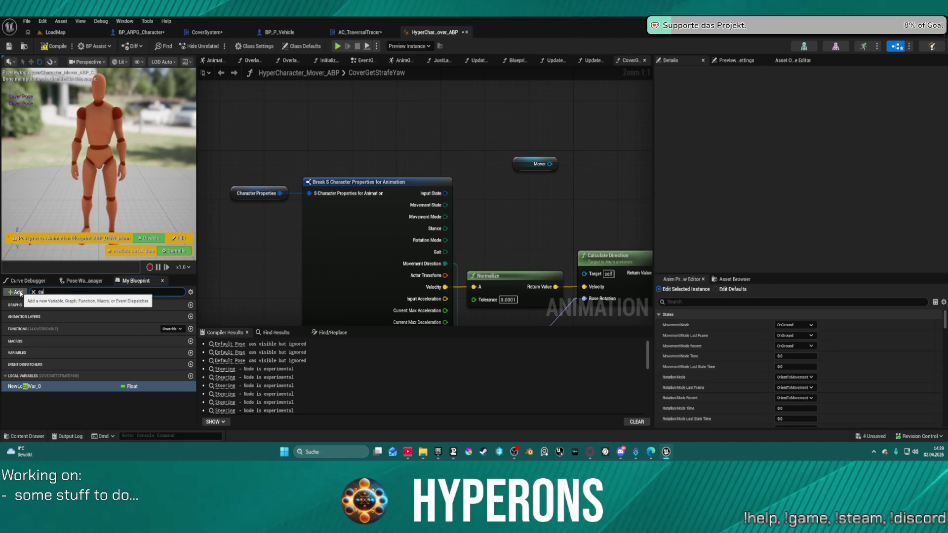
key(BackSpace)
text(hara)
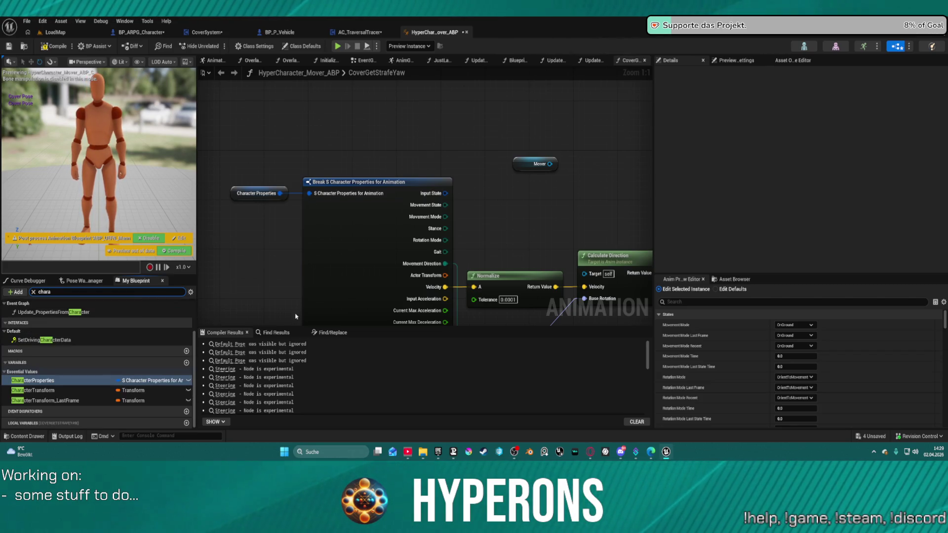
scroll(108, 338, up, 3)
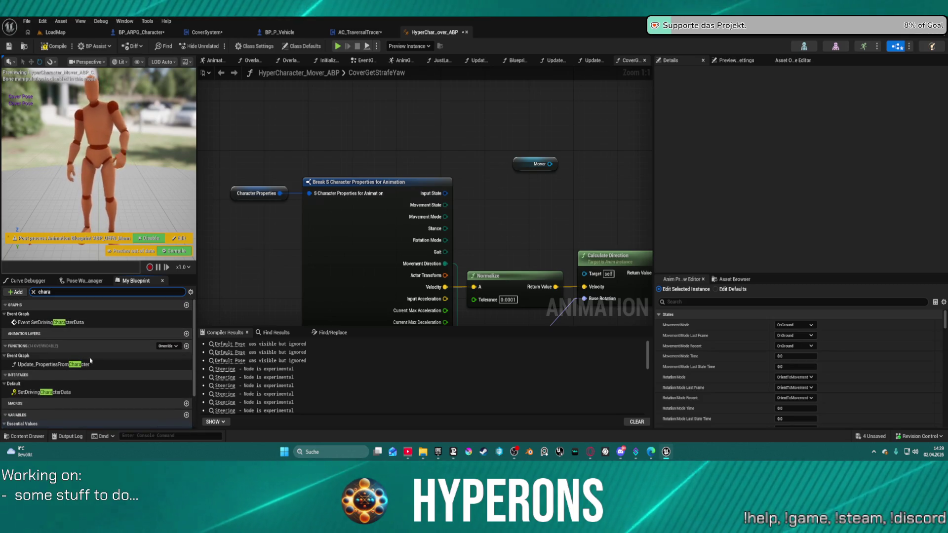
scroll(94, 385, down, 2)
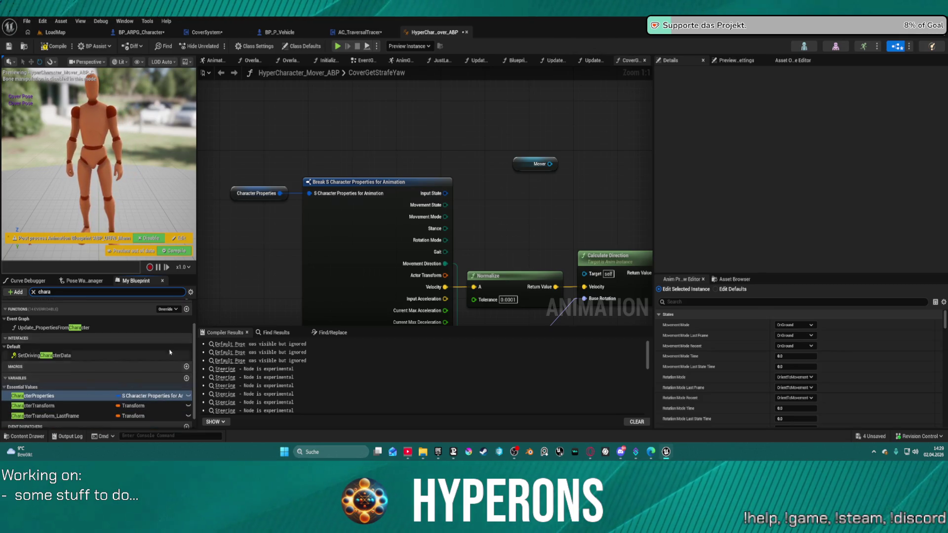
click(289, 143)
drag(290, 142, 340, 93)
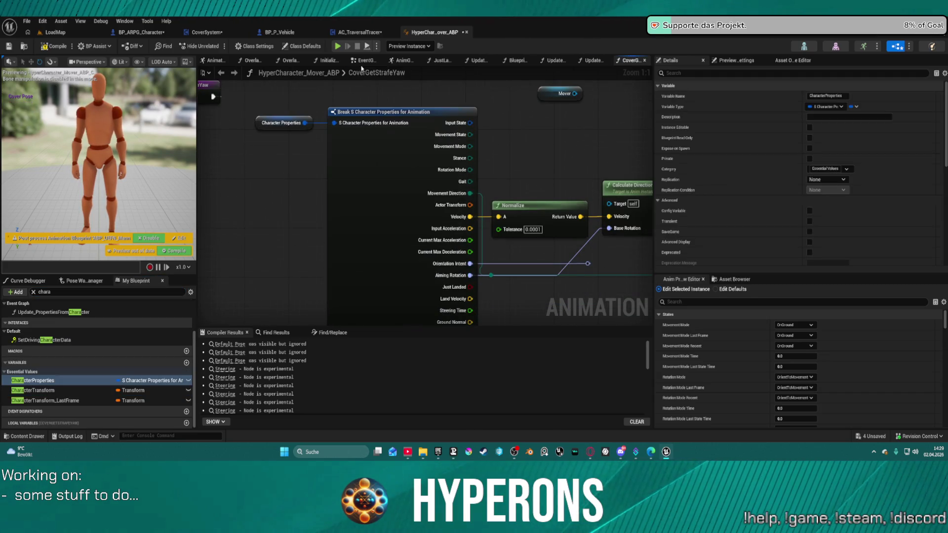
Open Update_CVarDrivenVariables from the EventGraph and inspect its console variable nodes
click(364, 61)
mouse_move(568, 247)
mouse_down()
mouse_move(459, 213)
mouse_move(341, 213)
mouse_up()
double_click(411, 180)
scroll(411, 179, up, 7)
mouse_move(411, 179)
mouse_down()
mouse_move(394, 155)
mouse_move(322, 145)
mouse_move(418, 234)
mouse_move(431, 233)
mouse_move(427, 29)
mouse_up()
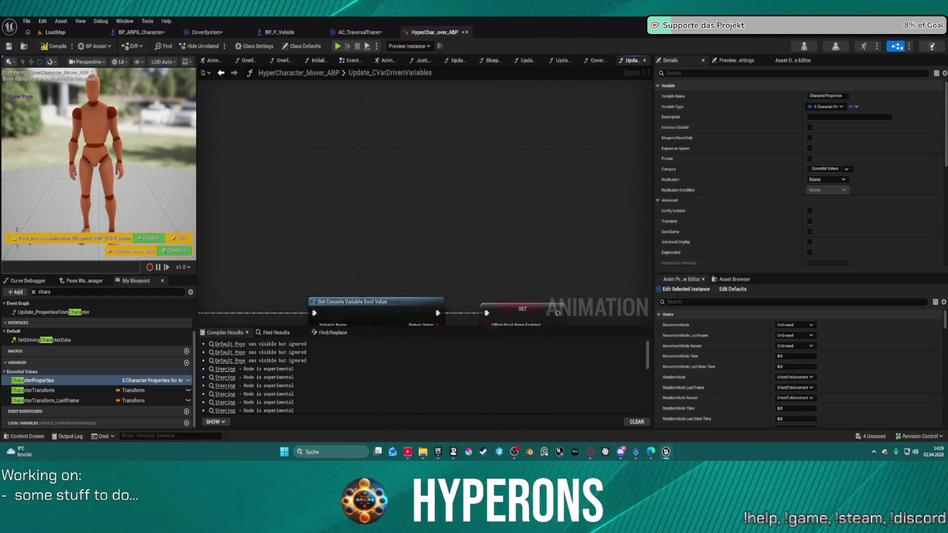
drag(340, 357, 340, 141)
Open Update_PropertiesFromCharacter and pan to its Cover Get Strafe Yaw call
click(220, 73)
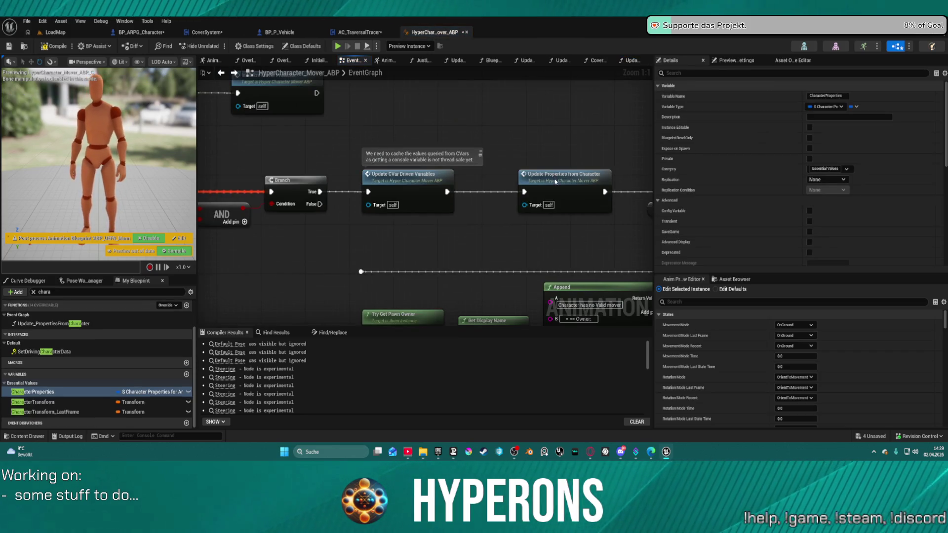
double_click(555, 182)
mouse_move(437, 248)
mouse_down()
mouse_move(489, 289)
mouse_move(572, 321)
mouse_up()
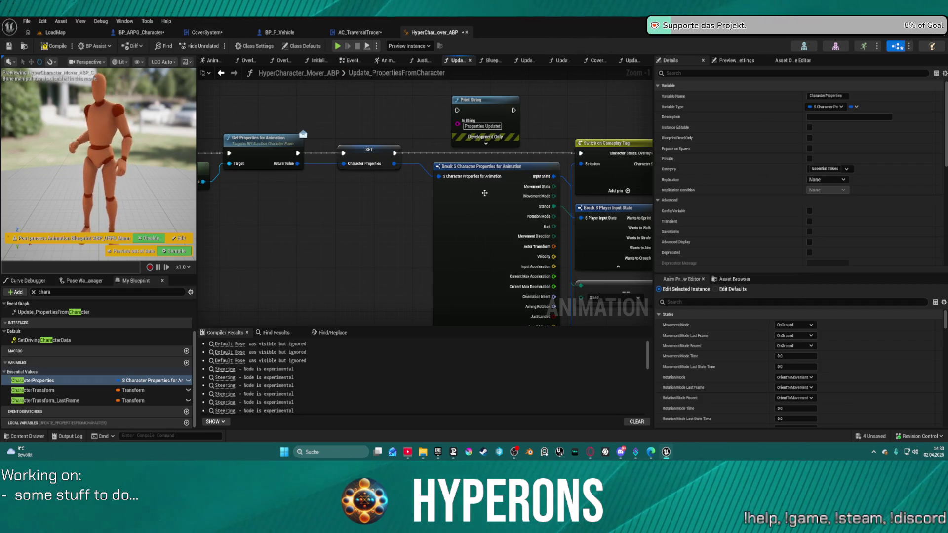
drag(481, 228, 432, 68)
mouse_move(578, 158)
mouse_down()
mouse_move(554, 176)
mouse_move(251, 280)
mouse_up()
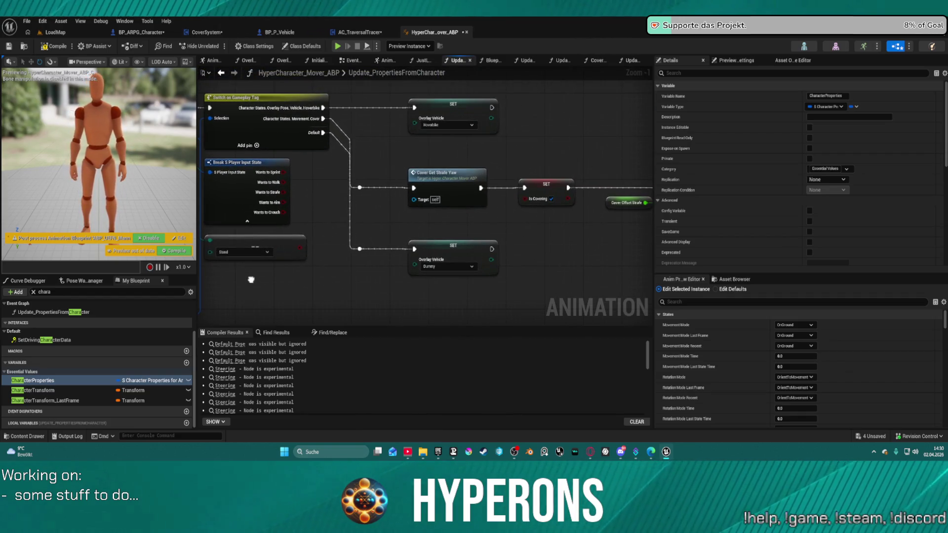
Open CoverGetStrafeYaw and add a Cast To BP_ARPG_Character node on its execution wire
double_click(435, 179)
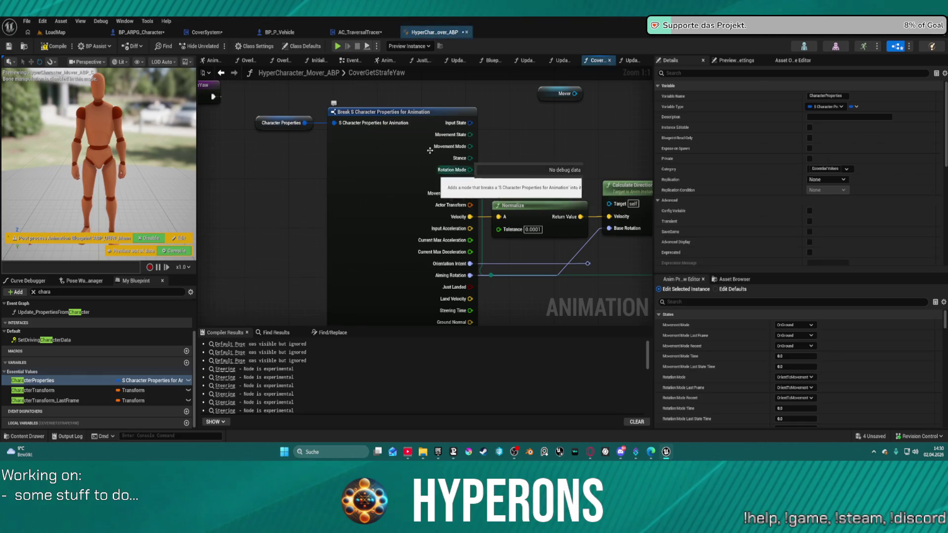
drag(352, 185, 423, 156)
text(c)
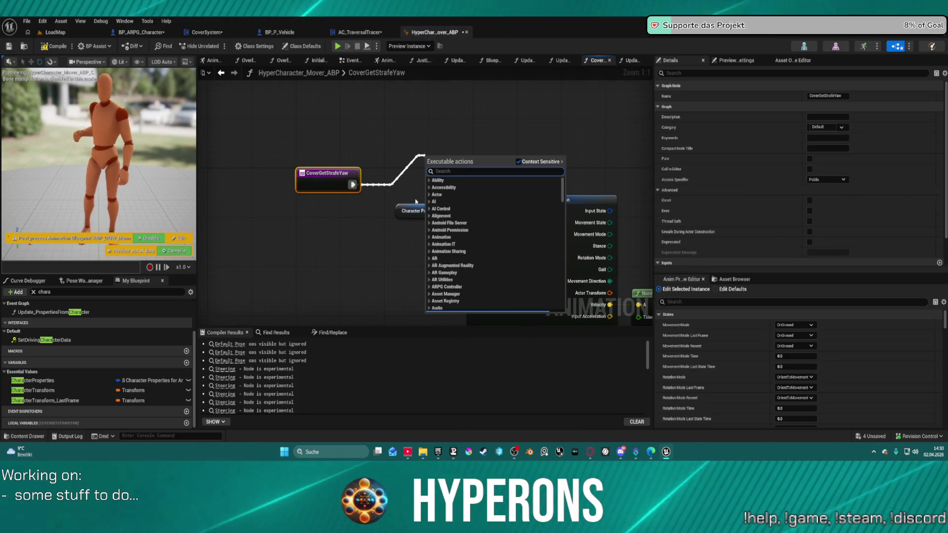
text(ast to)
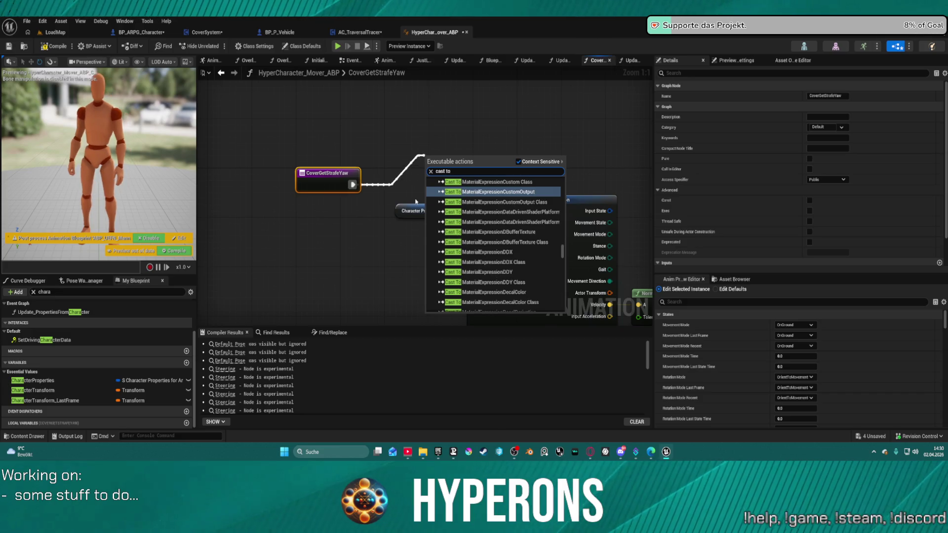
text( ch)
key(BackSpace)
key(BackSpace)
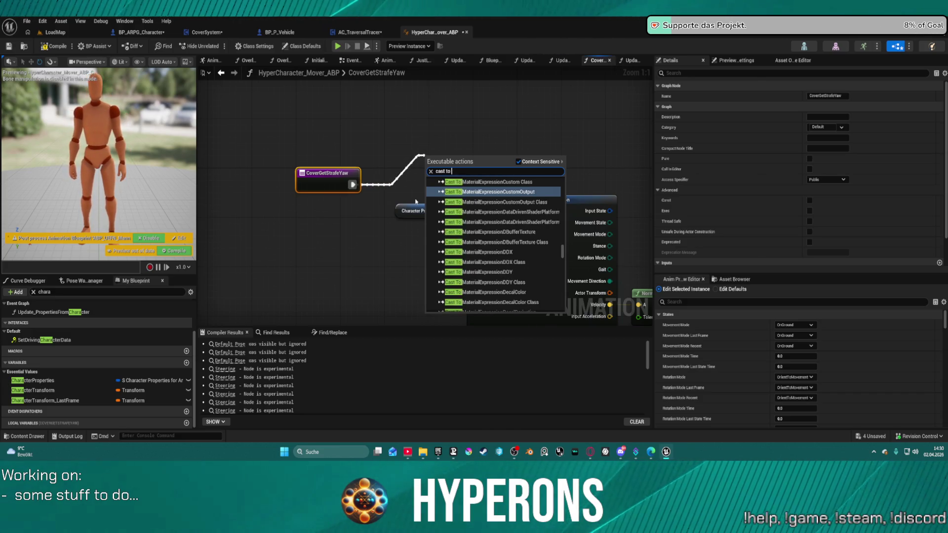
text(arpg)
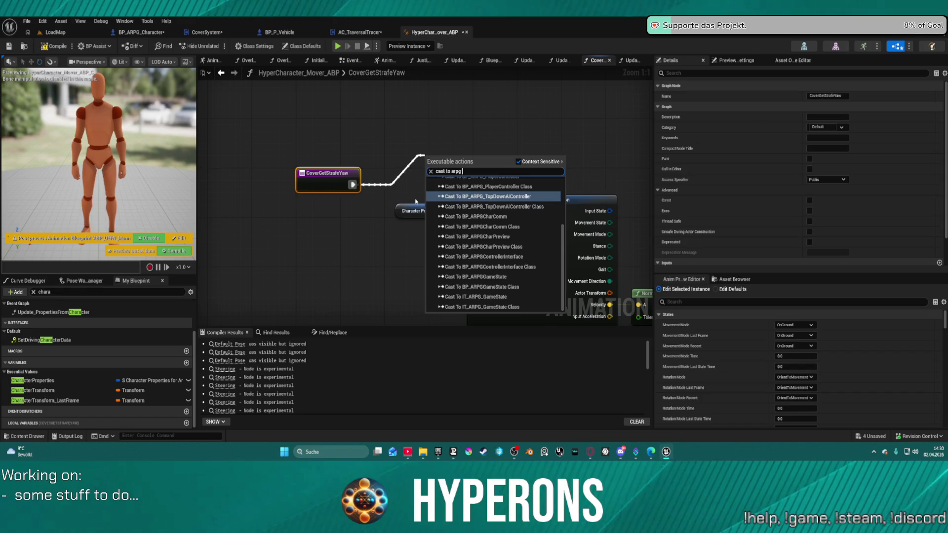
key(Up)
key(Up)
key(Up)
key(Return)
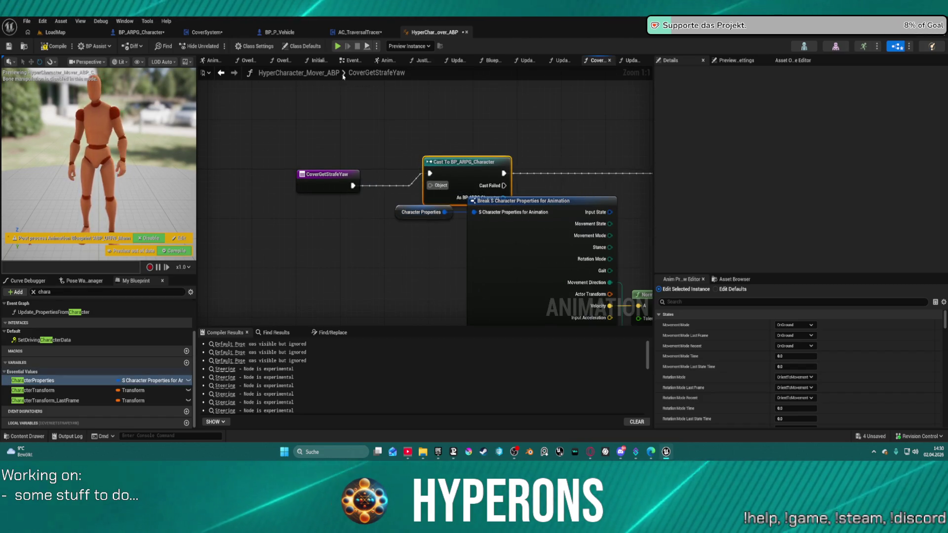
Add a Try Get Pawn Owner node and move the Break S Character Properties node lower
right_click(318, 116)
text(get)
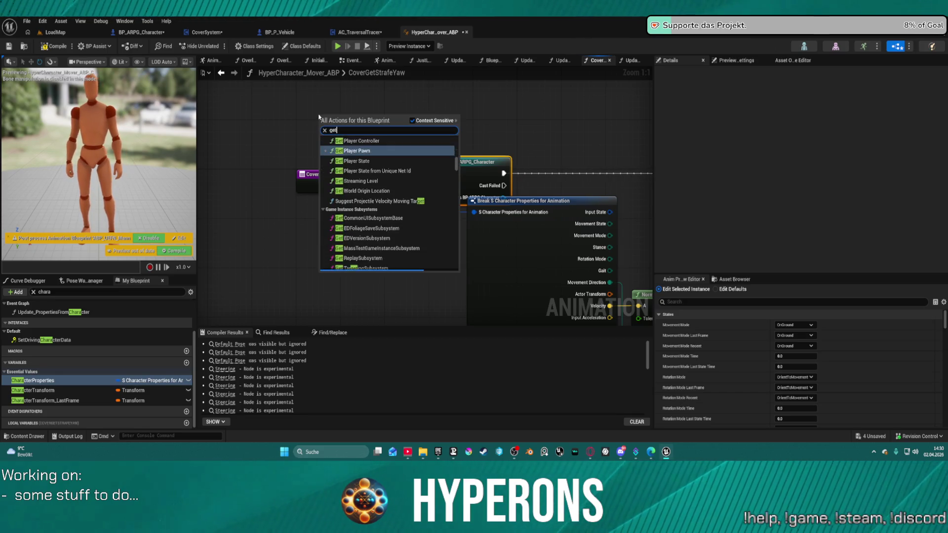
text( owner)
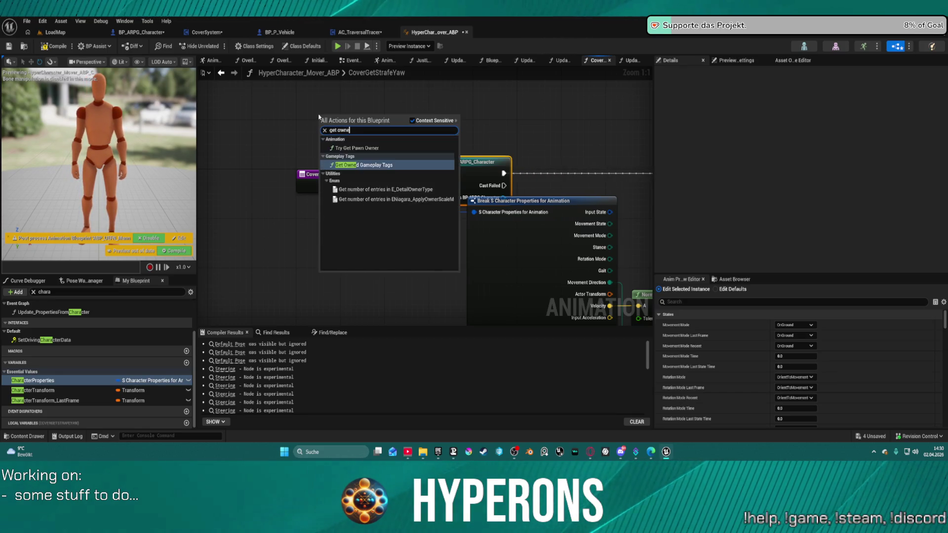
key(Return)
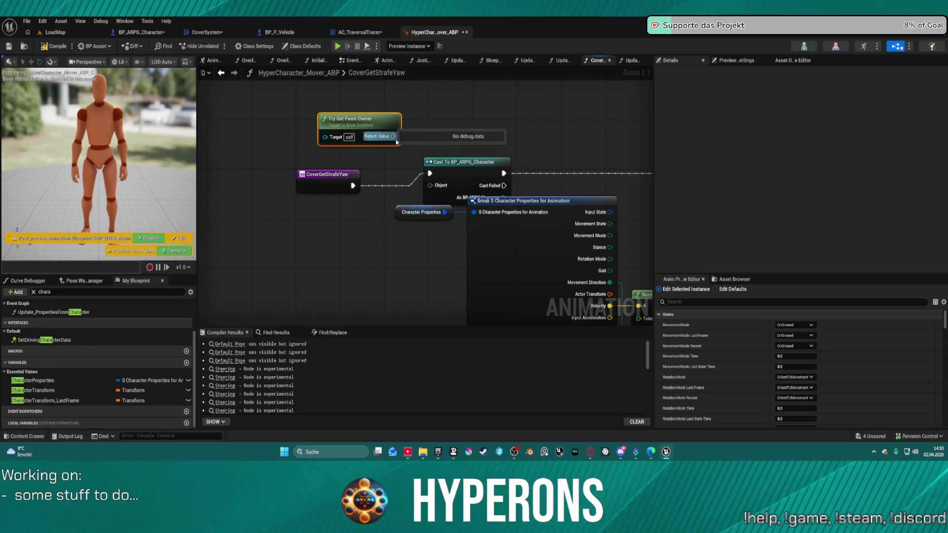
click(421, 212)
drag(568, 148, 324, 99)
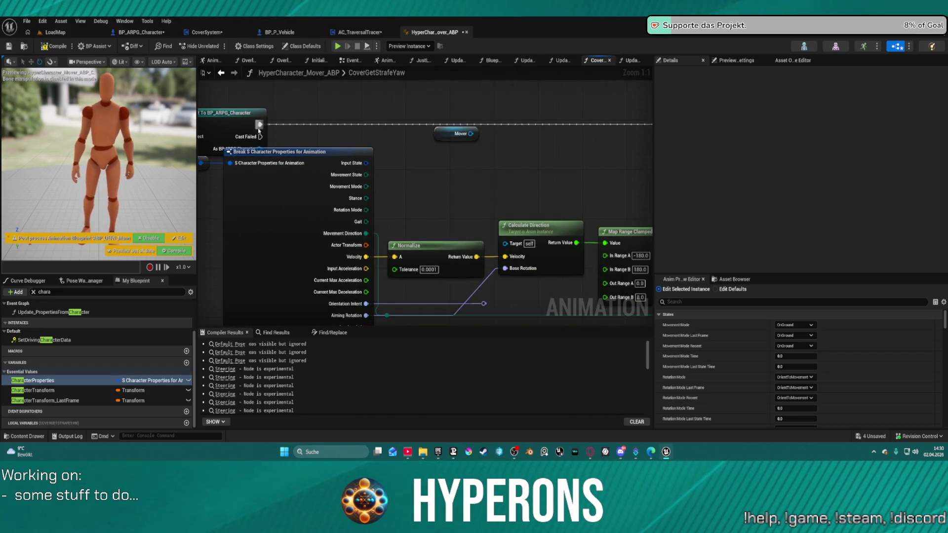
drag(258, 130, 291, 199)
drag(326, 231, 309, 266)
Get Mover Custom Inputs Post Sim from the cast BP_ARPG_Character reference
drag(292, 218, 347, 229)
text(in)
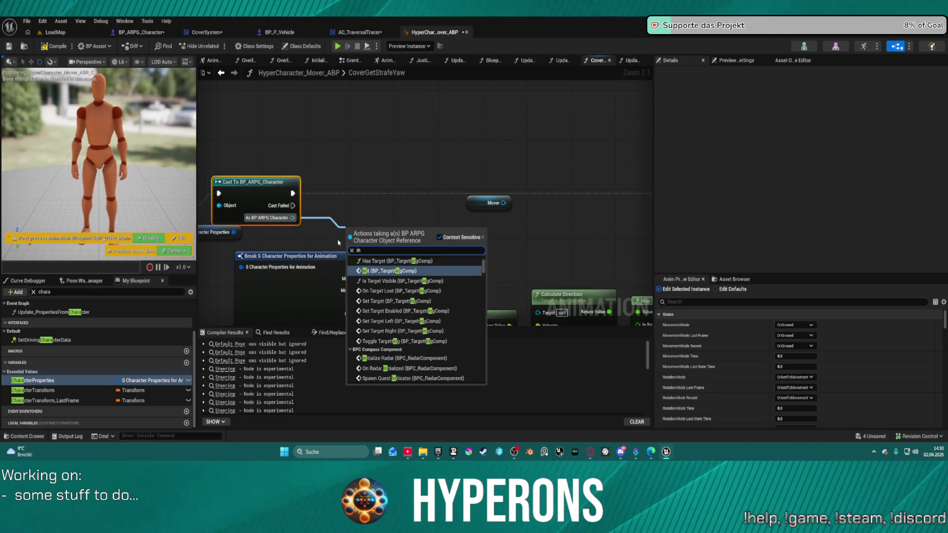
text( put cust)
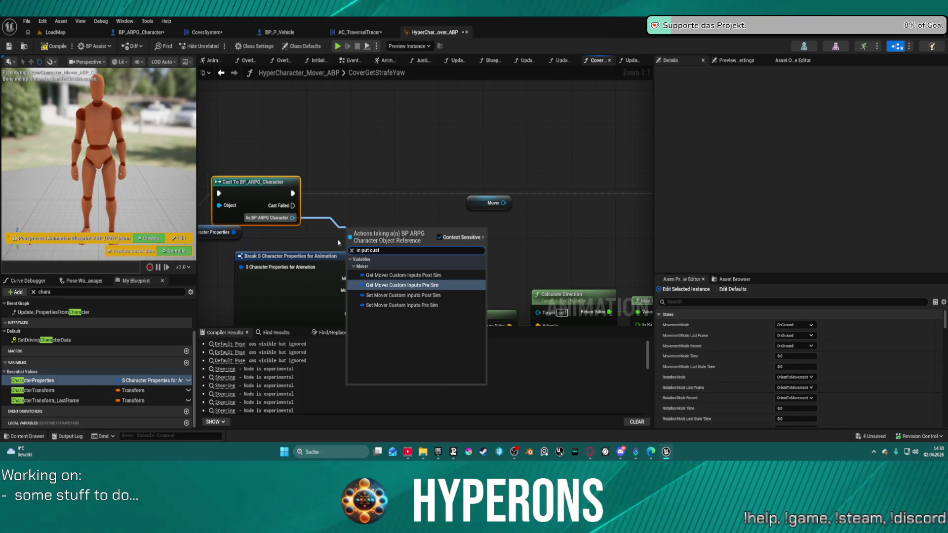
key(Up)
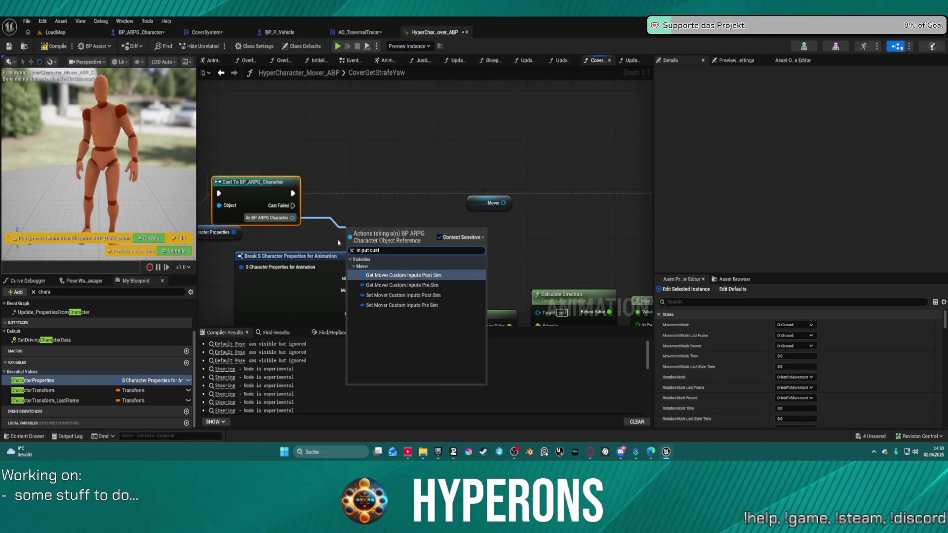
key(Return)
Break the custom inputs and wire Rotation Offset into Map Range Clamped's Value
right_click(446, 233)
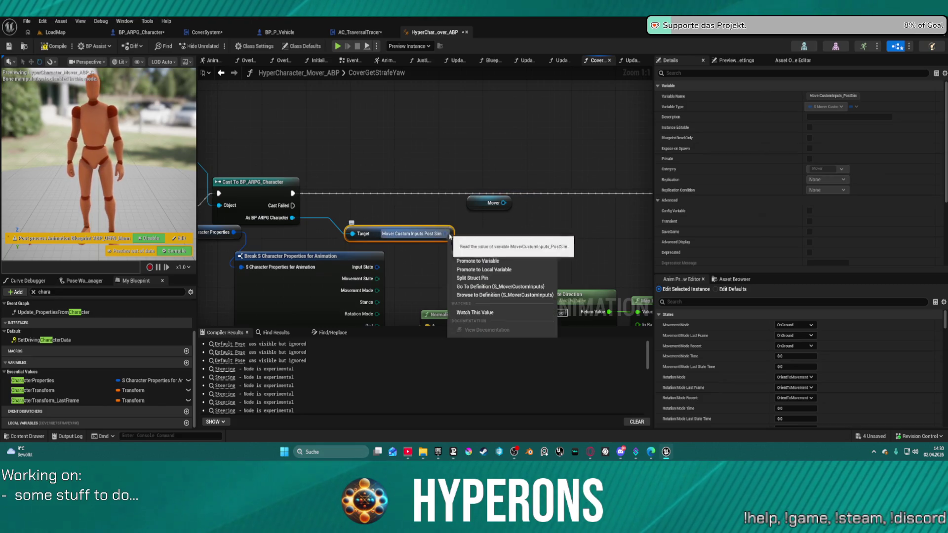
drag(446, 234, 487, 249)
text(bre)
key(Return)
mouse_move(540, 271)
mouse_down()
mouse_move(370, 207)
mouse_move(309, 174)
mouse_up()
click(307, 185)
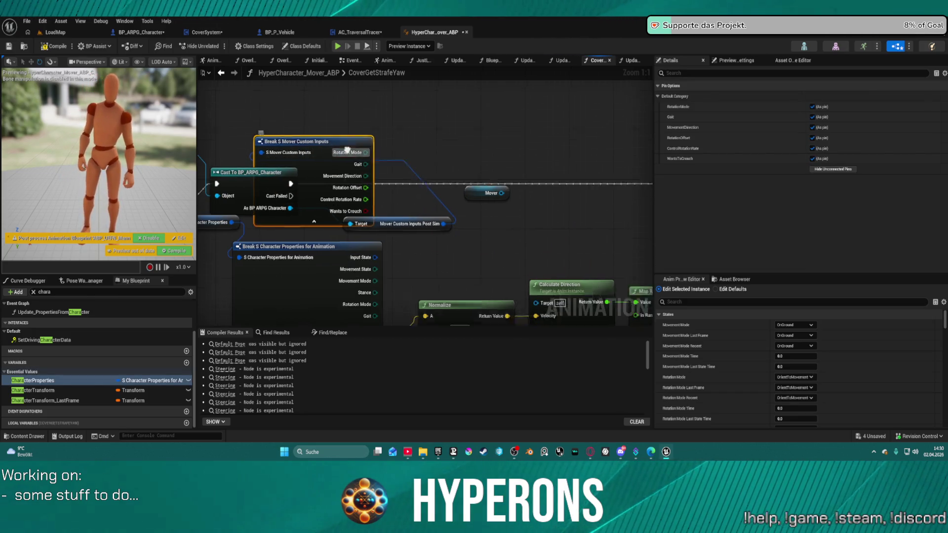
drag(306, 99, 377, 98)
mouse_move(439, 124)
mouse_down()
mouse_move(676, 205)
mouse_move(508, 217)
mouse_move(433, 238)
mouse_move(522, 190)
mouse_move(597, 228)
mouse_up()
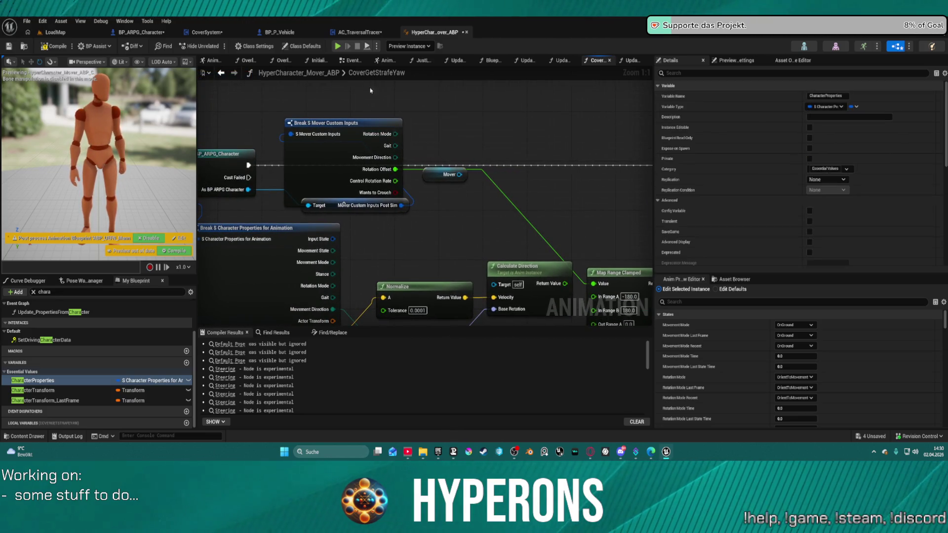